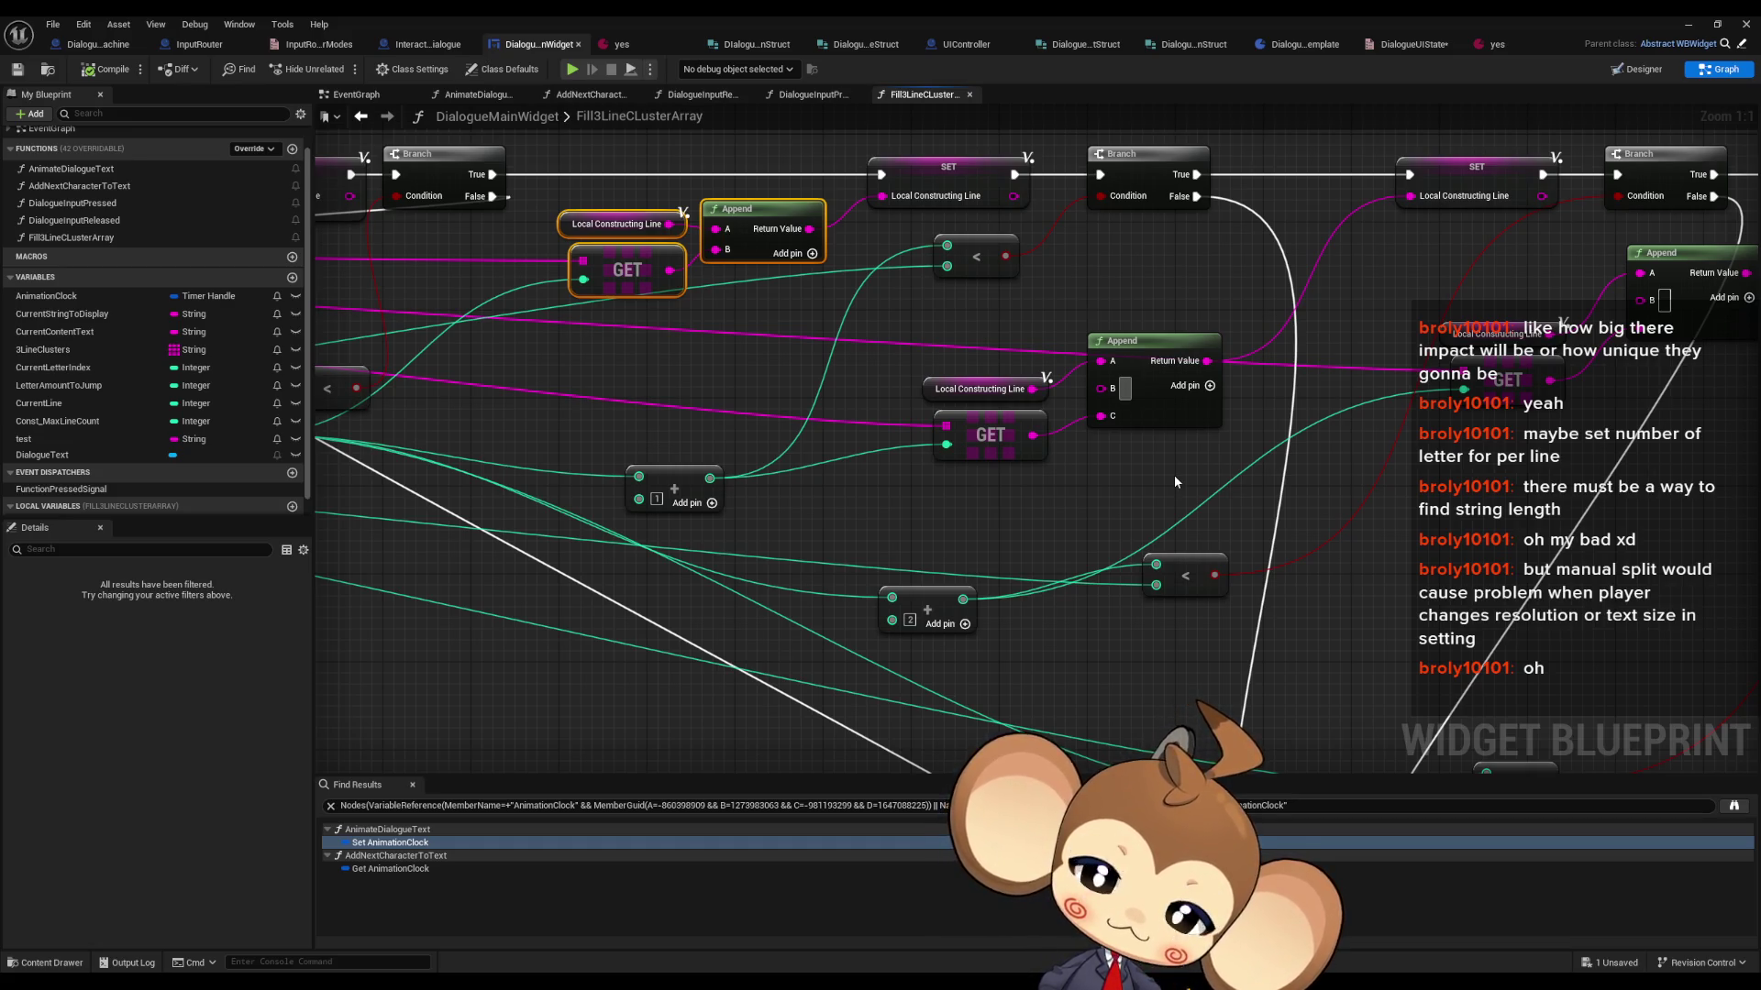
- Select the Join String Array node and pull a wire from its Source Array pin
scroll(998, 551, "down", 5)
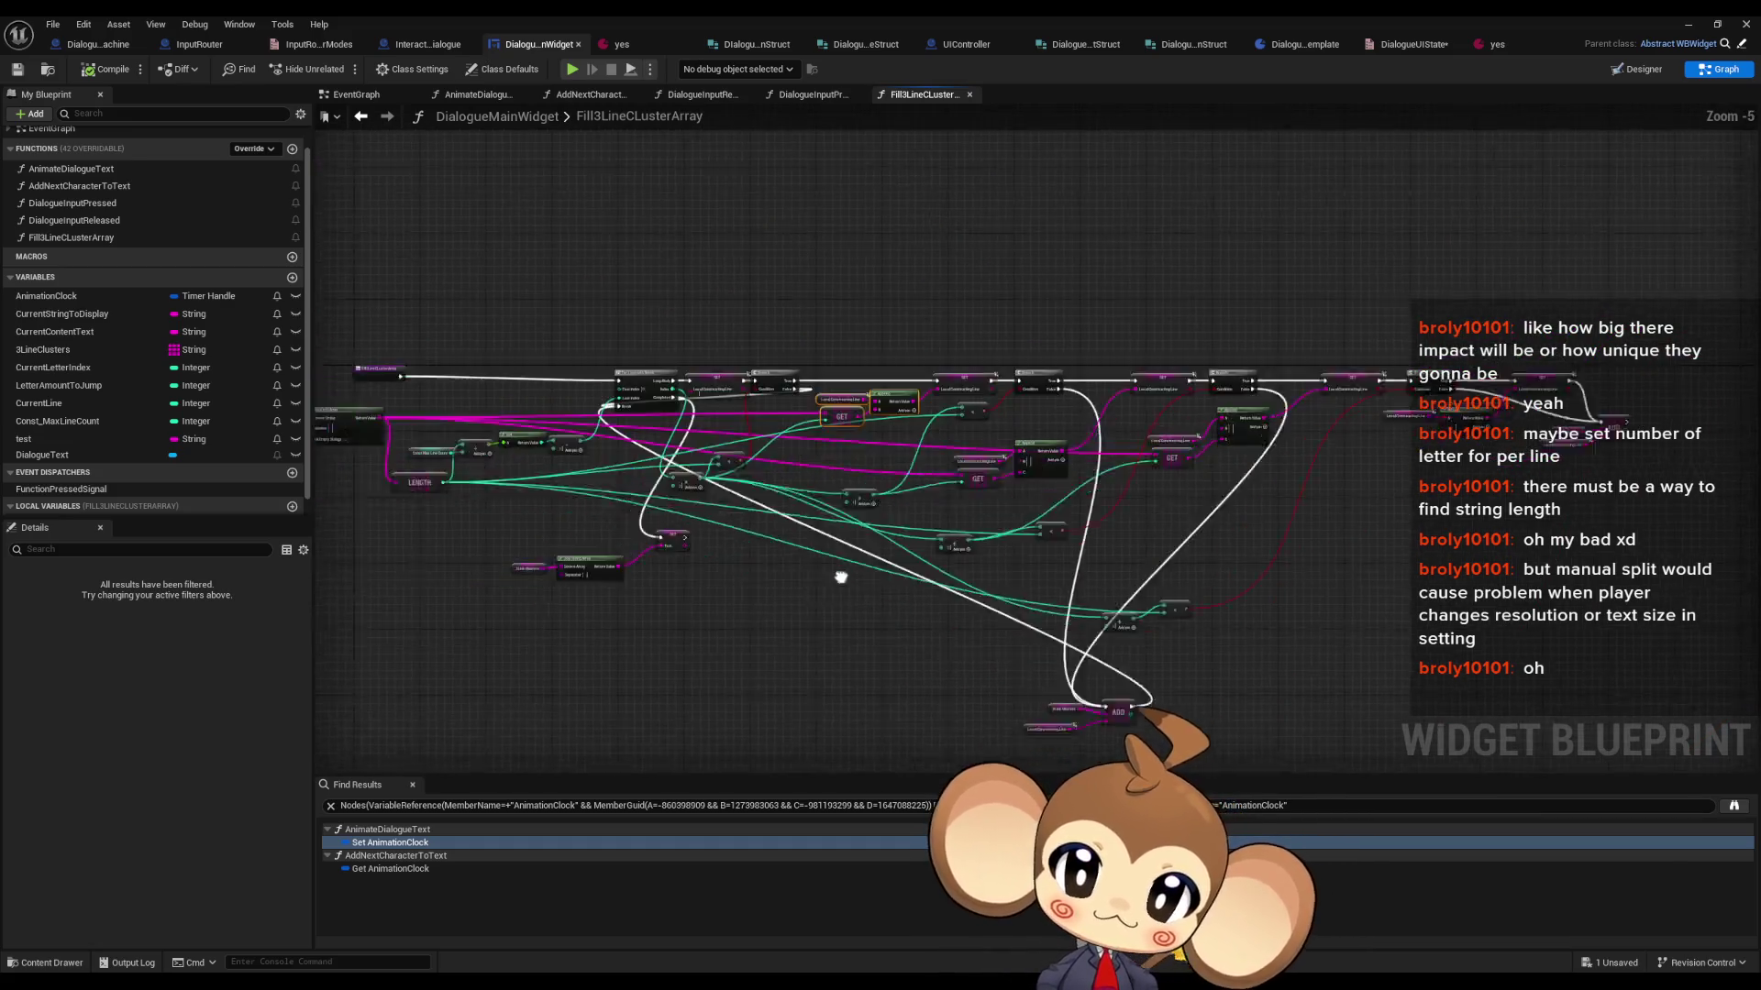
left_click(588, 565)
scroll(605, 608, "up", 3)
scroll(1080, 568, "up", 2)
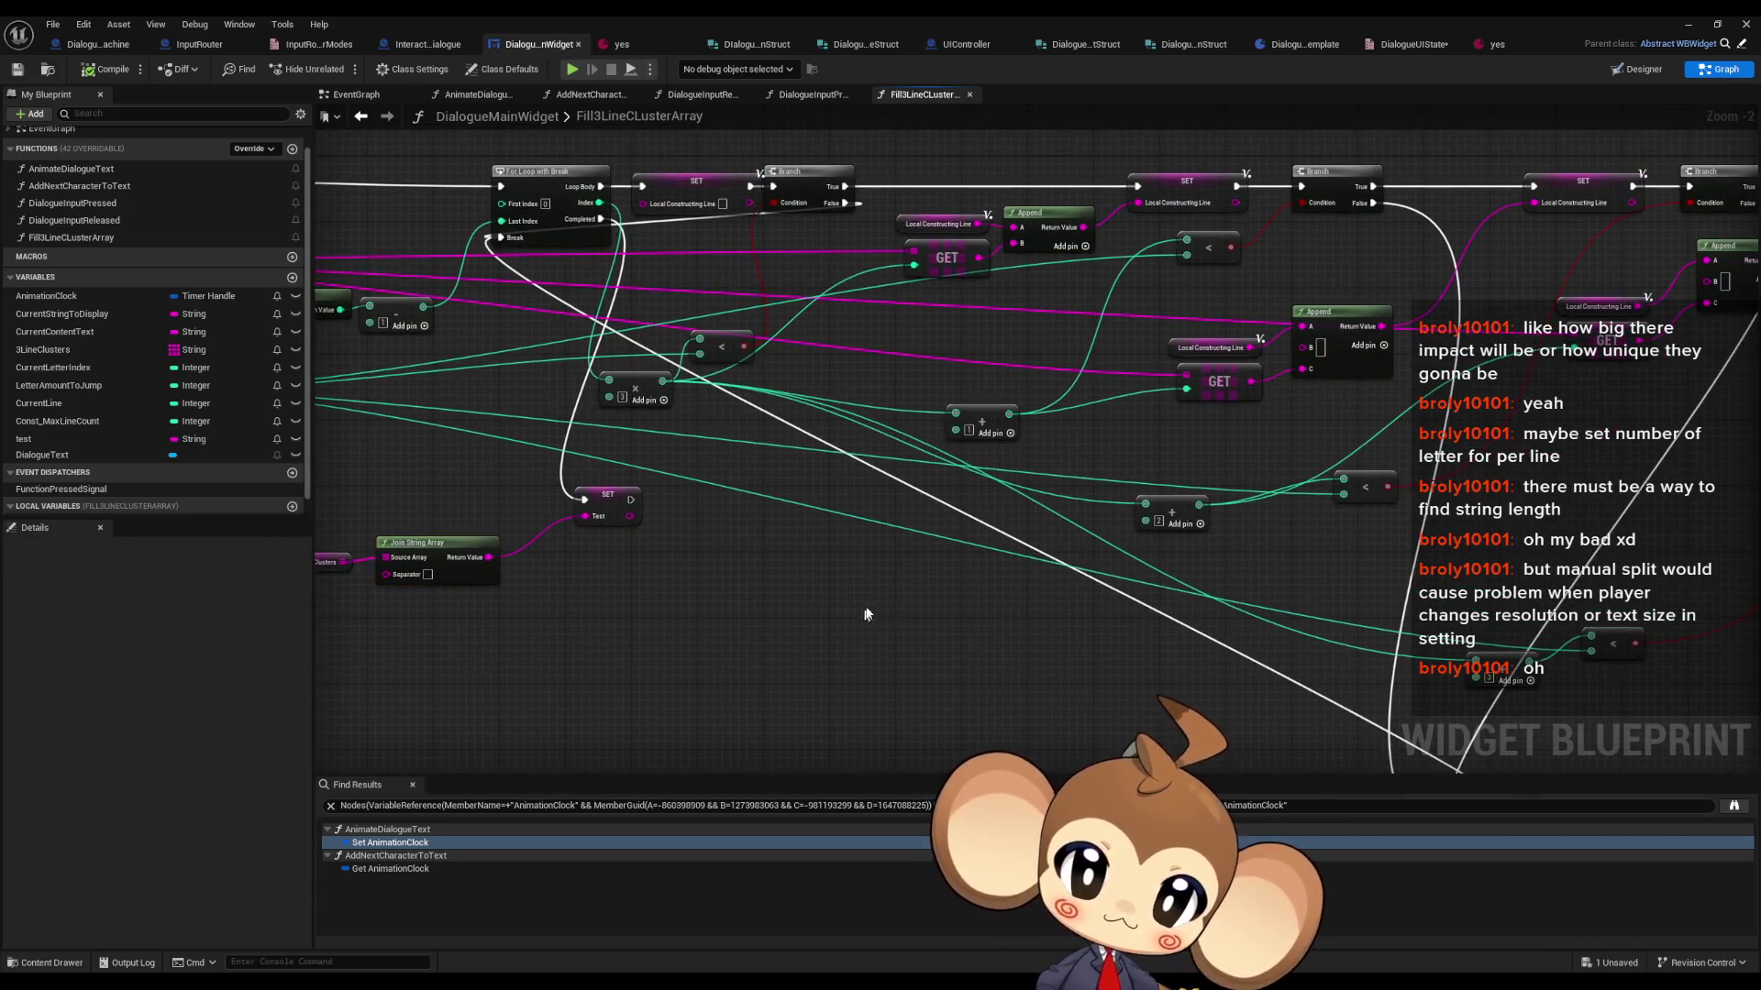
left_click_drag(872, 614, 778, 614)
- Add a Make Array node wired into Source Array and position it beside Join String Array
type("make array")
key("Return")
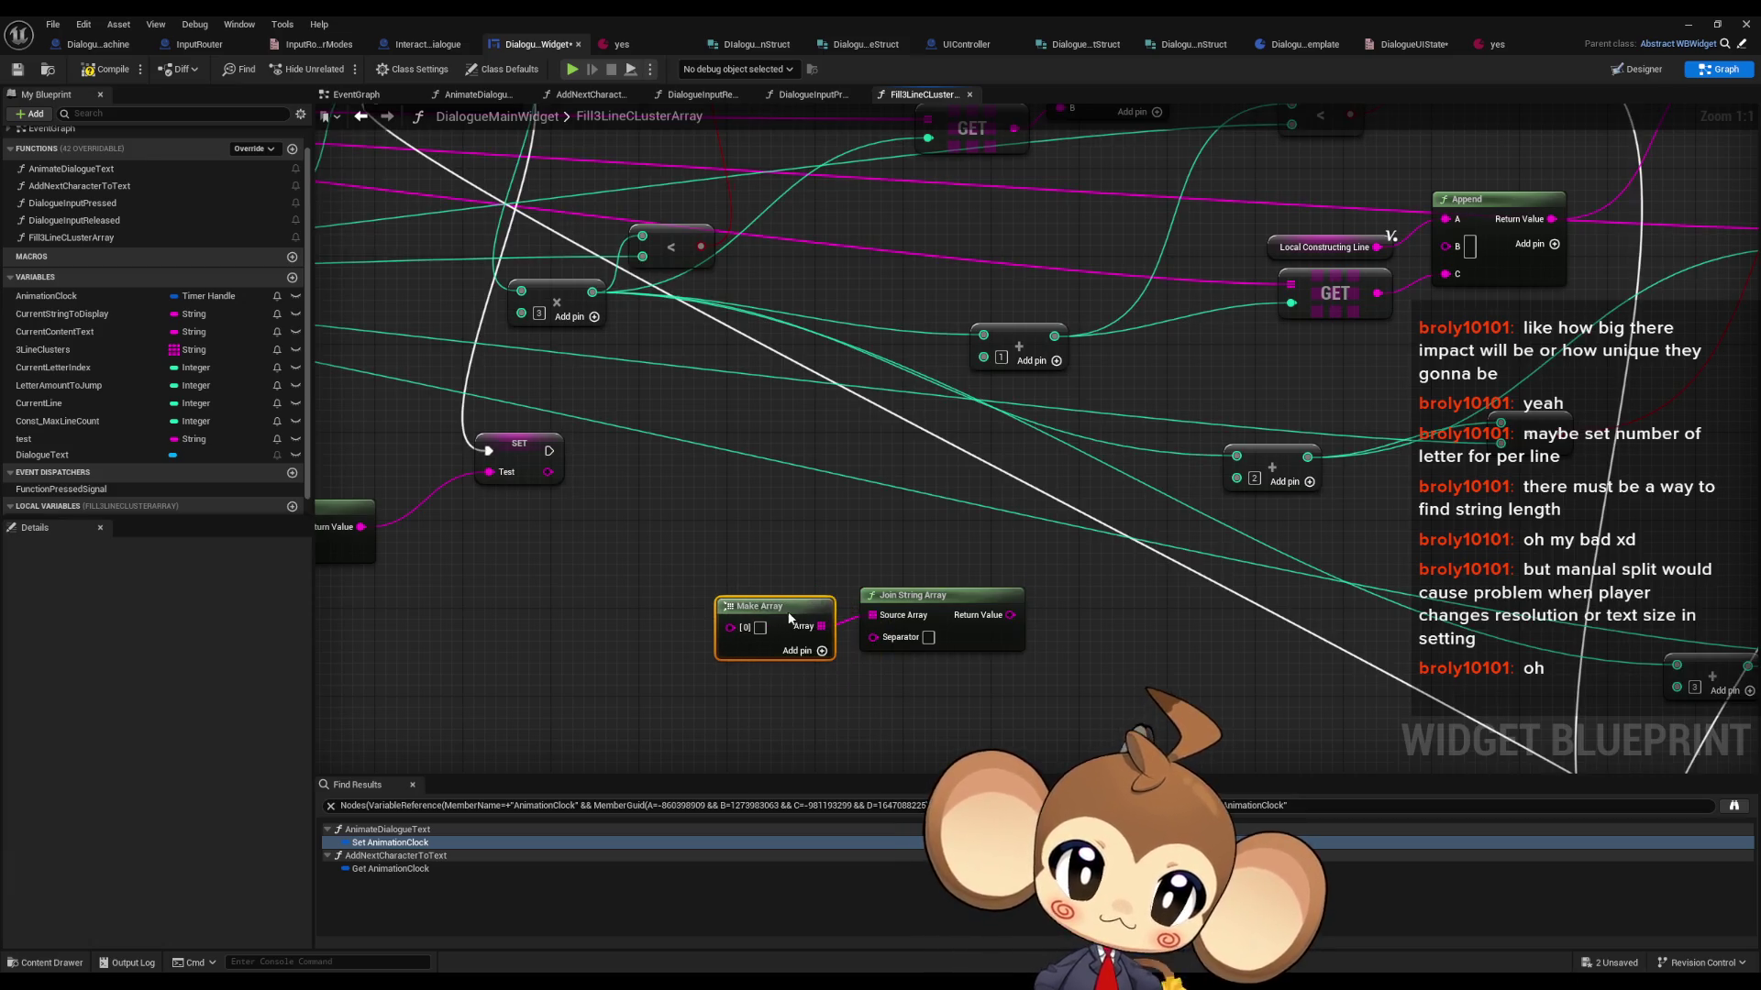
left_click(985, 501)
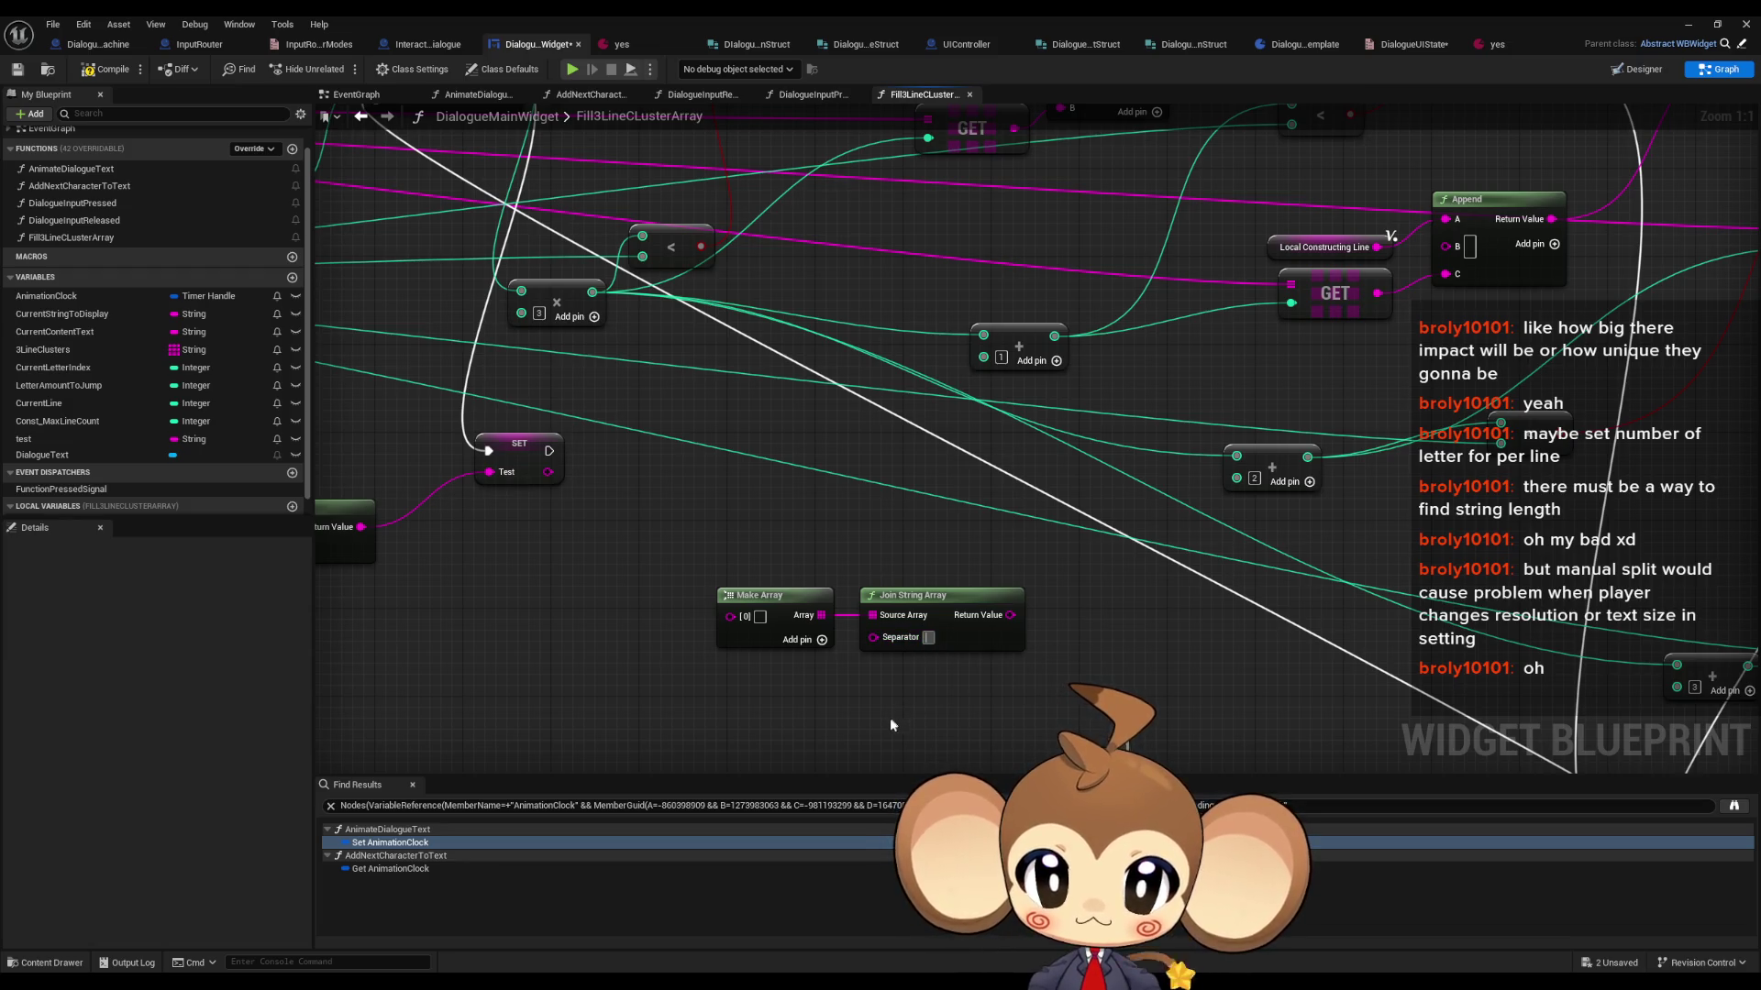
scroll(883, 719, "down", 1)
scroll(881, 720, "up", 1)
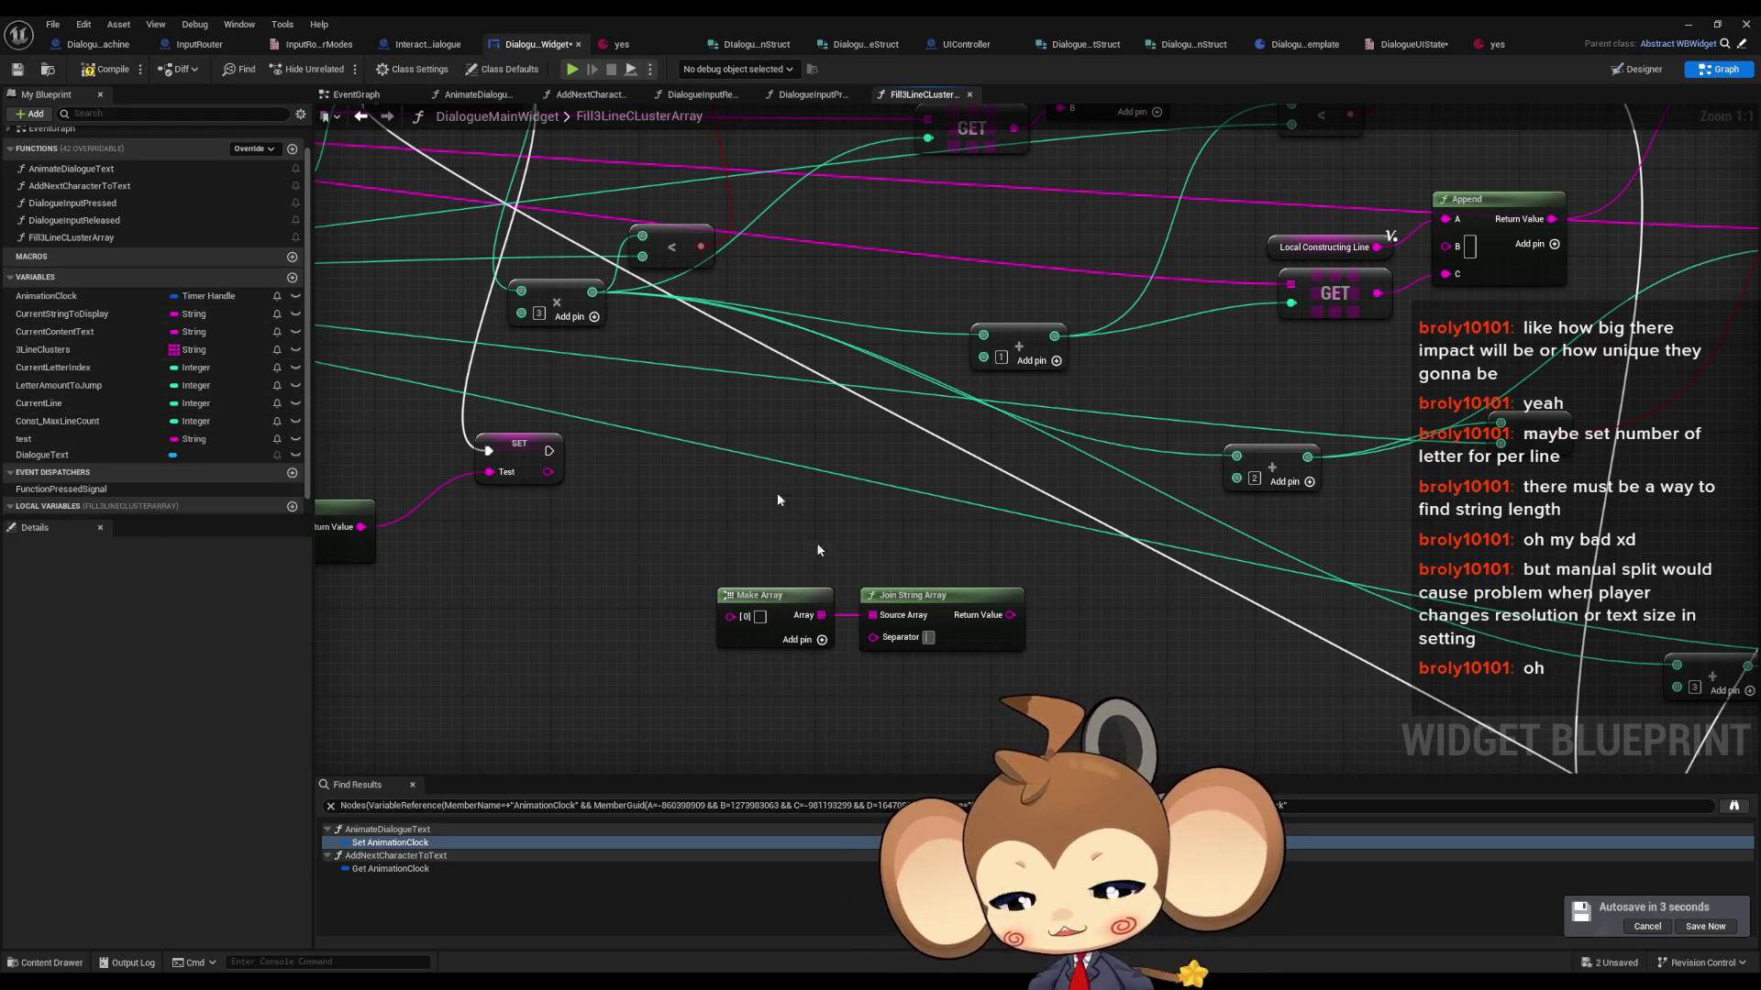
- Select the Make Array and Join String Array nodes, then enter 'a' in the middle Append node's B field
left_click_drag(660, 438, 876, 649)
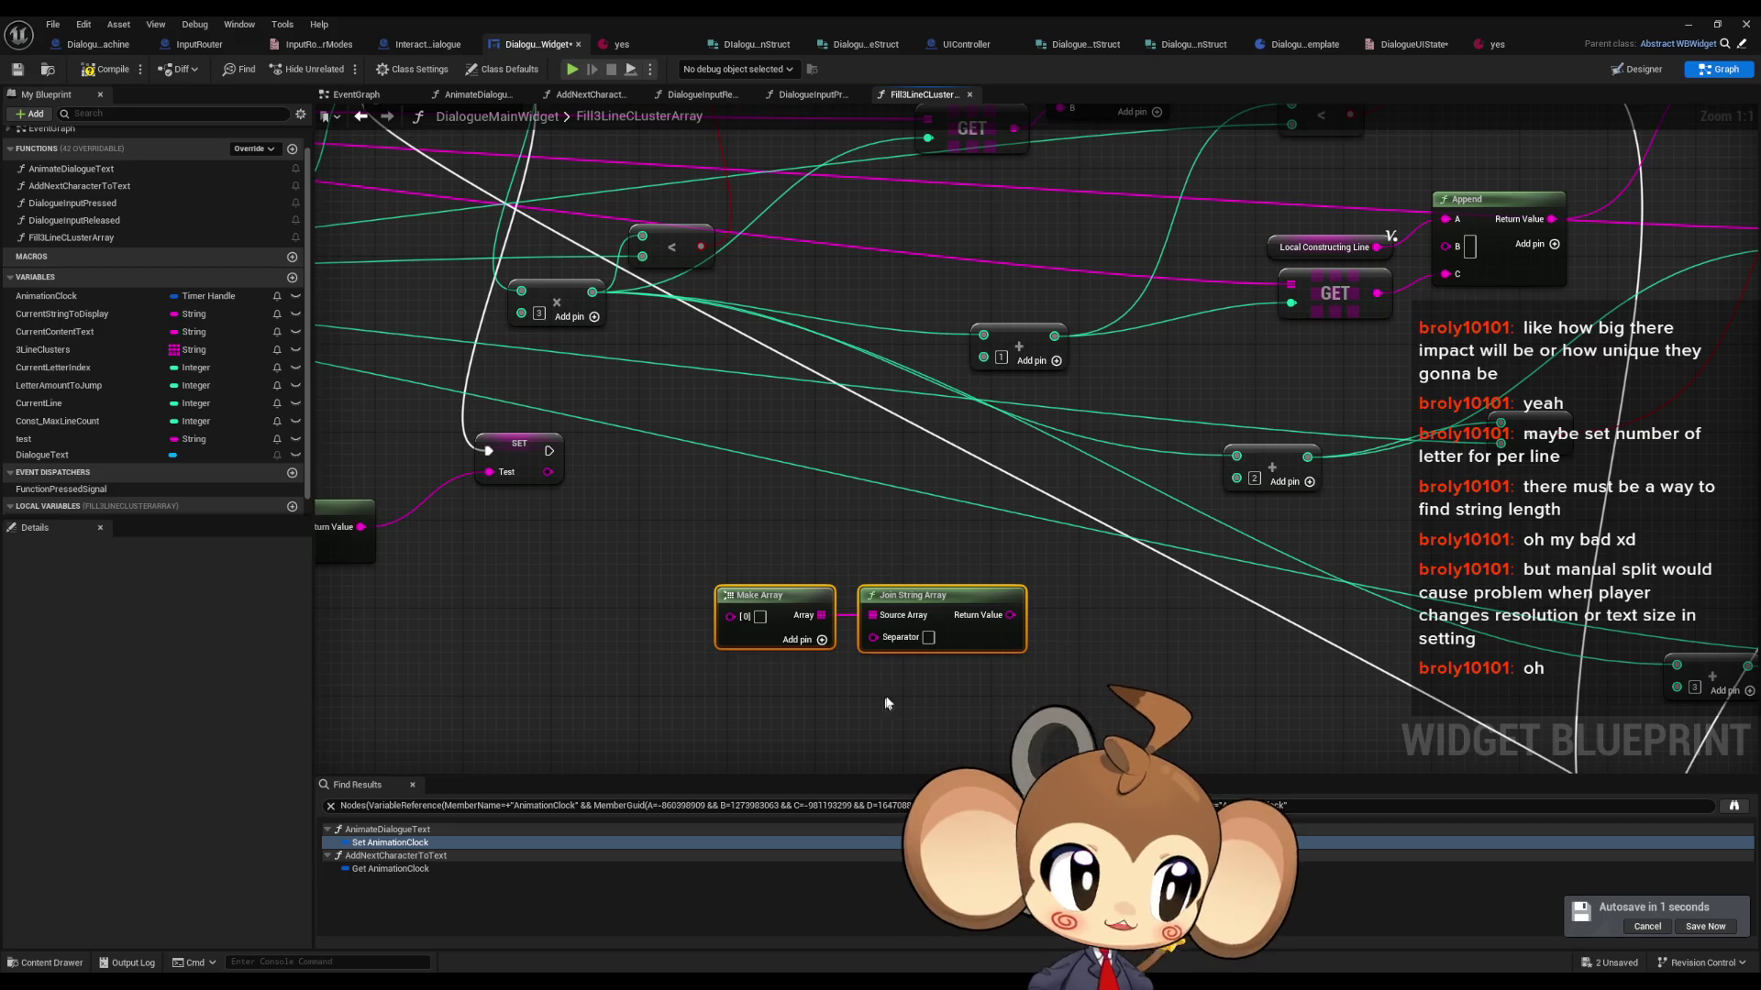
scroll(833, 608, "down", 3)
mouse_move(1102, 483)
left_mouse_down()
mouse_move(921, 510)
mouse_move(1063, 490)
left_mouse_up()
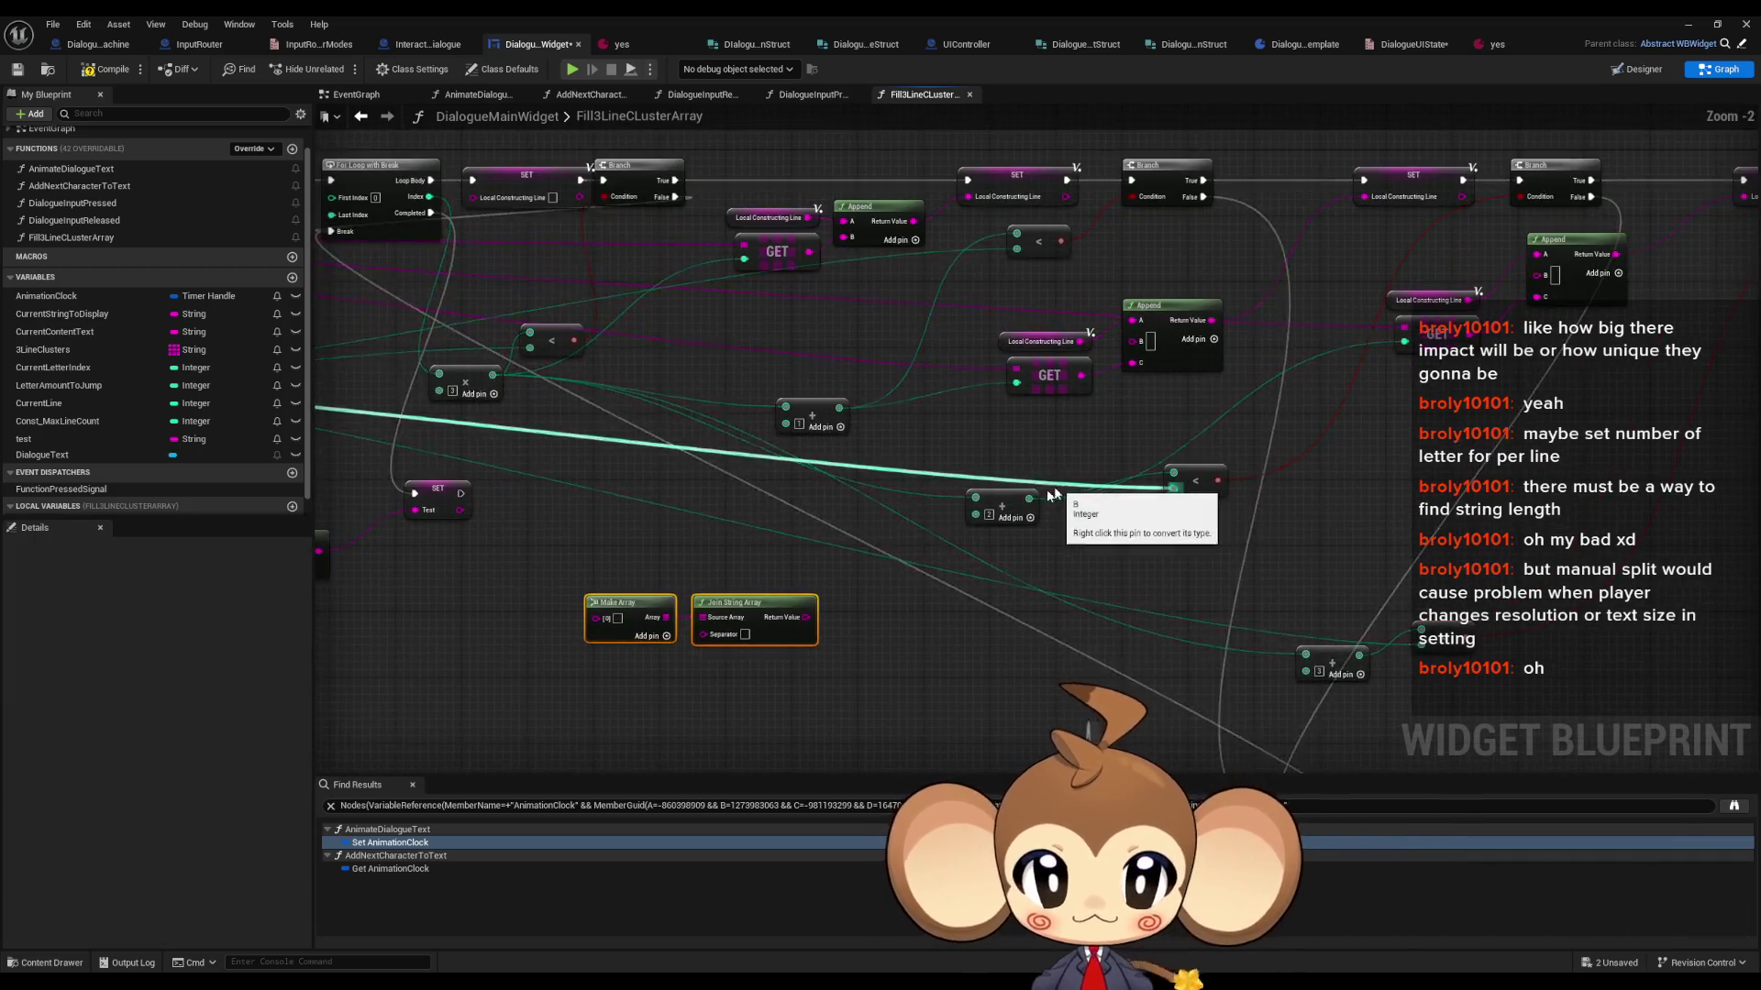
scroll(935, 504, "up", 1)
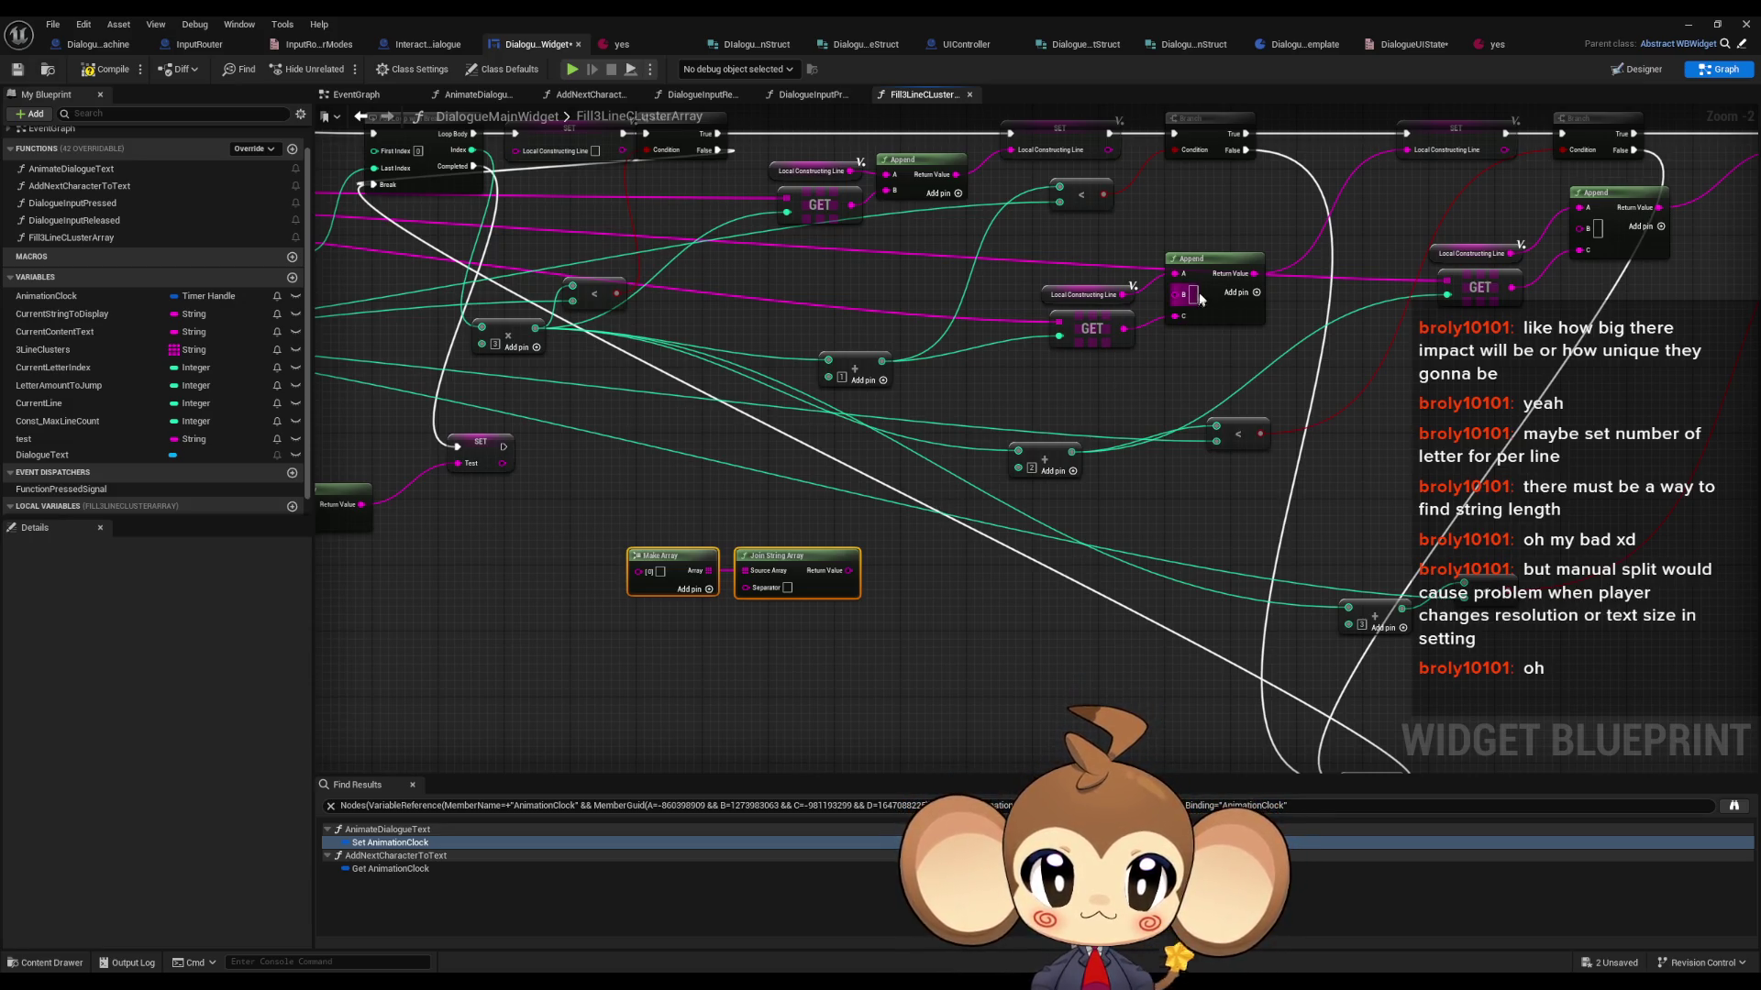
scroll(1268, 418, "up", 2)
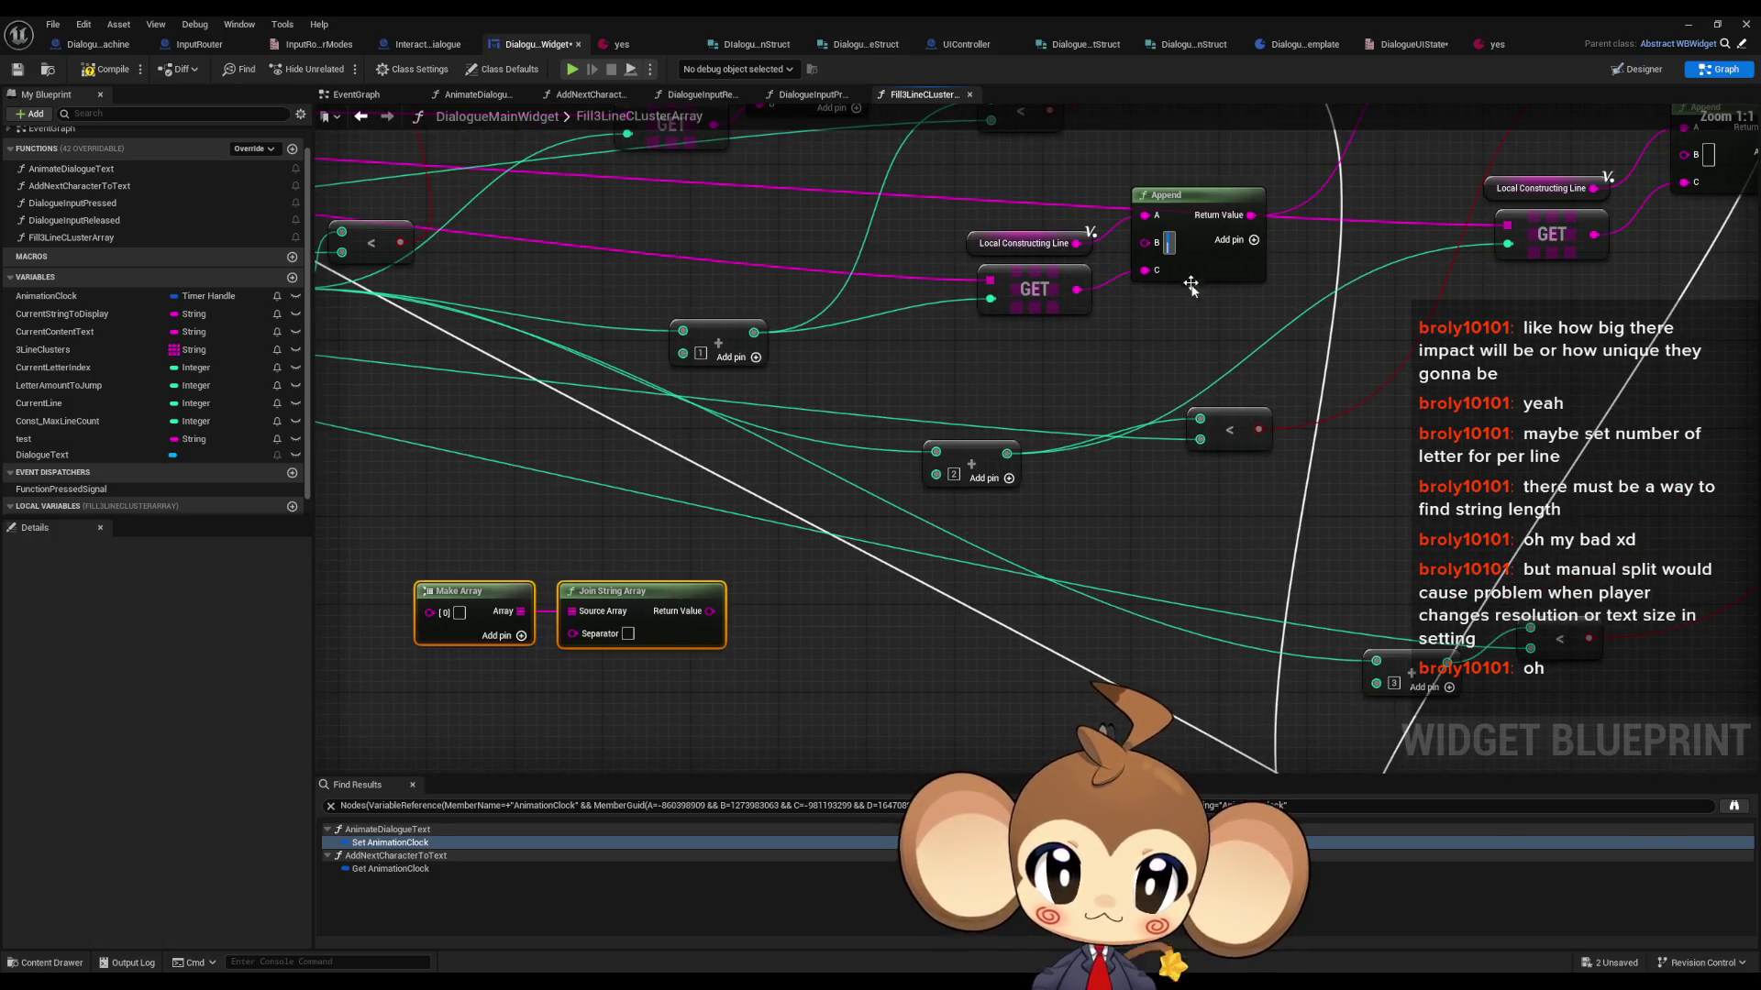
left_click_drag(1189, 280, 1184, 358)
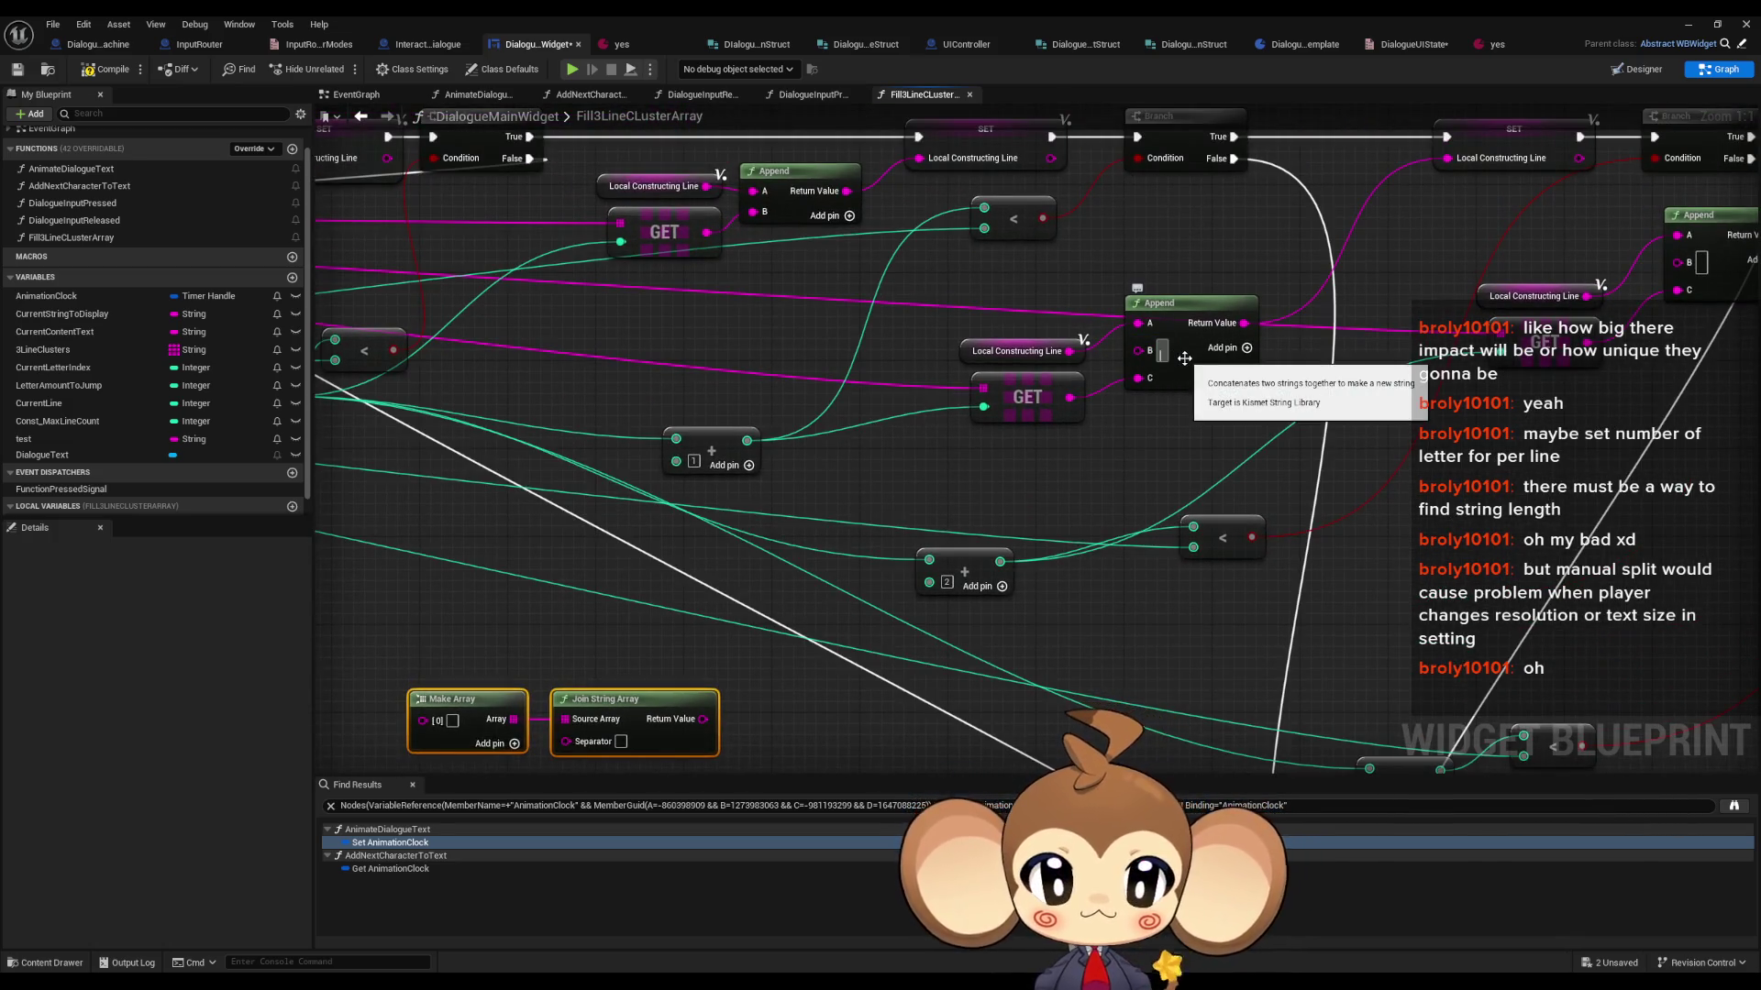
type("a")
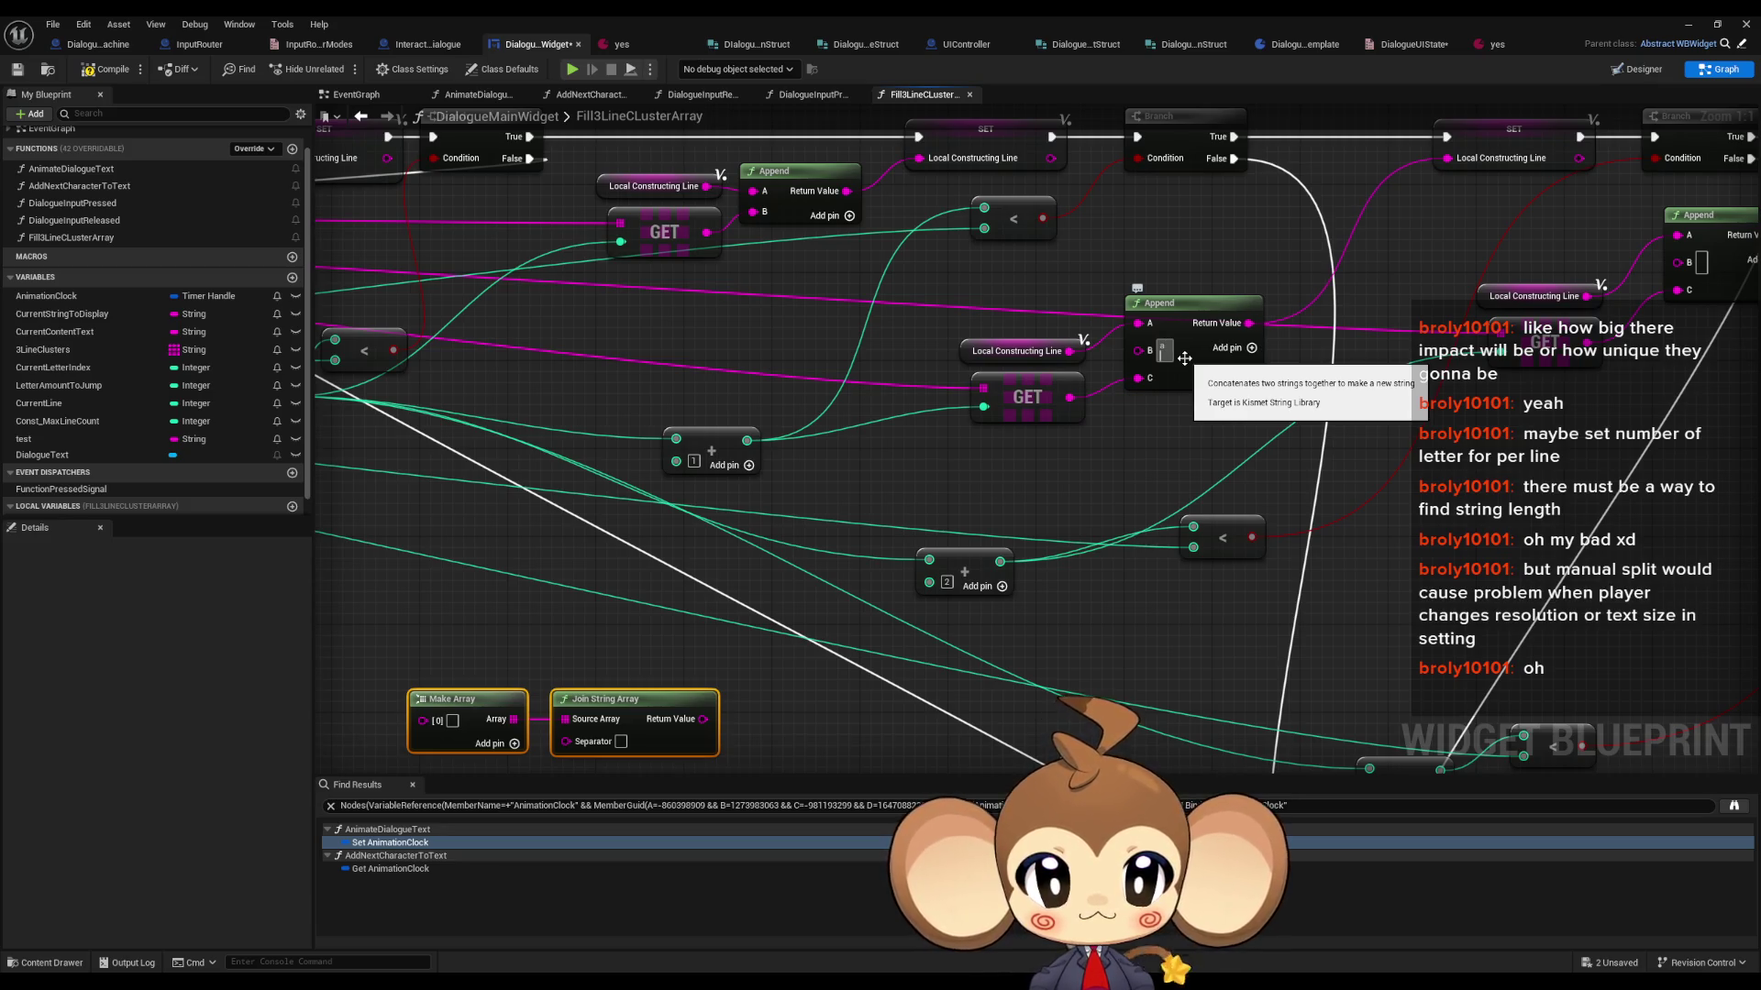
- Compile the widget blueprint and start the game with the title menu's load game option
left_click(104, 71)
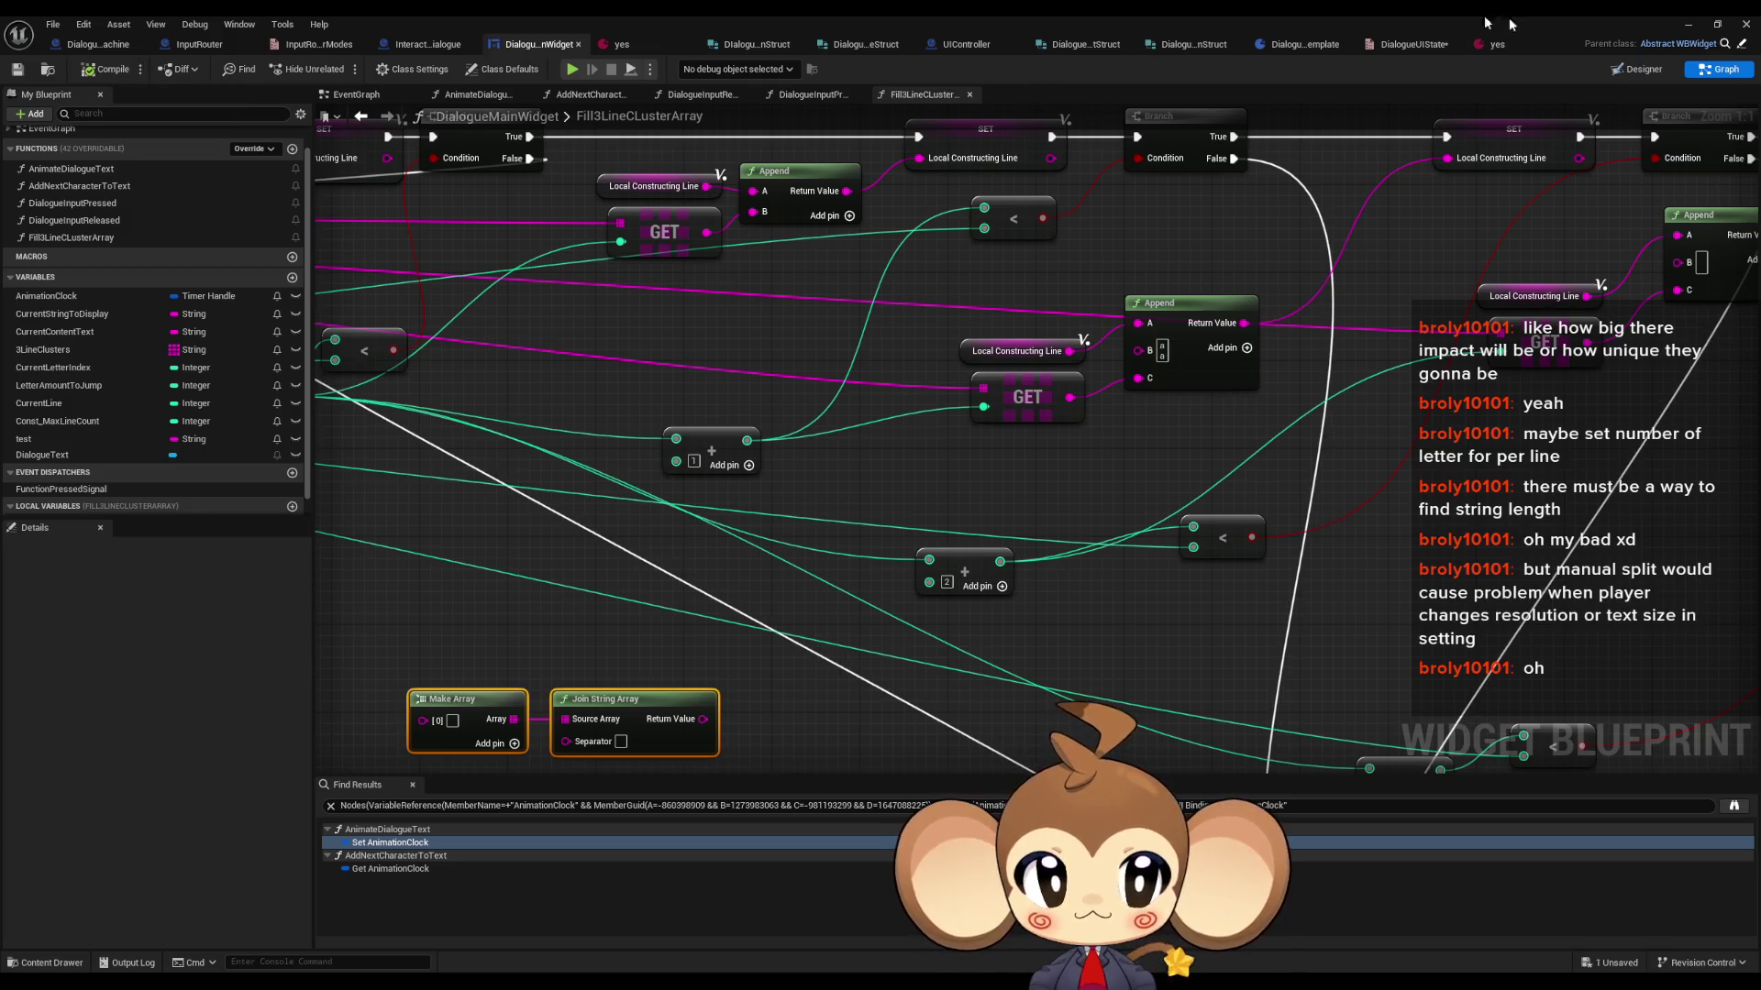
left_click(1683, 24)
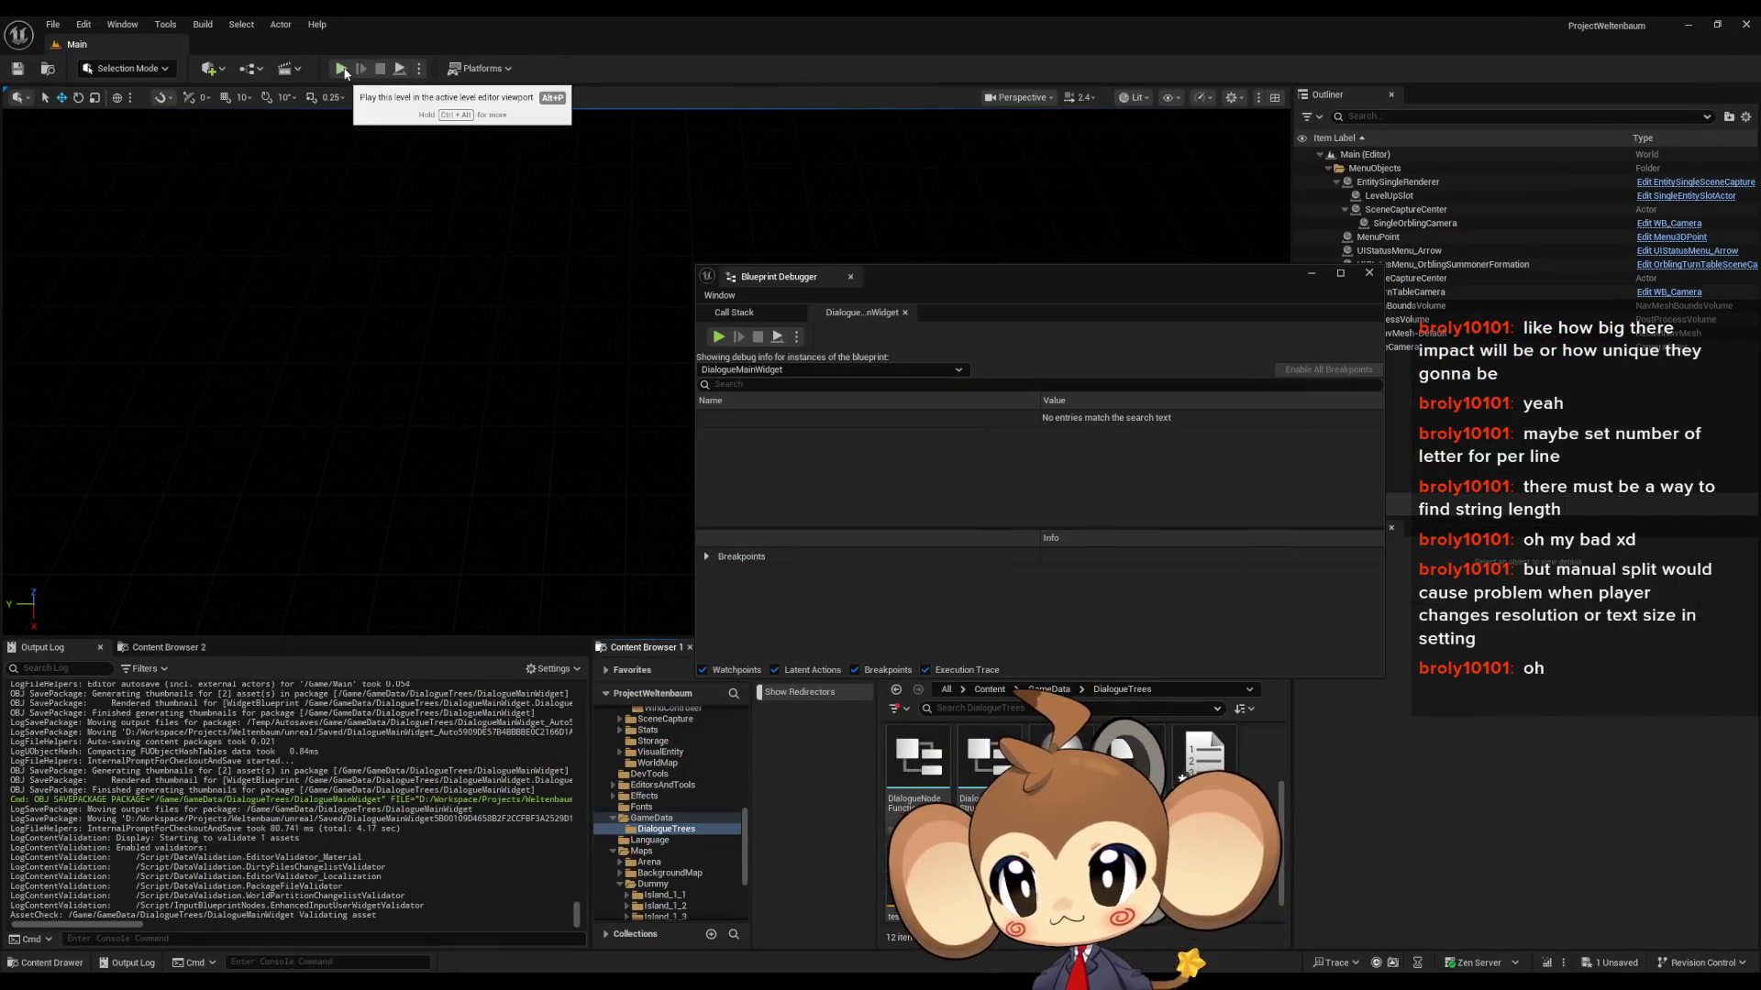
left_click(252, 544)
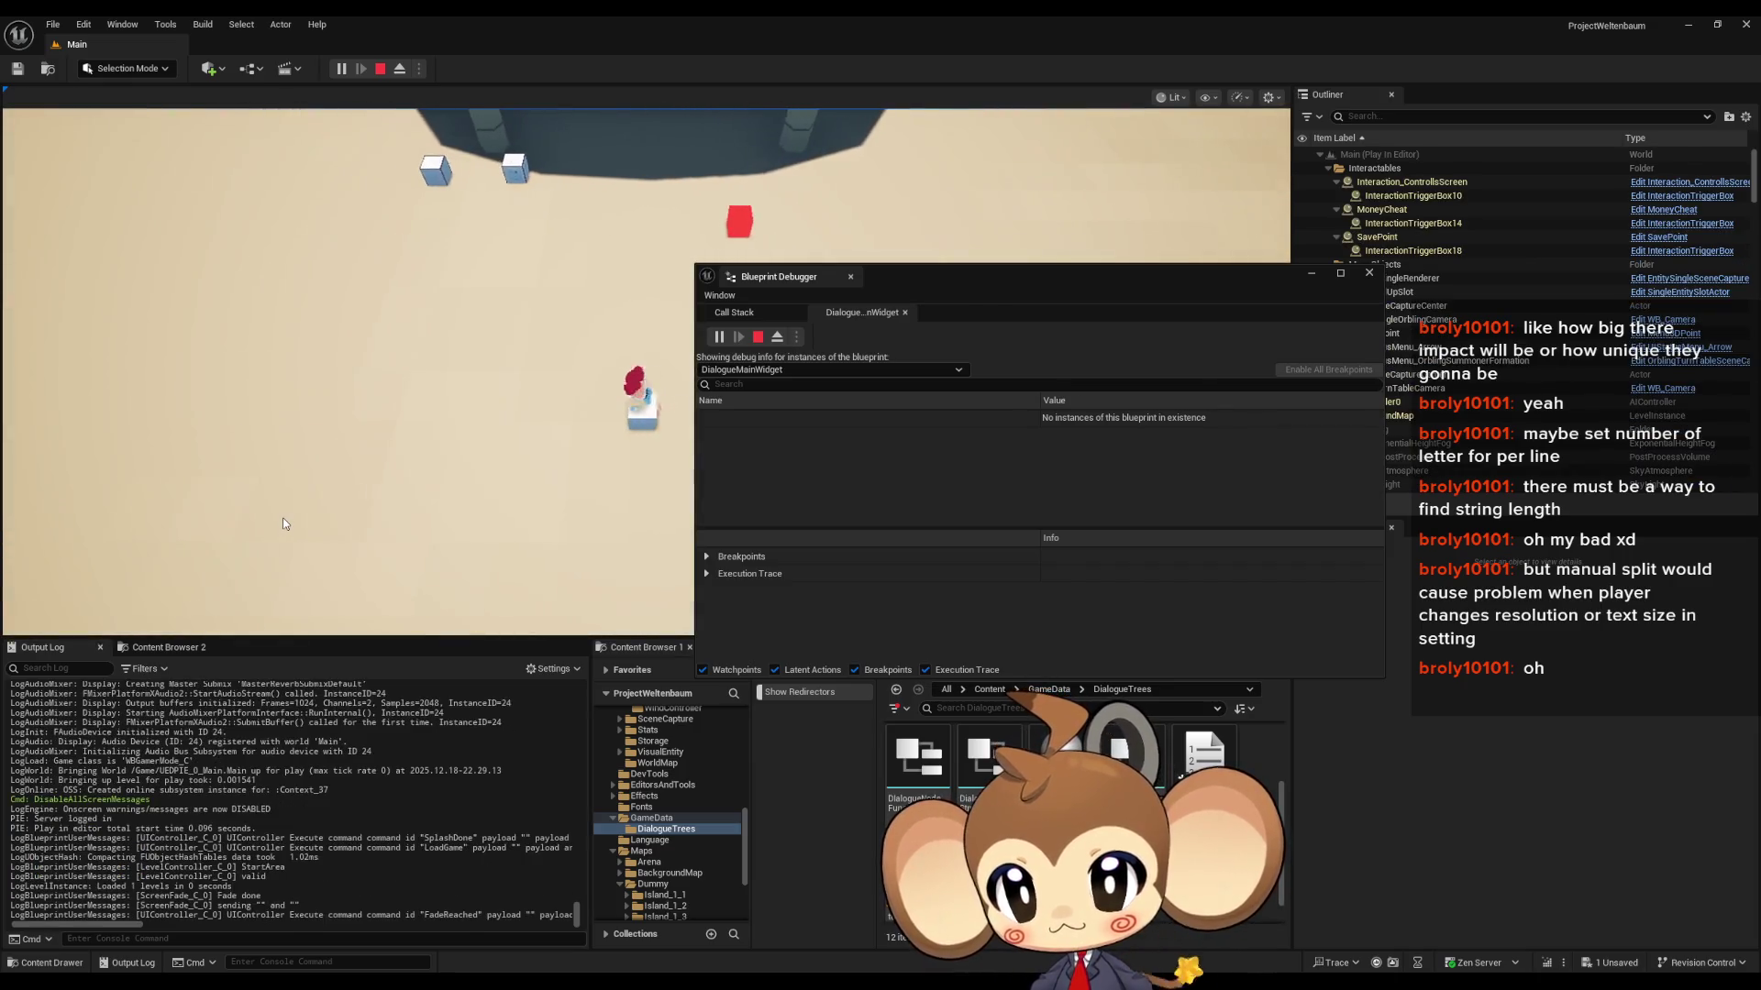
- Expand DialogueMainWidget_C_0 > Self > 3Line Clusters, inspect cluster [0]'s text, then stop playing
left_click(705, 417)
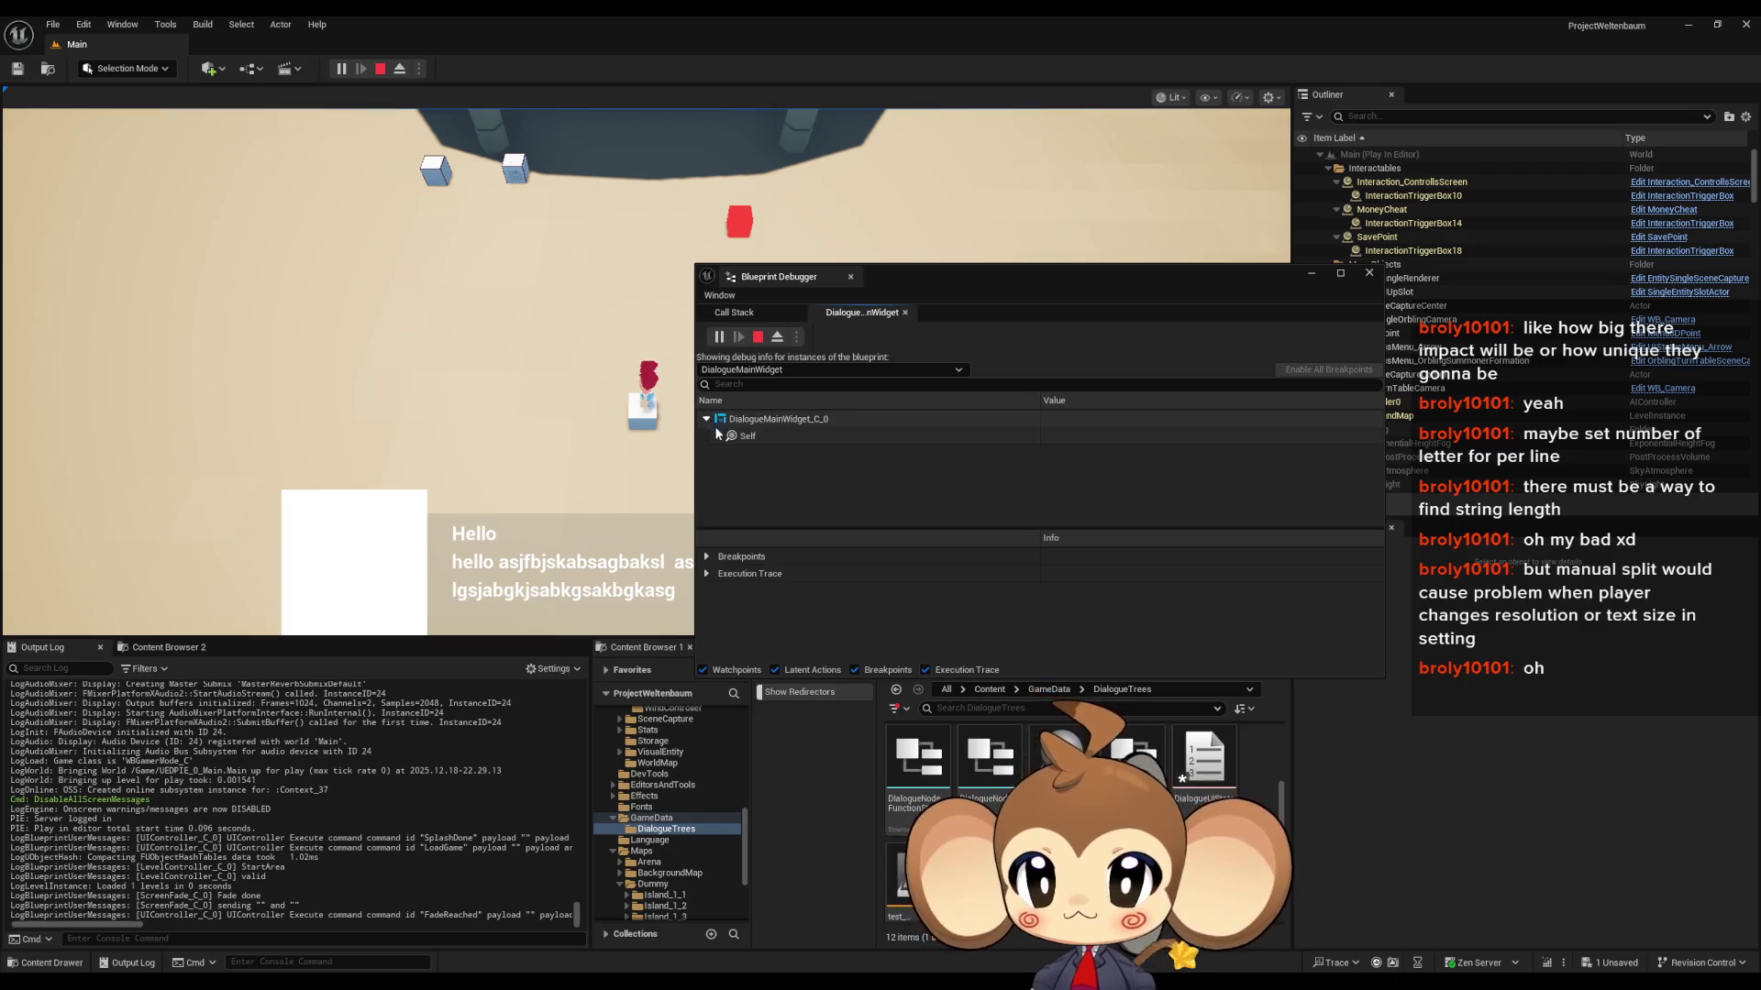
left_click(717, 436)
scroll(835, 488, "down", 2)
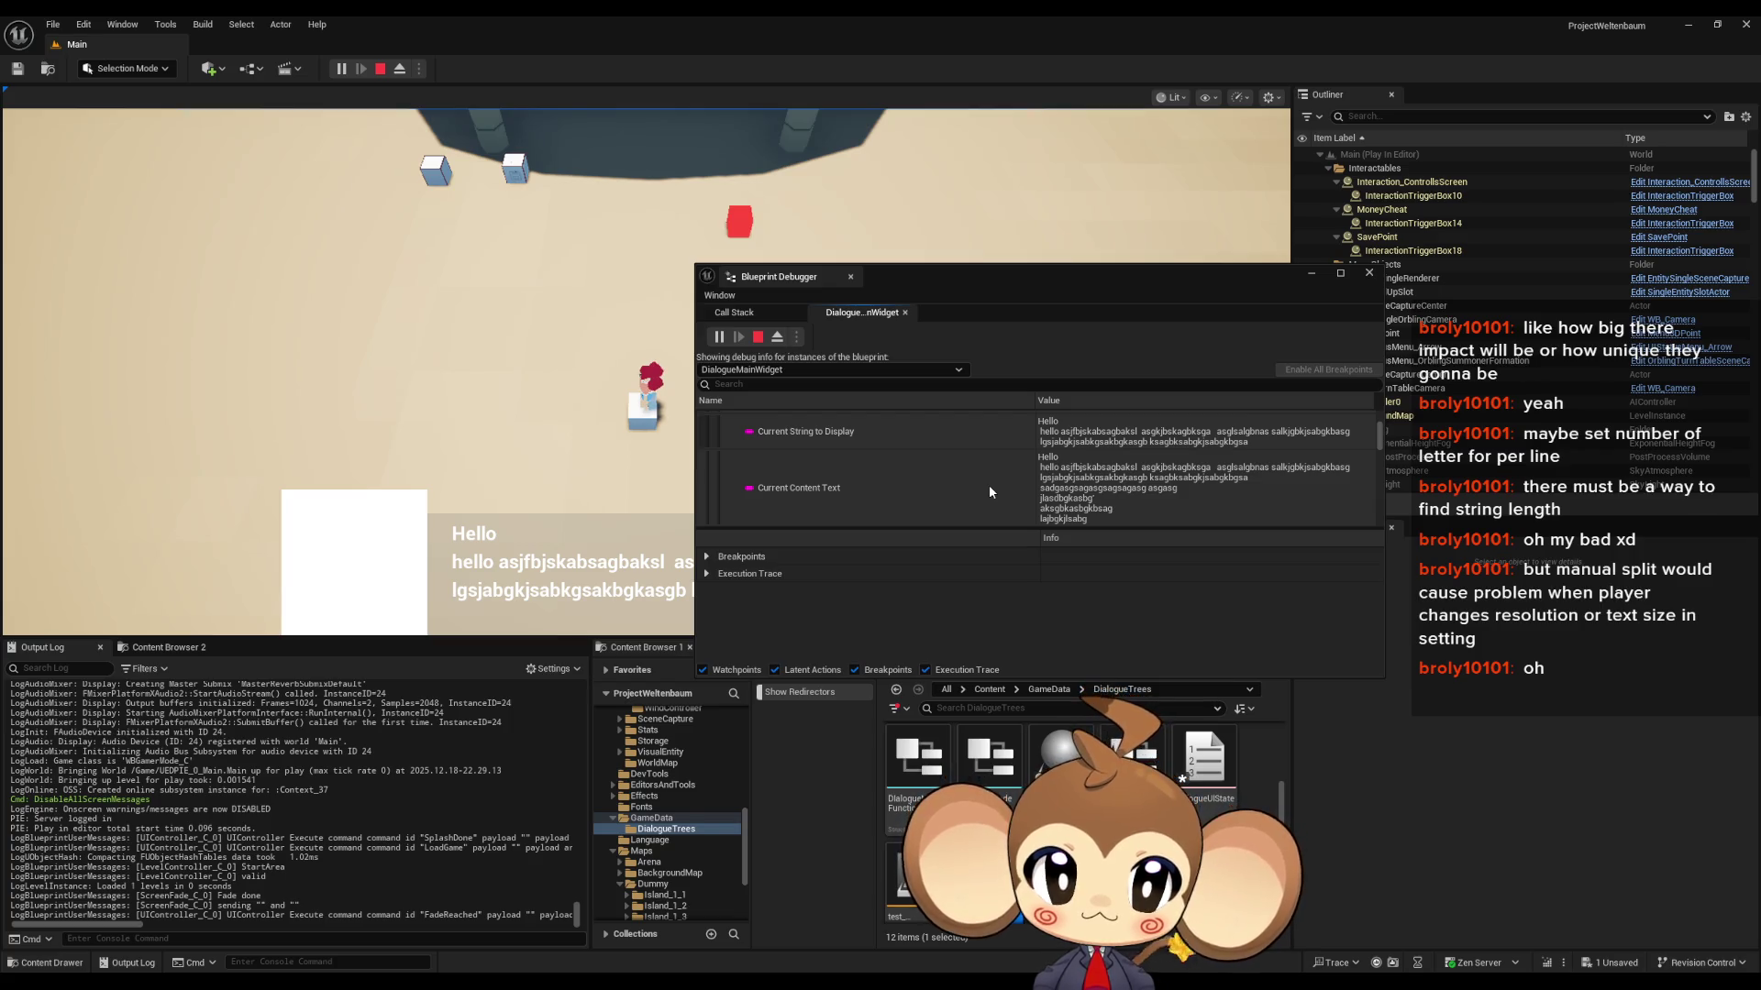
scroll(988, 490, "down", 2)
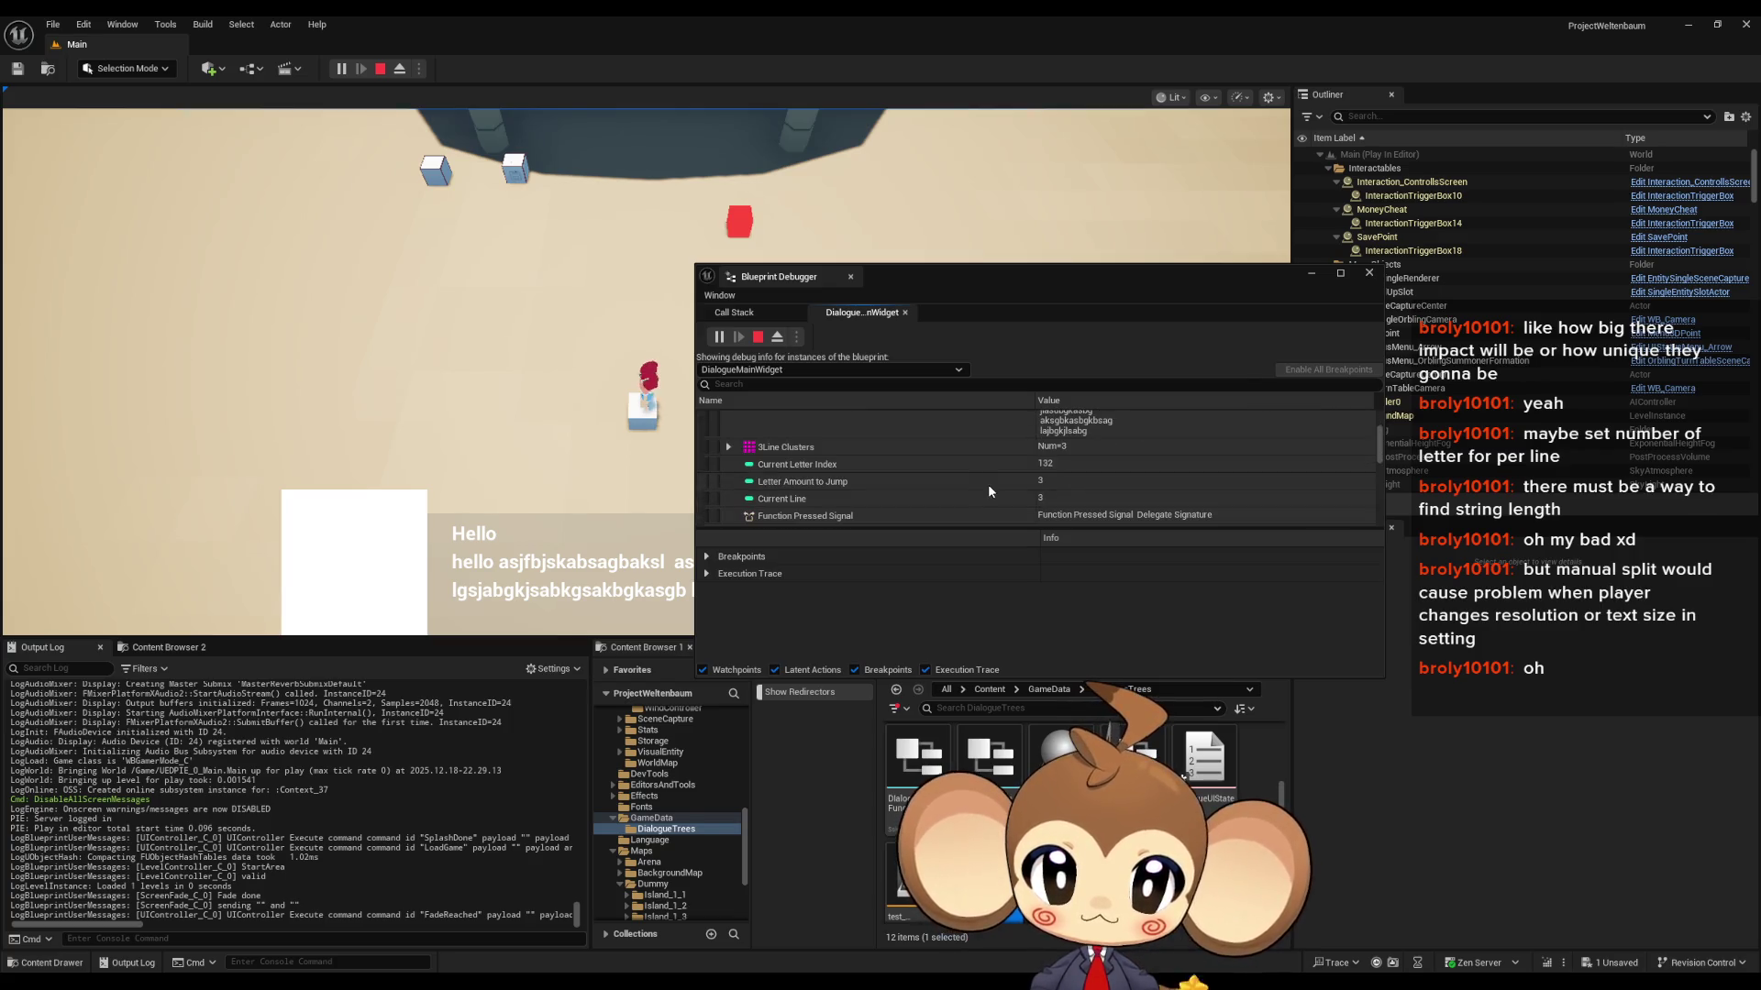
left_click(729, 448)
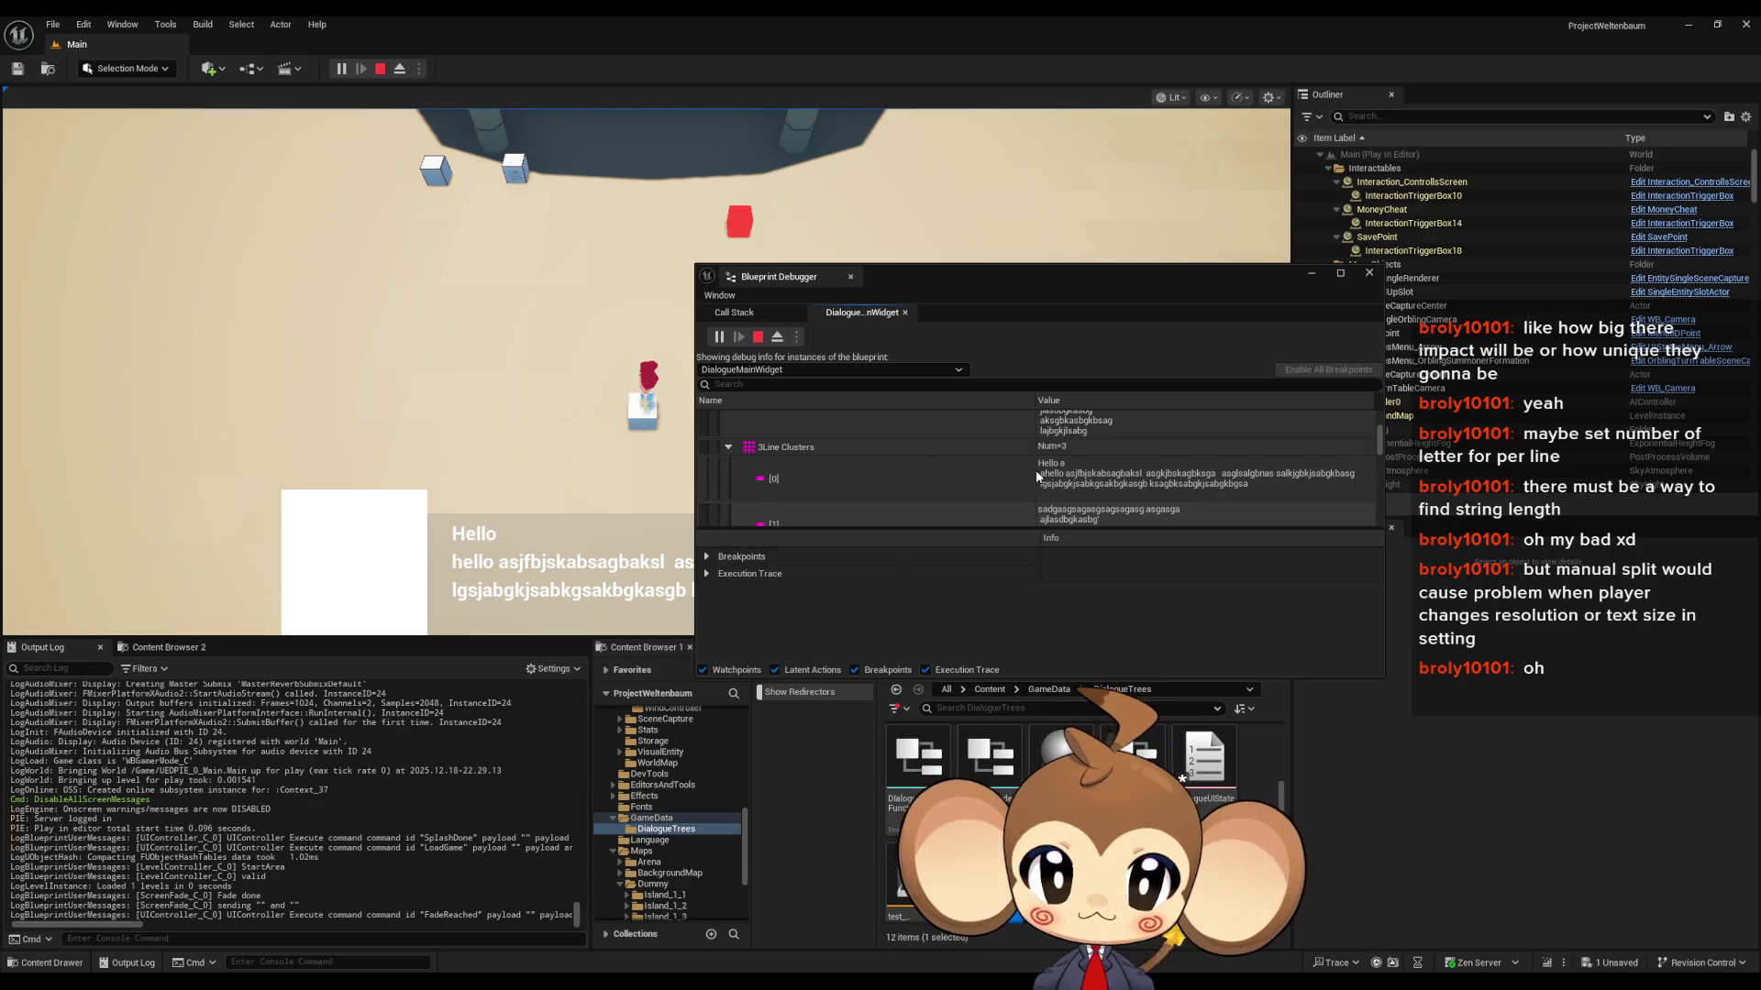
scroll(1036, 459, "down", 1)
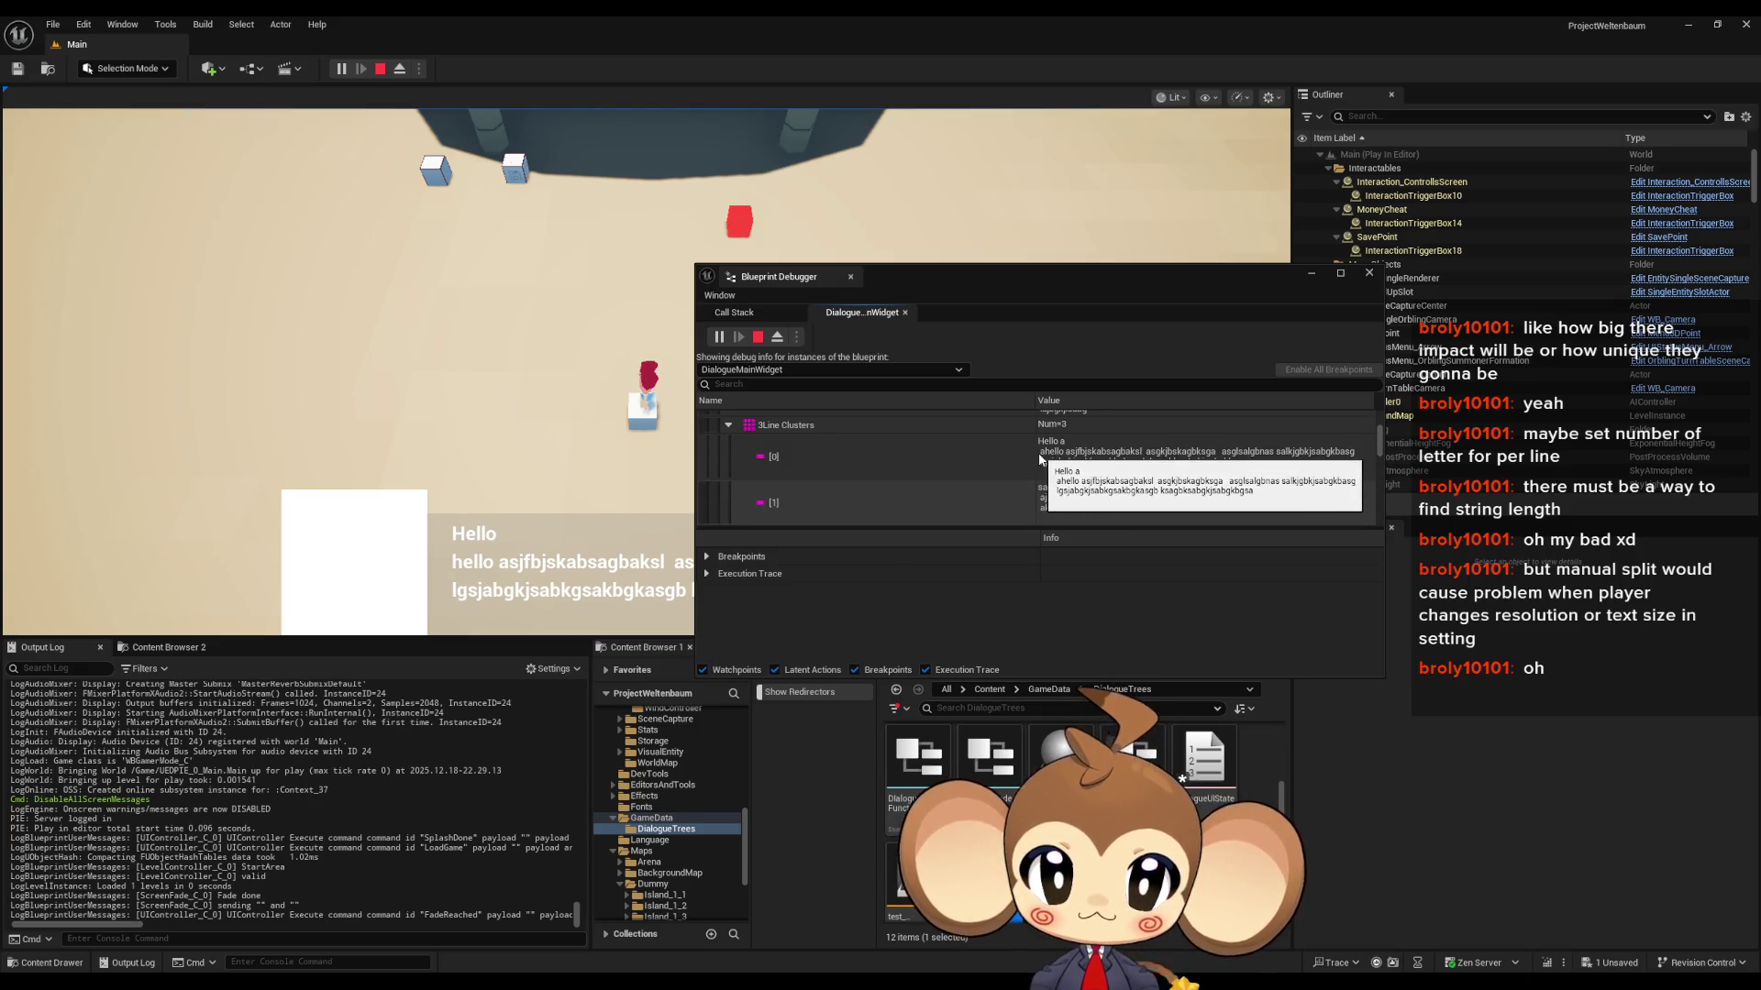
left_click(1042, 460)
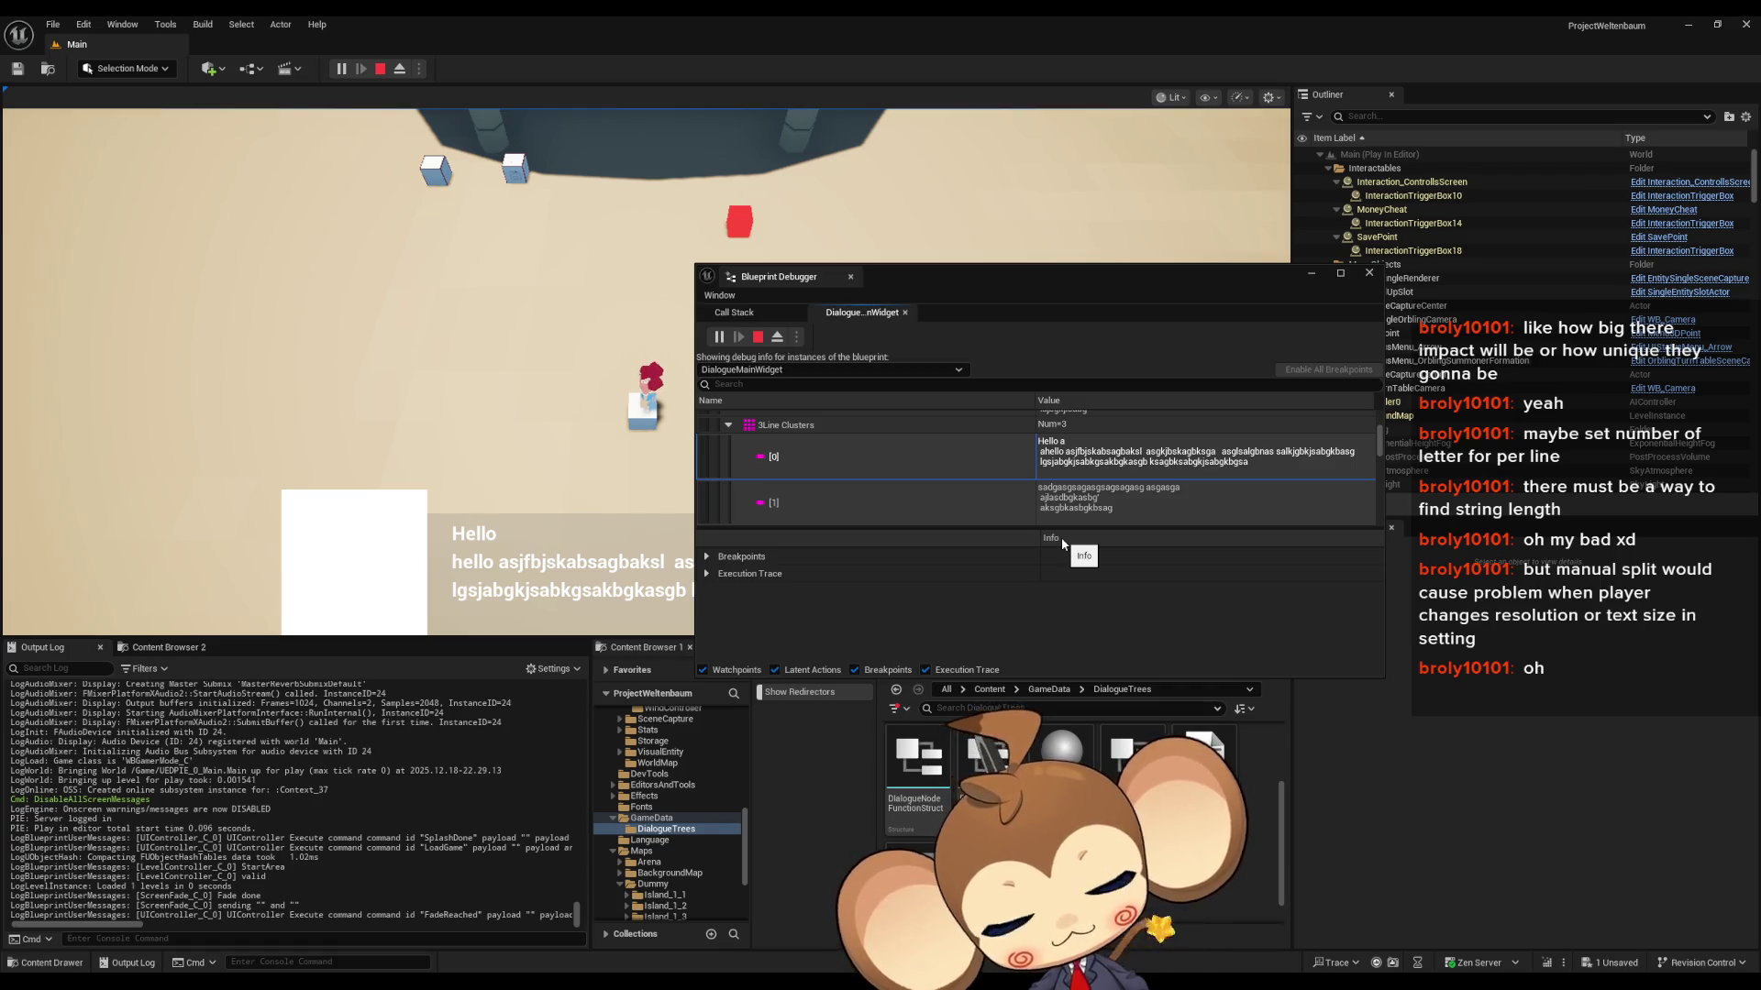
left_click(380, 68)
- Reopen the DialogueMainWidget graph and add a line break to the Append node's middle B value
mouse_move(628, 974)
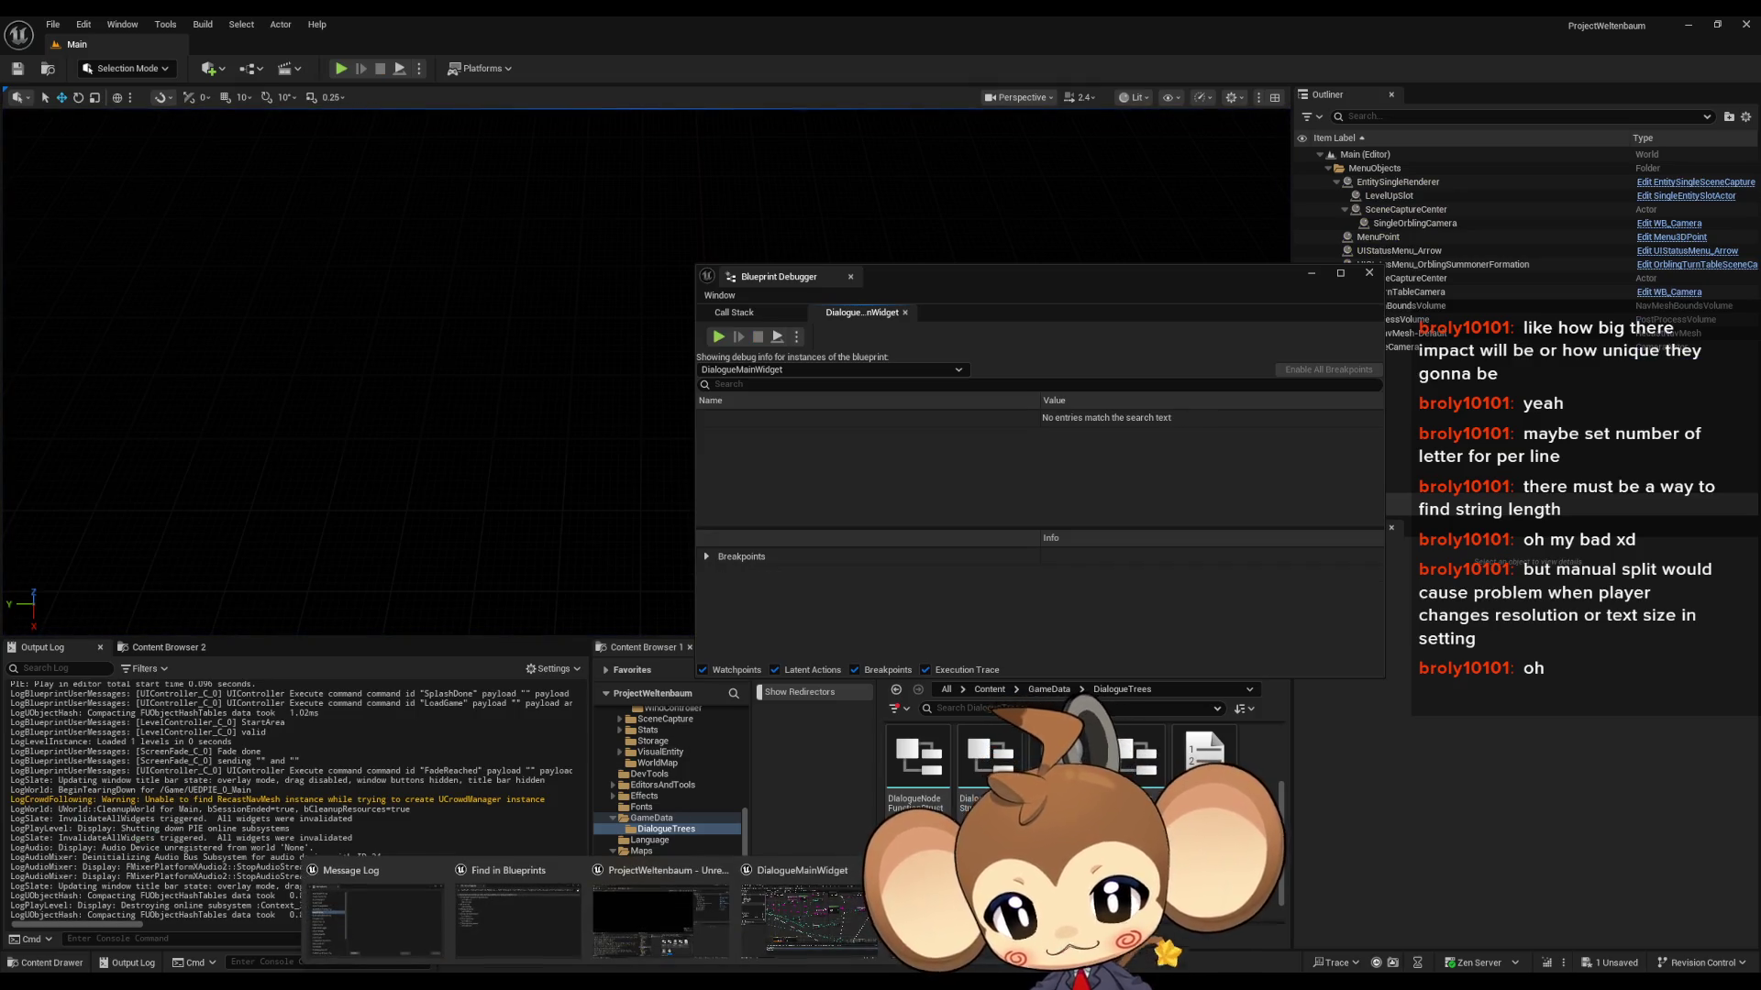
left_click(653, 913)
left_click(1162, 350)
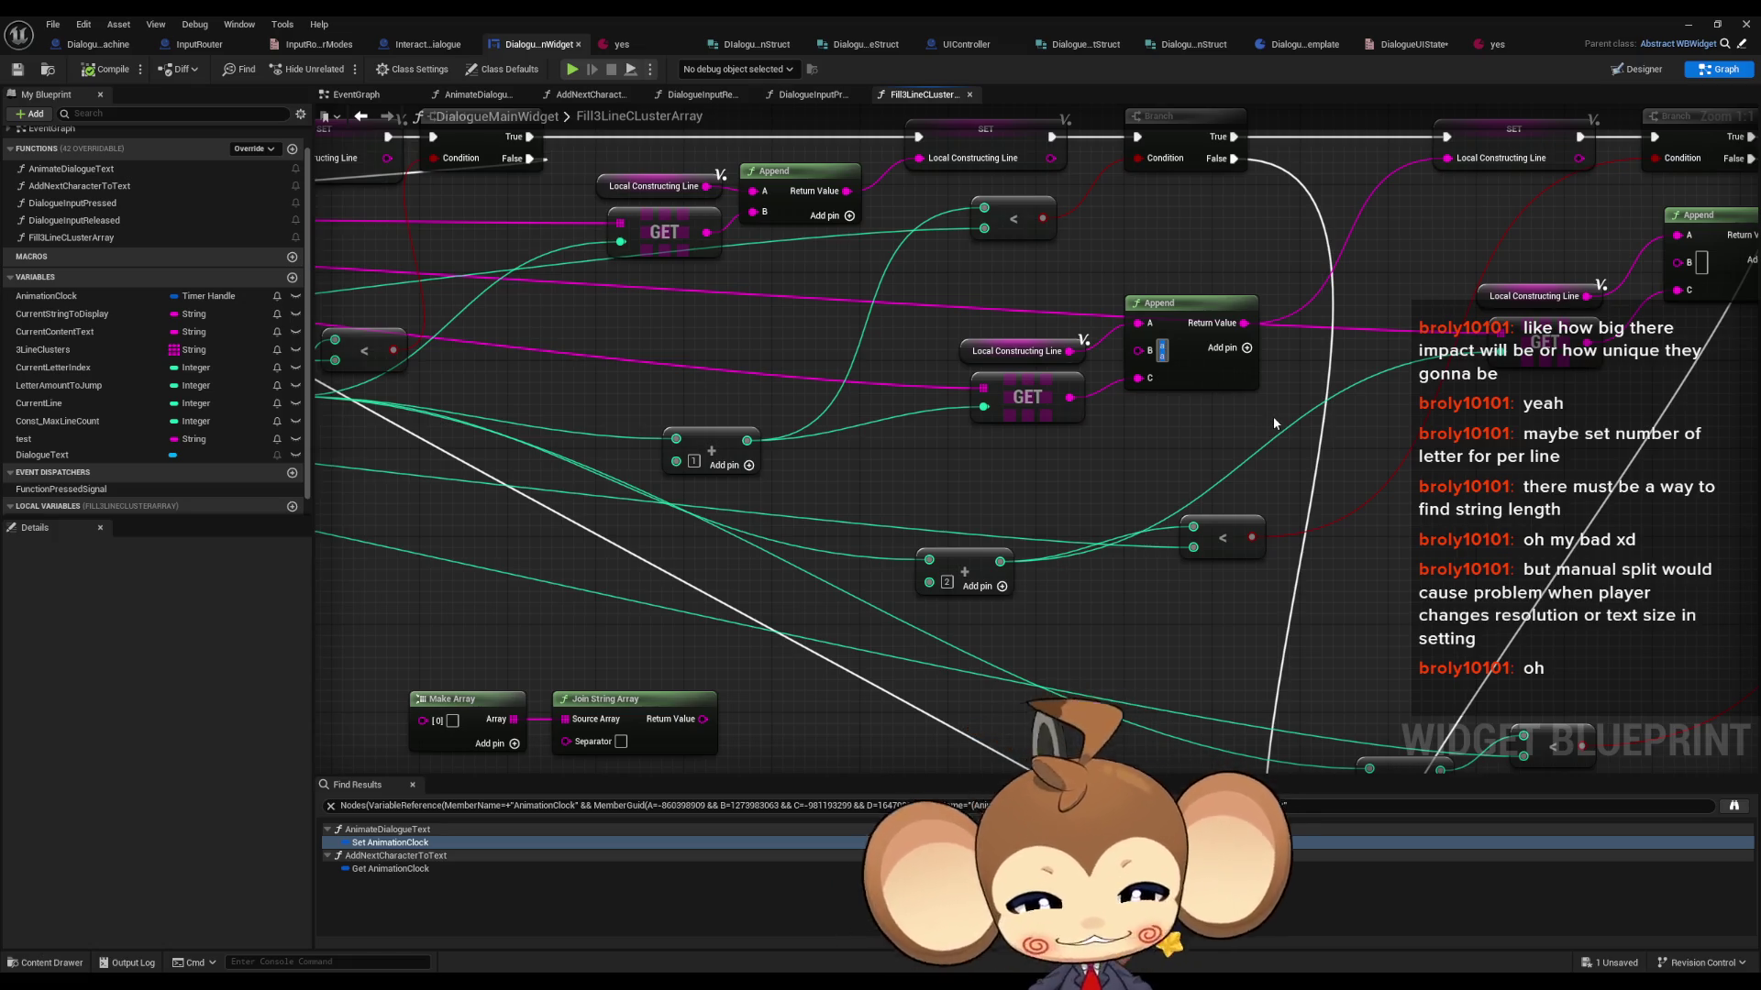
key("Escape")
key("shift+Return")
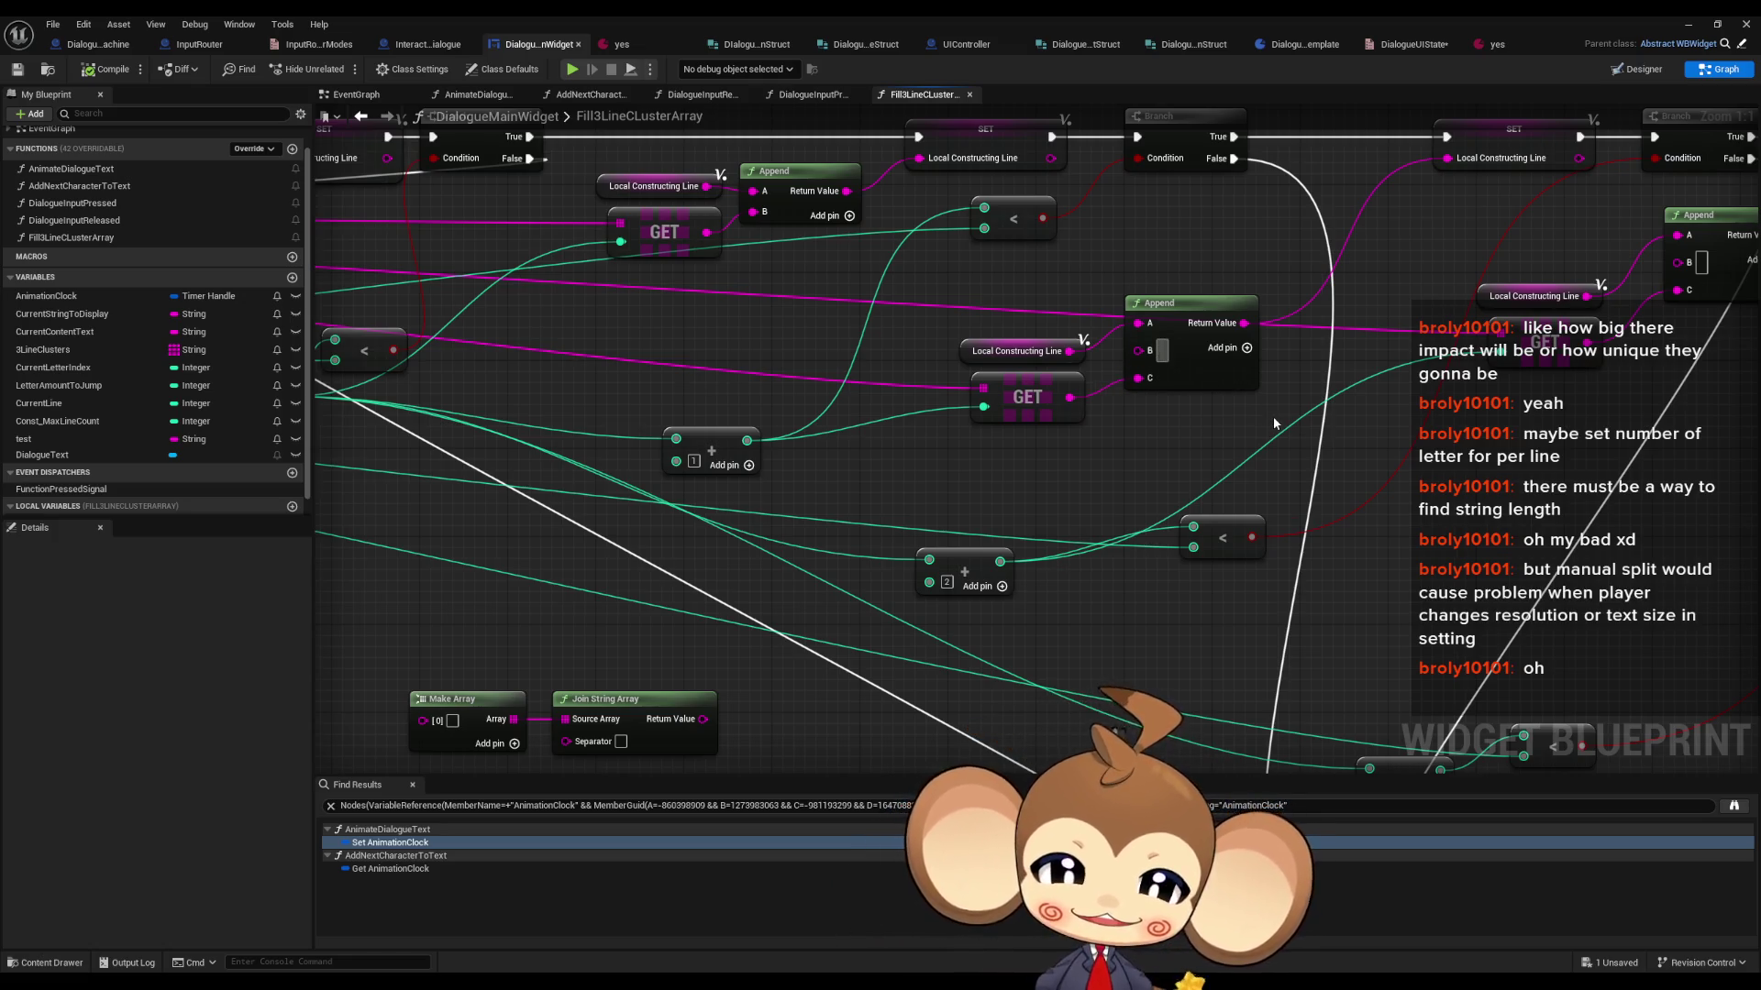
left_click_drag(1270, 431, 1110, 530)
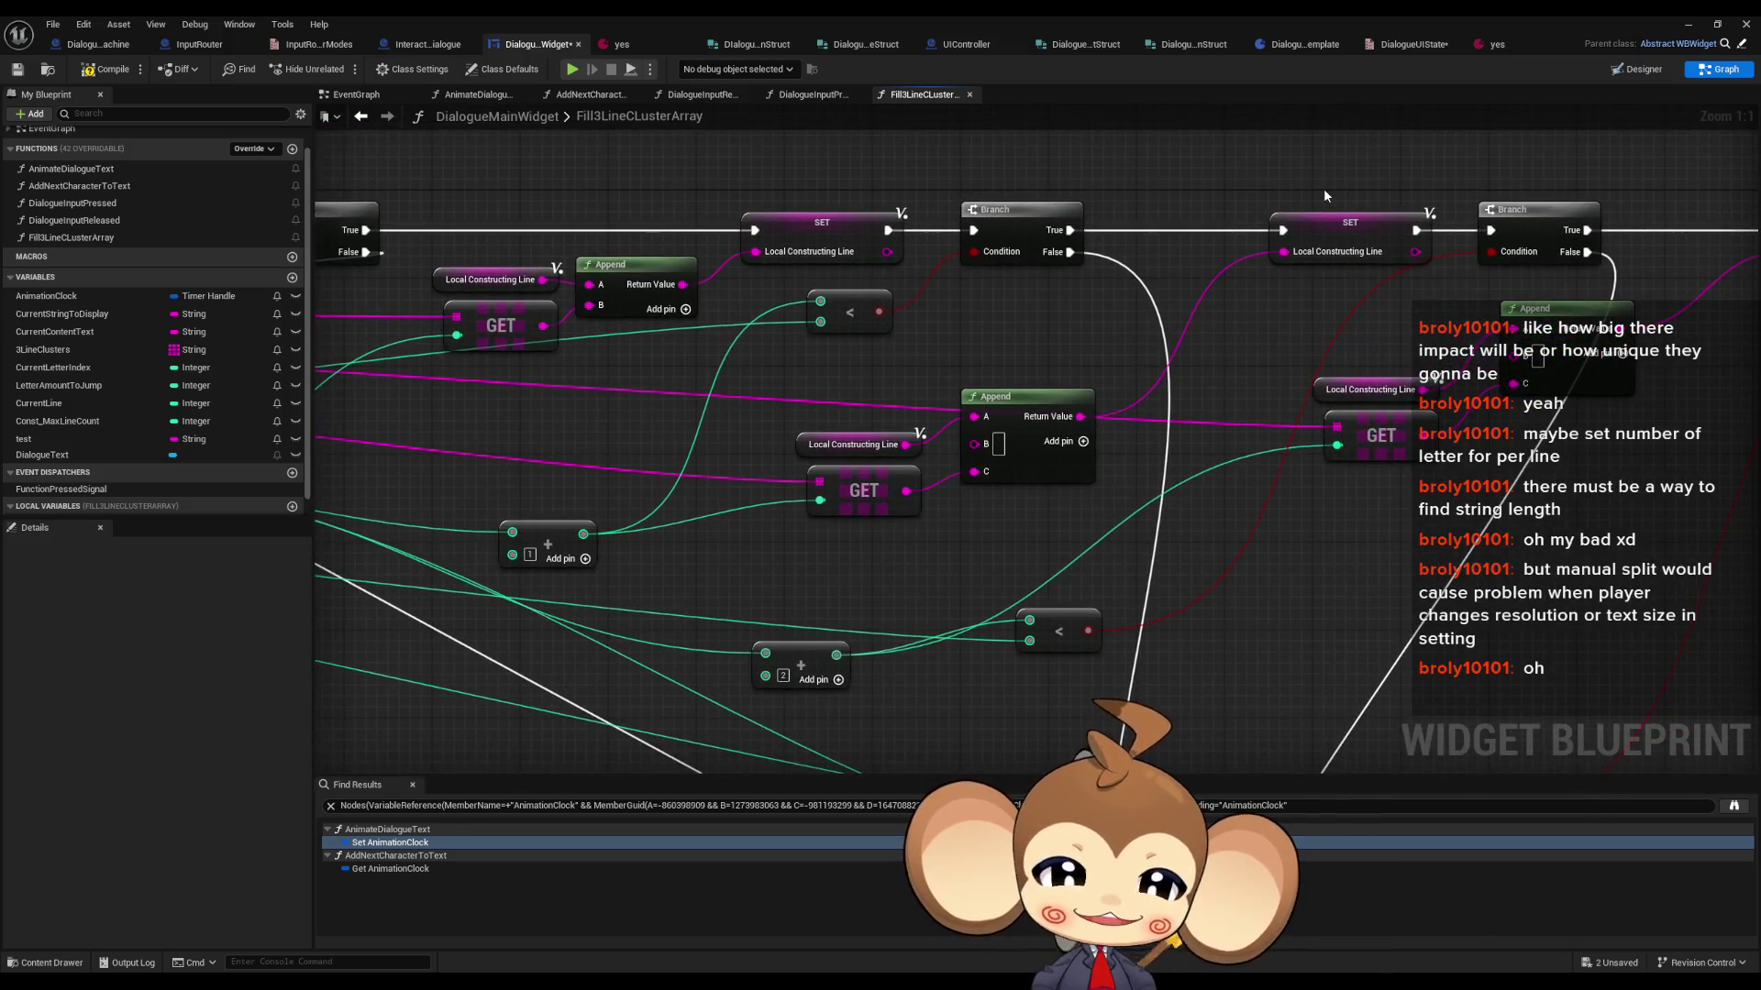
left_click_drag(1154, 336, 1183, 337)
scroll(1229, 383, "down", 2)
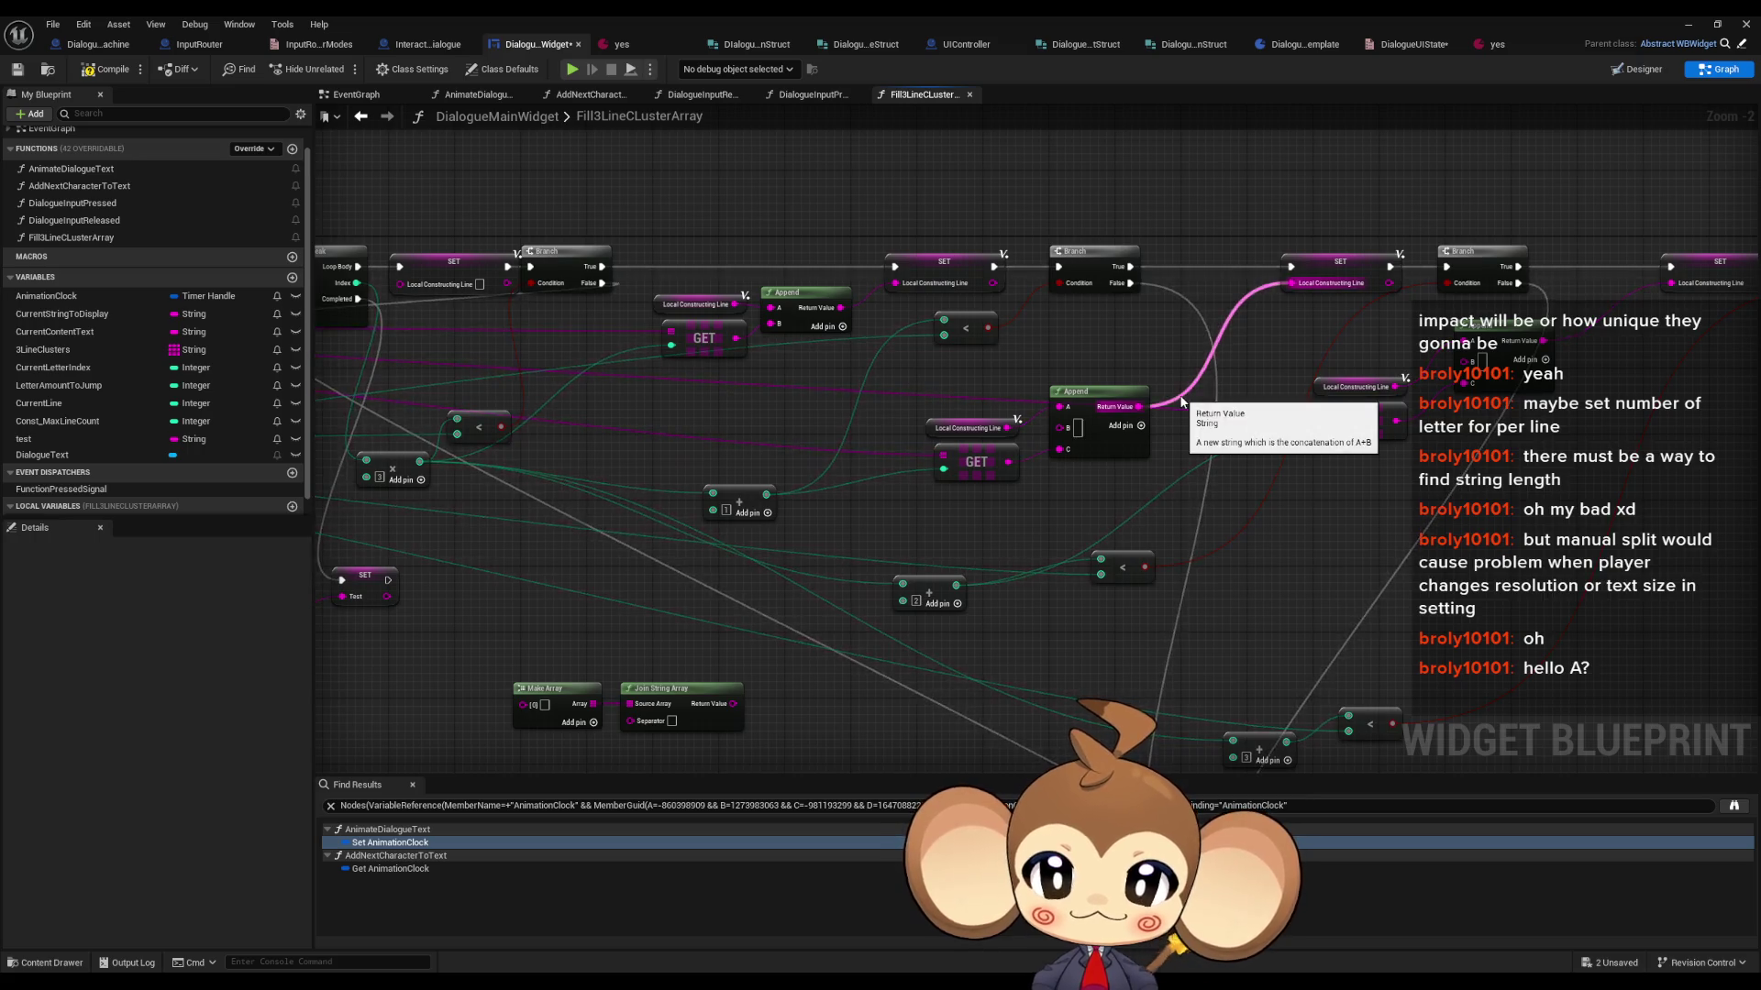
- Check the English dialogue text in the yes data asset
left_click(637, 47)
left_click(776, 303)
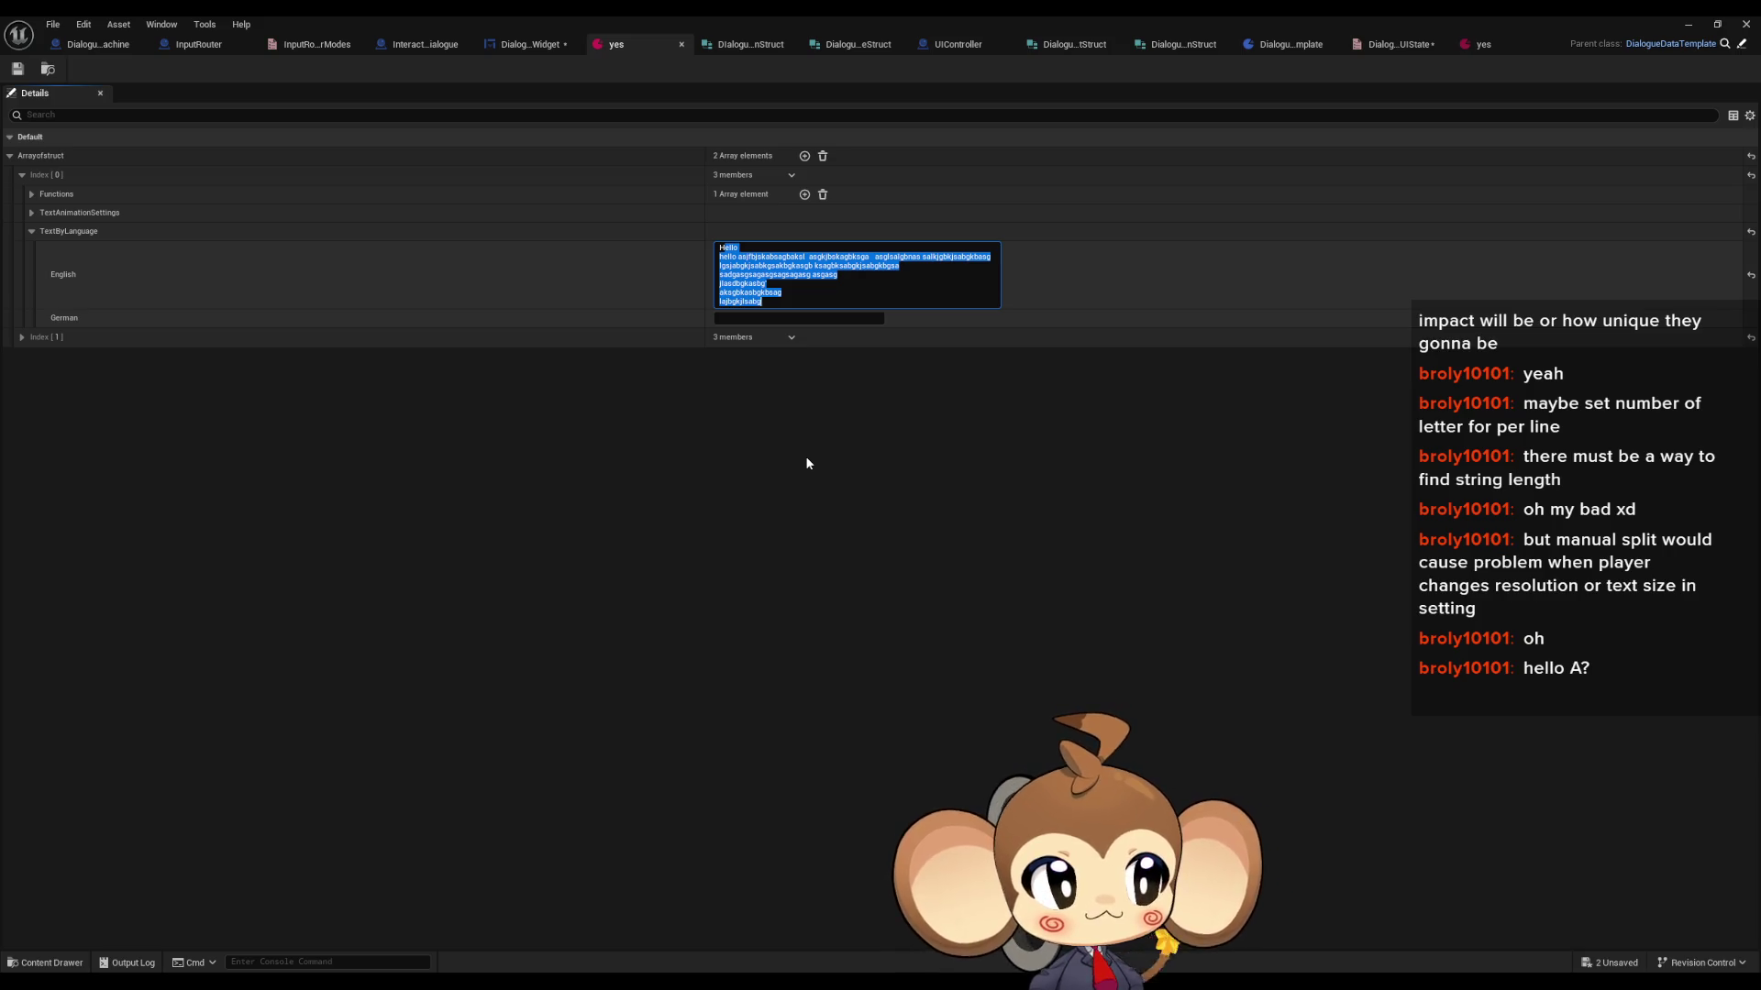
left_click(532, 44)
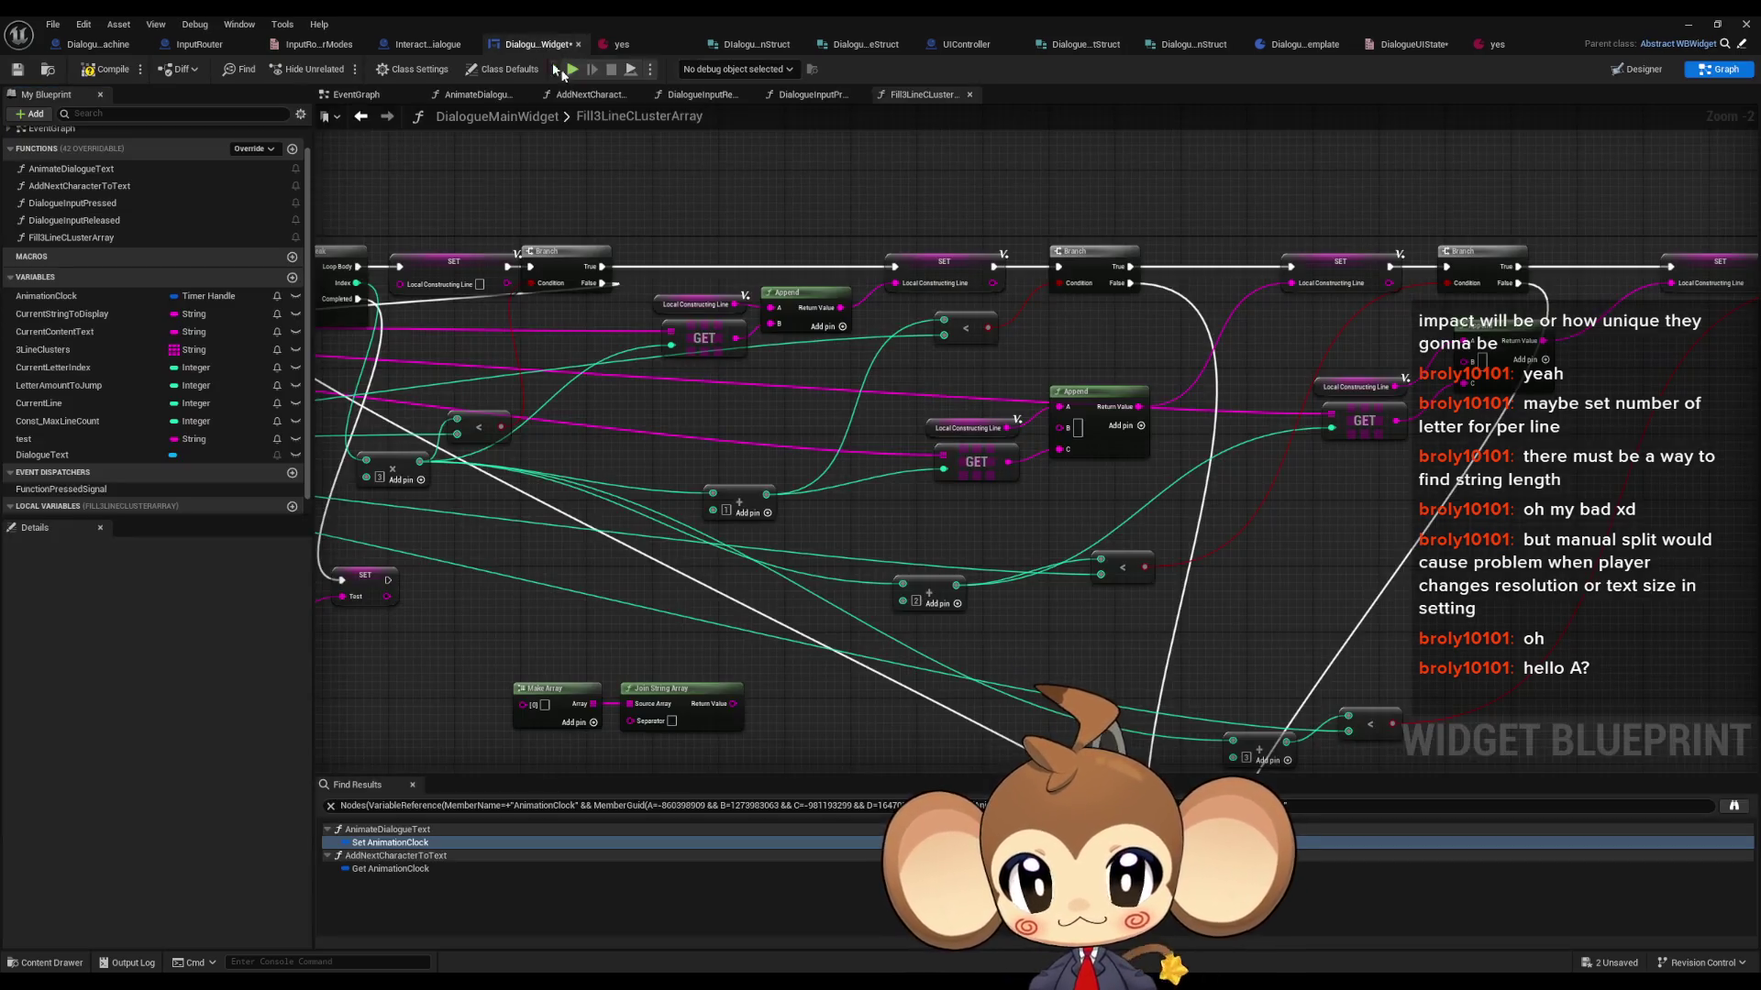
- Type 'a' into the Append node's B value and recompile the widget blueprint
left_click_drag(1071, 434, 989, 415)
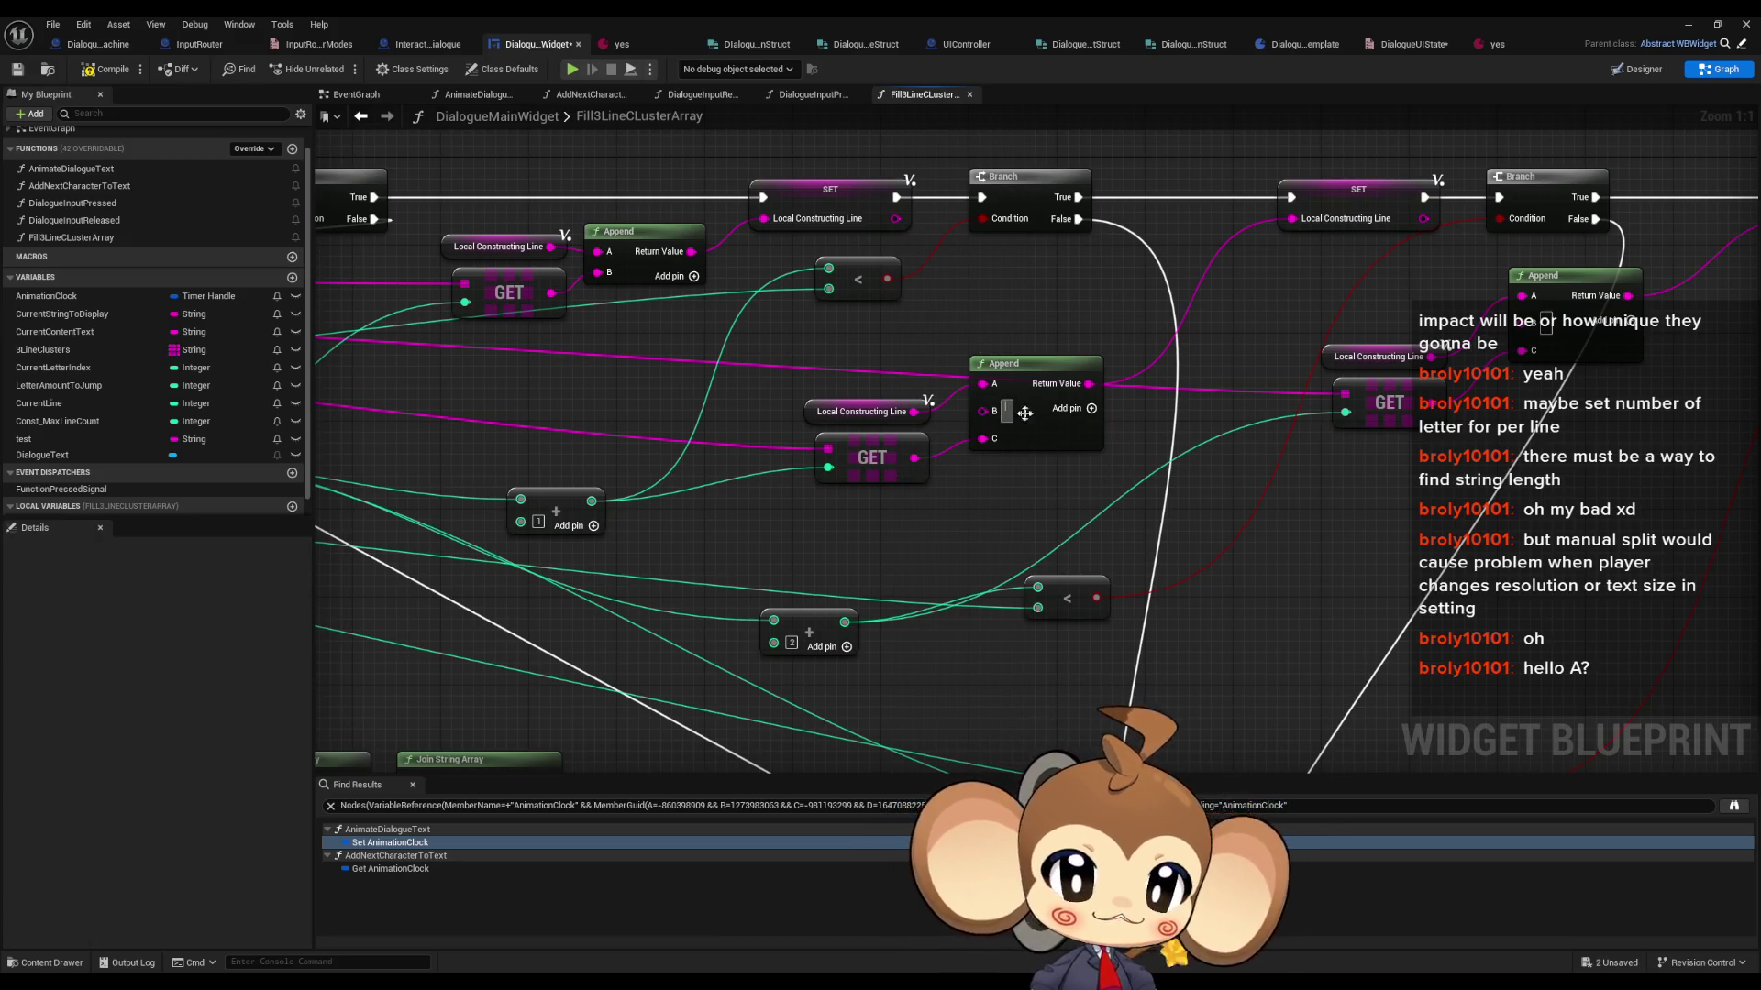
type("a")
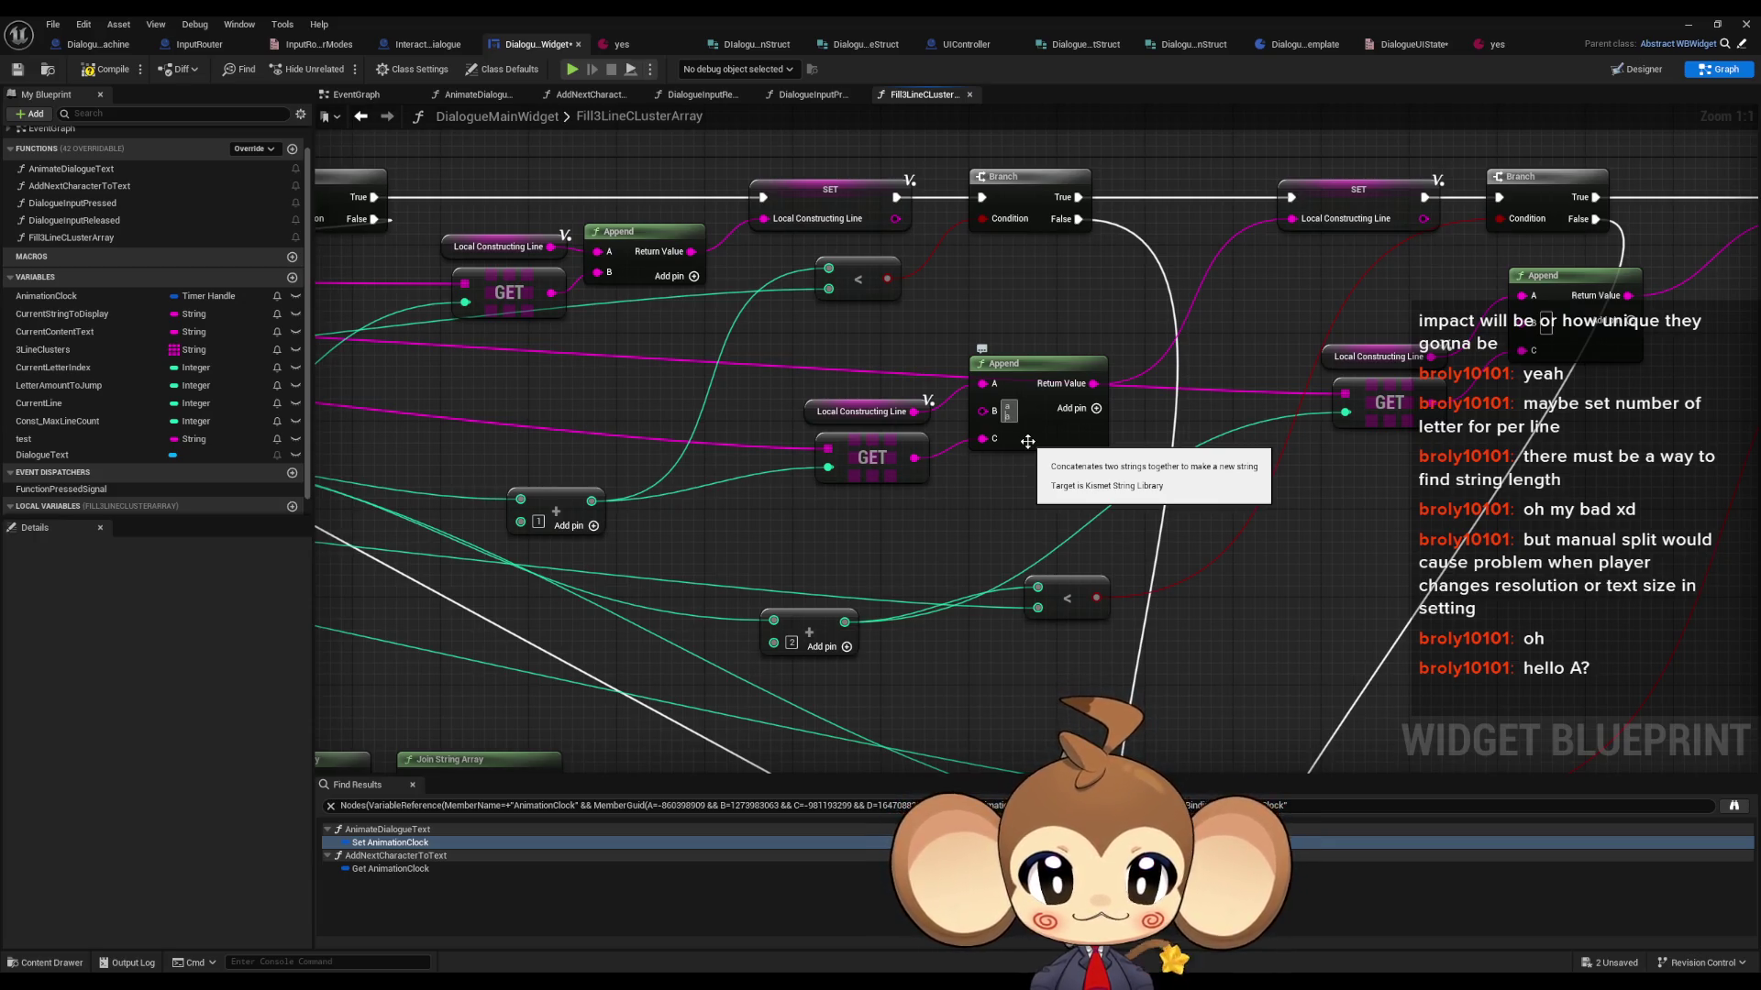
left_click(107, 68)
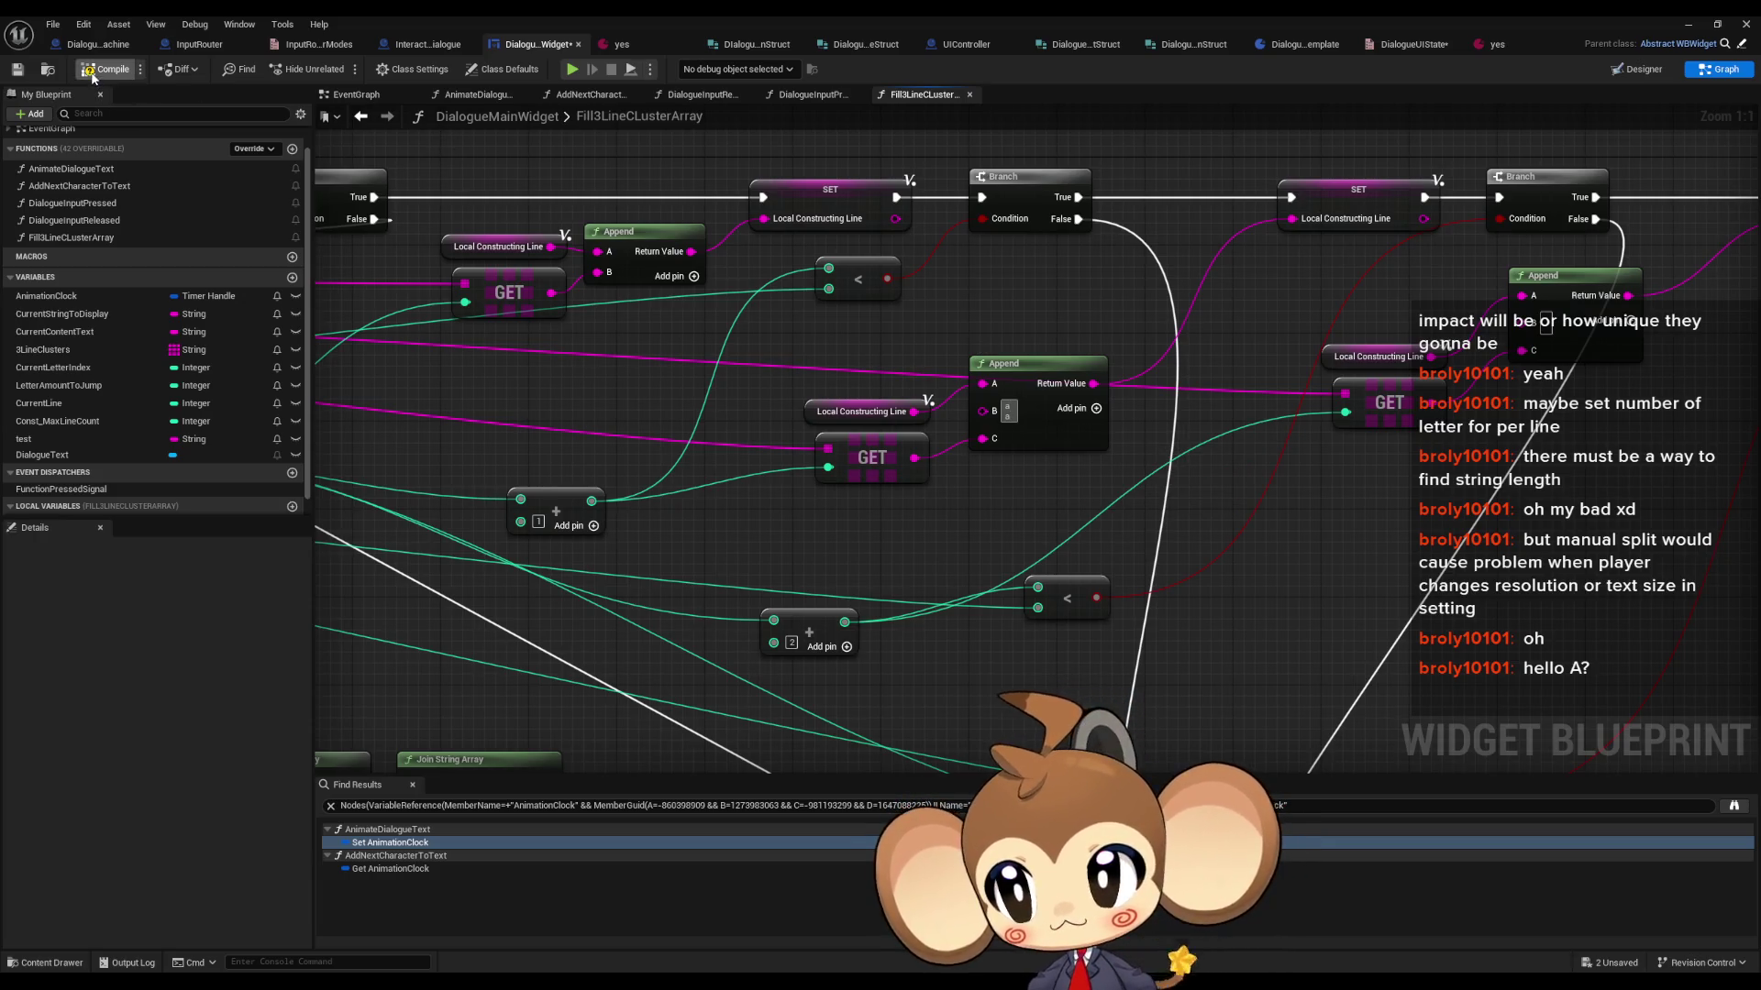
left_click(1684, 25)
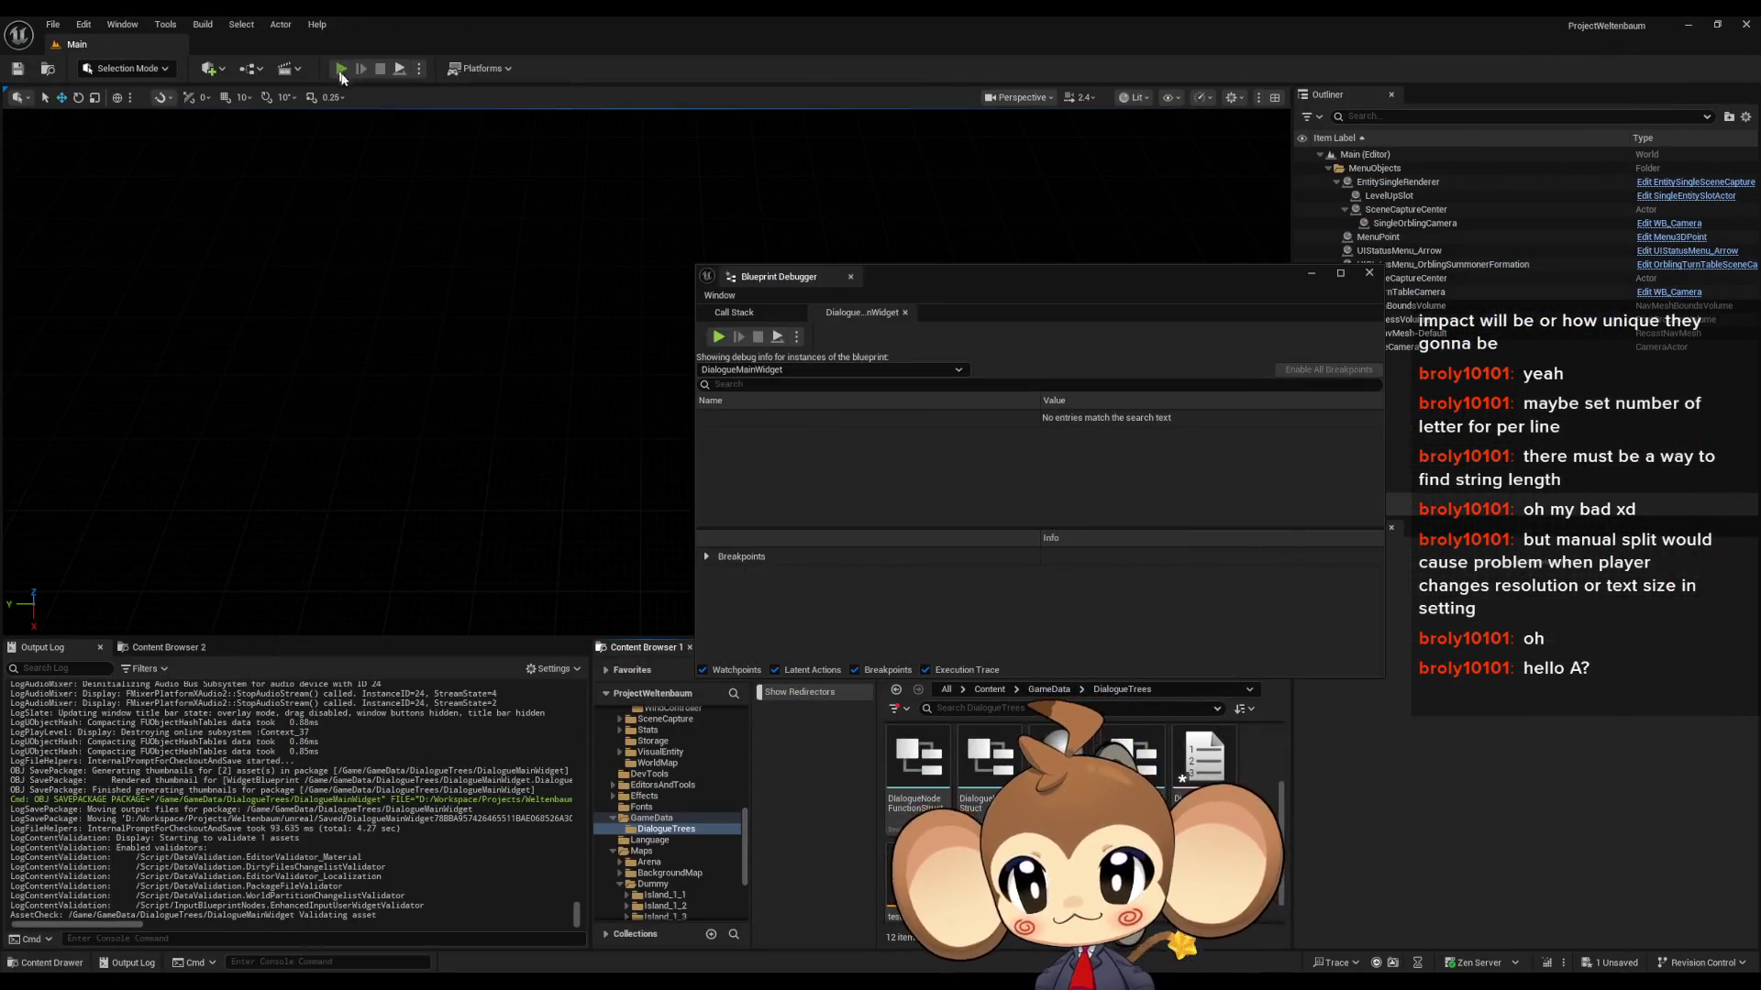
- Play the game and expand DialogueMainWidget_C_0's 3Line Clusters in the Blueprint Debugger
left_click(339, 70)
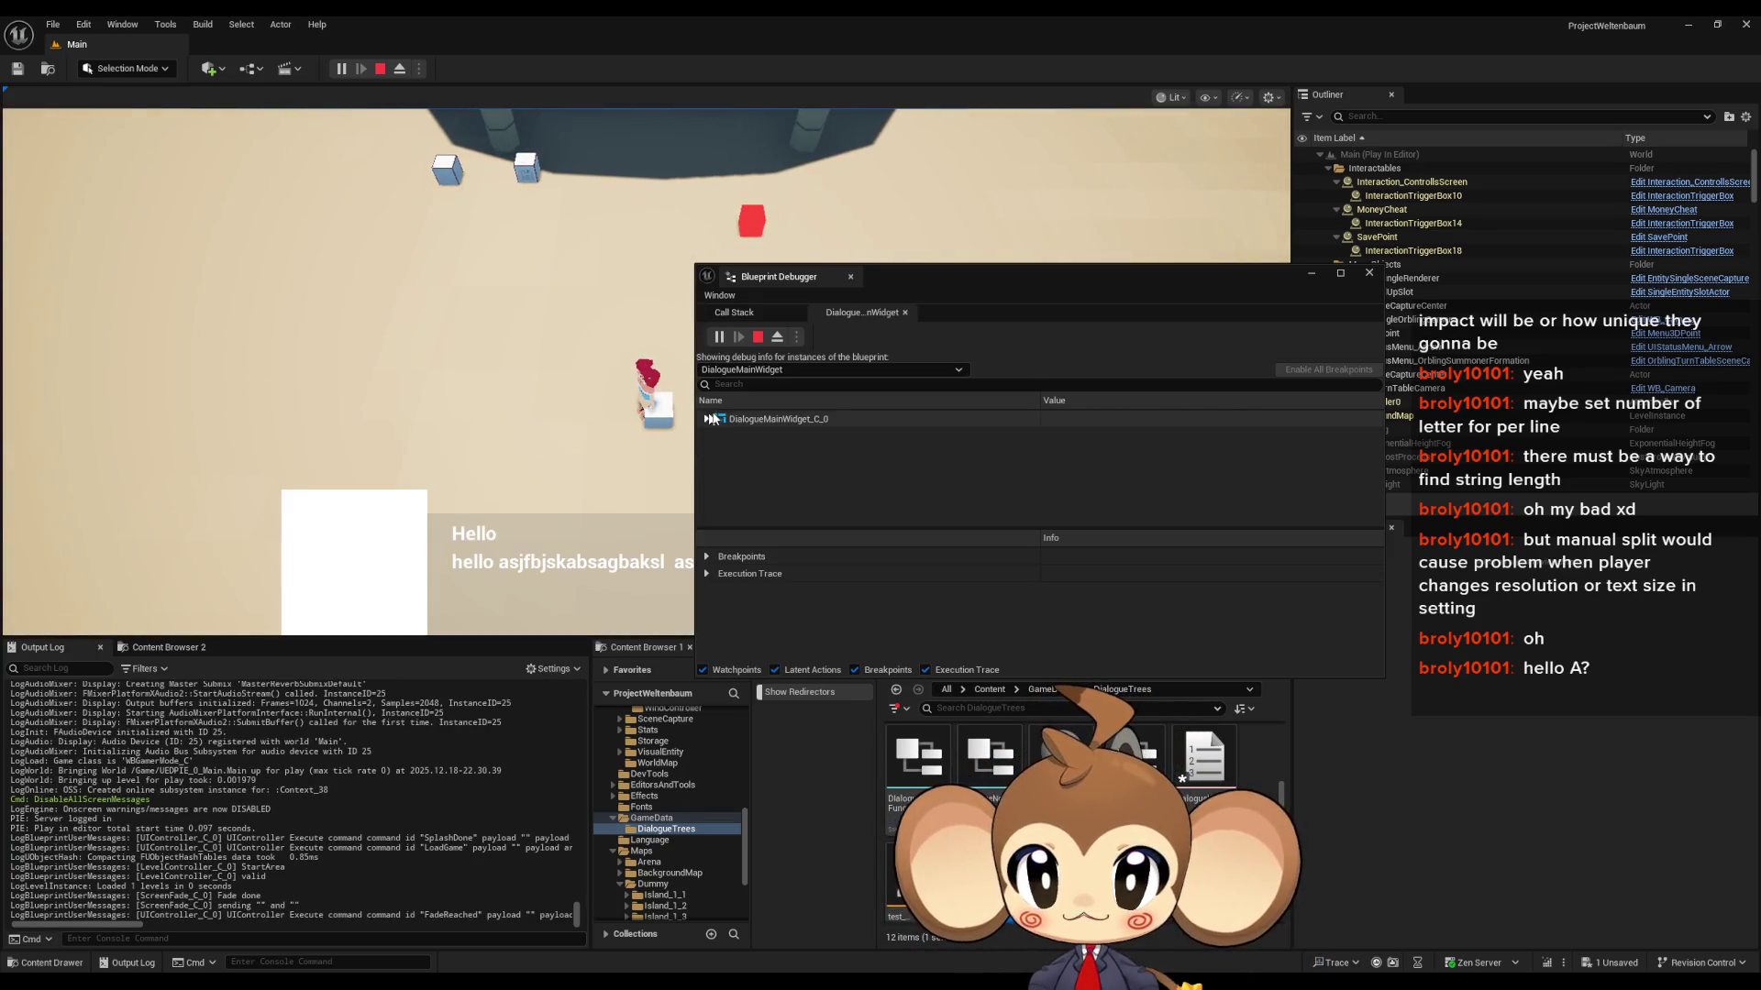
left_click(710, 419)
scroll(871, 477, "down", 2)
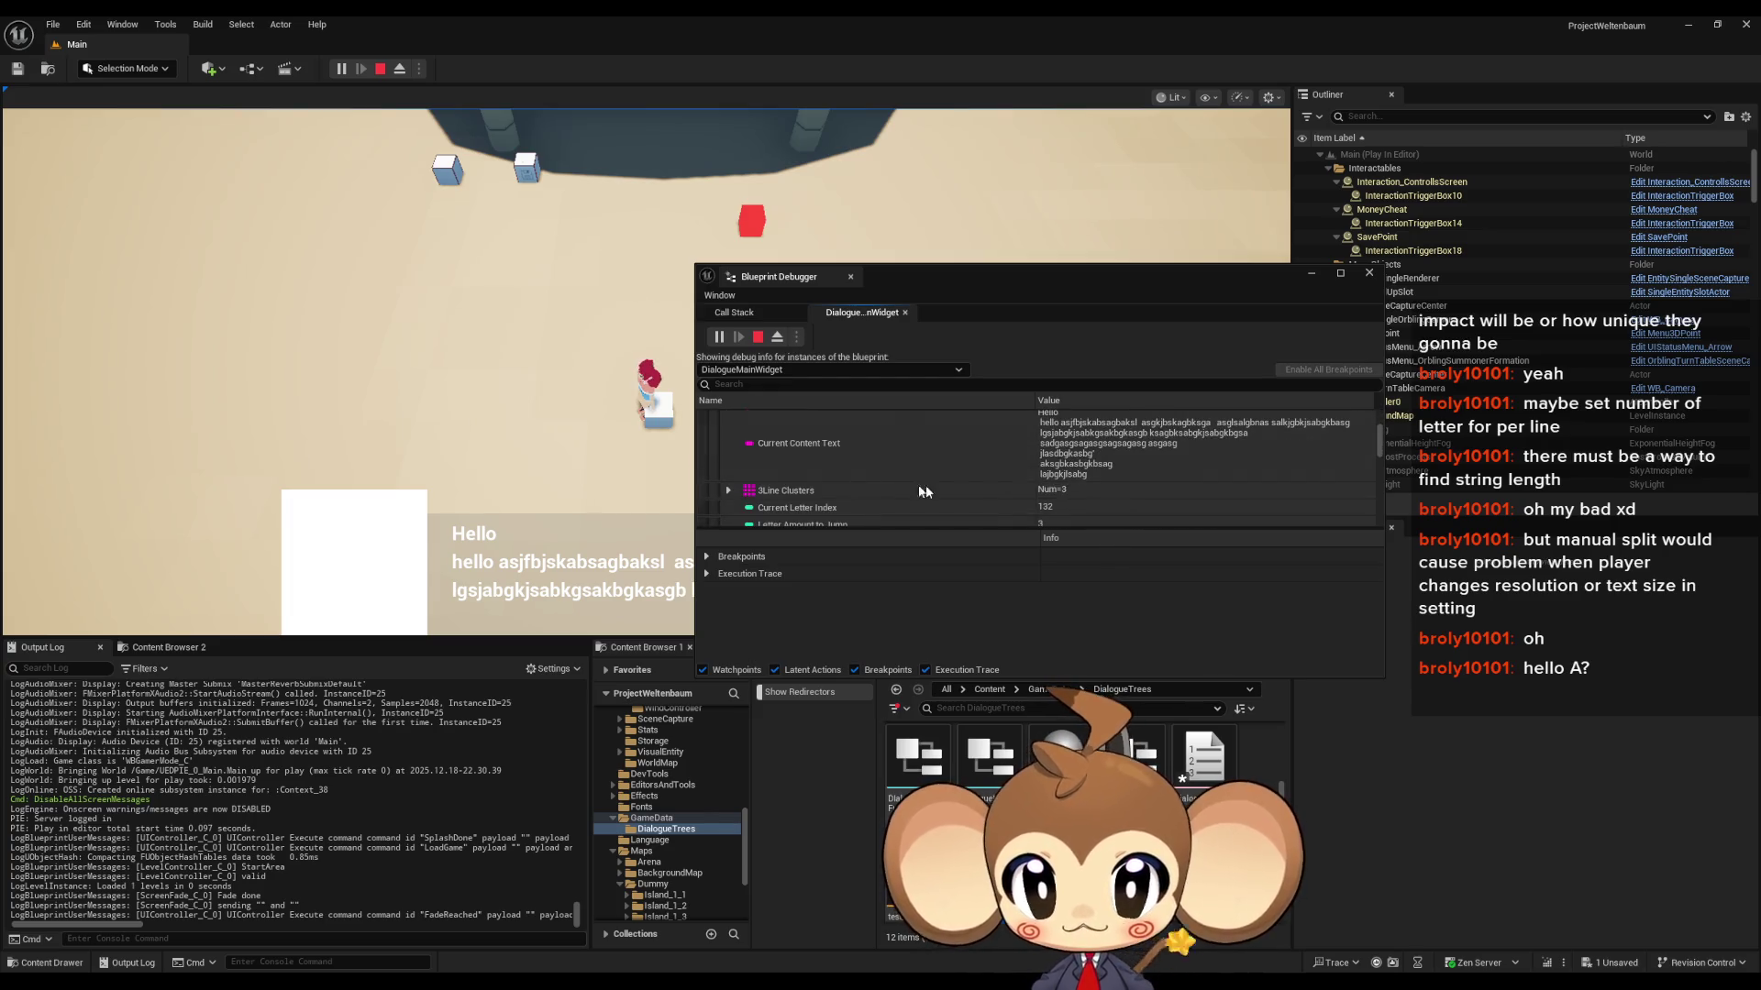
left_click(728, 491)
scroll(1009, 477, "down", 2)
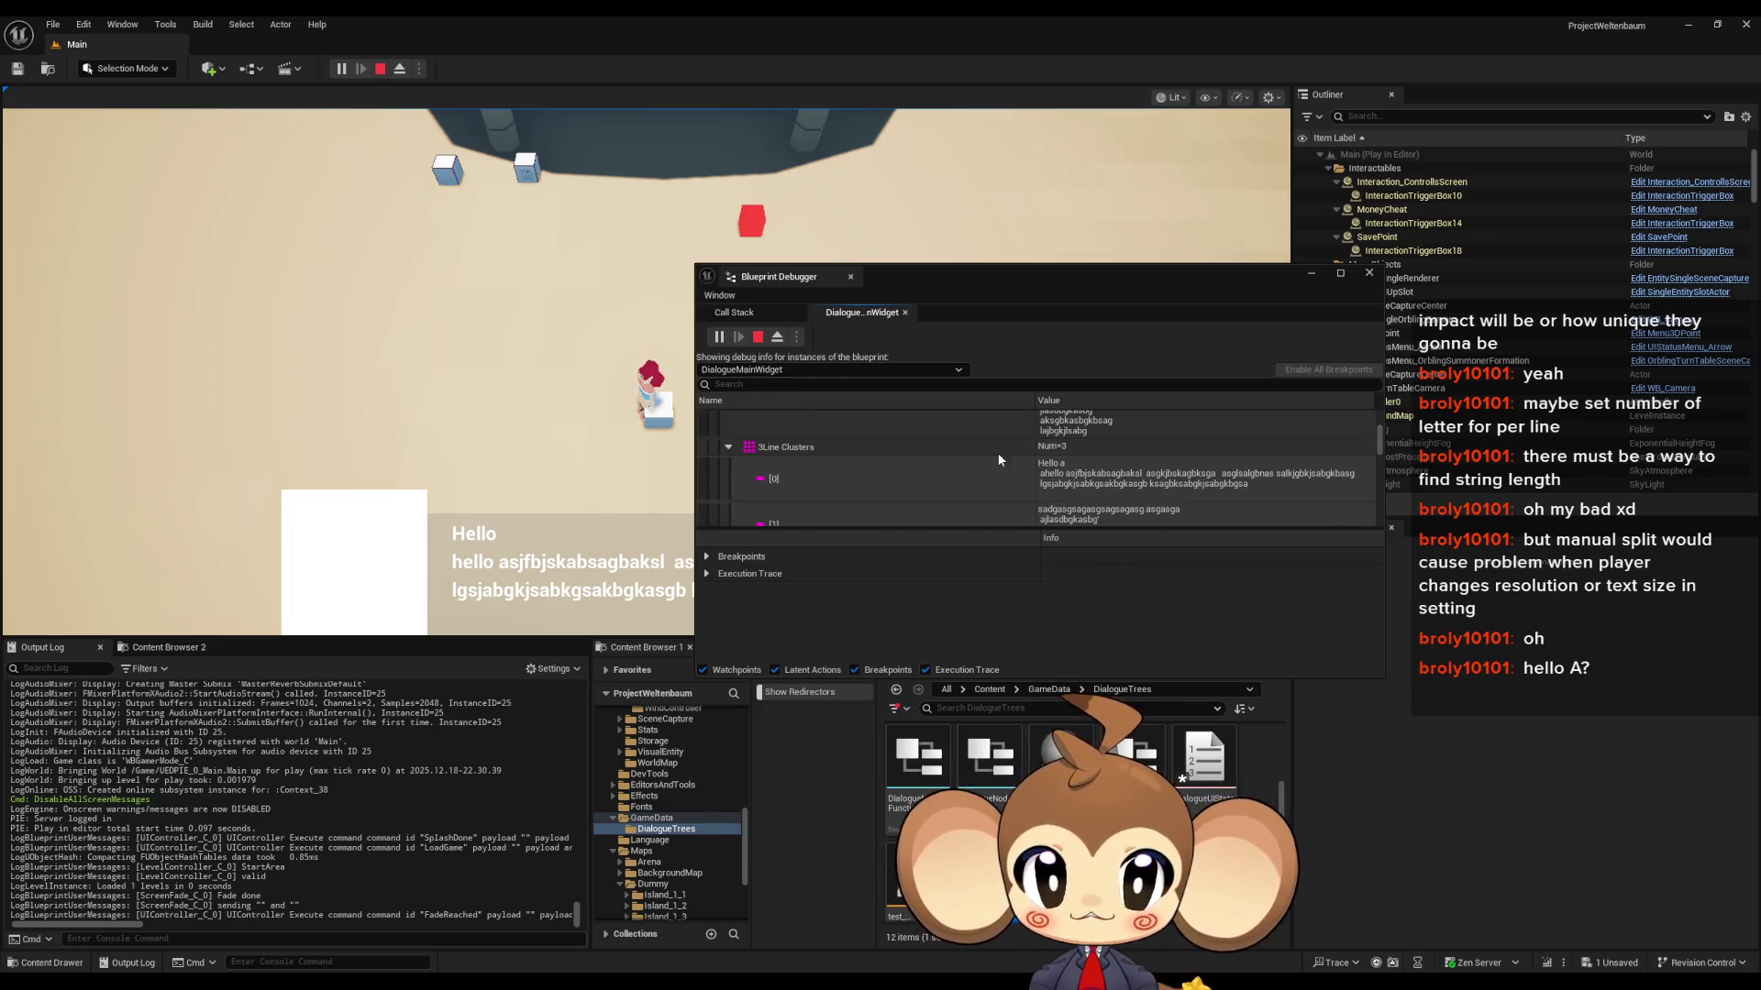
- Copy cluster [0]'s value into Notepad to read it, then close without saving
right_click(1077, 479)
left_click(1133, 515)
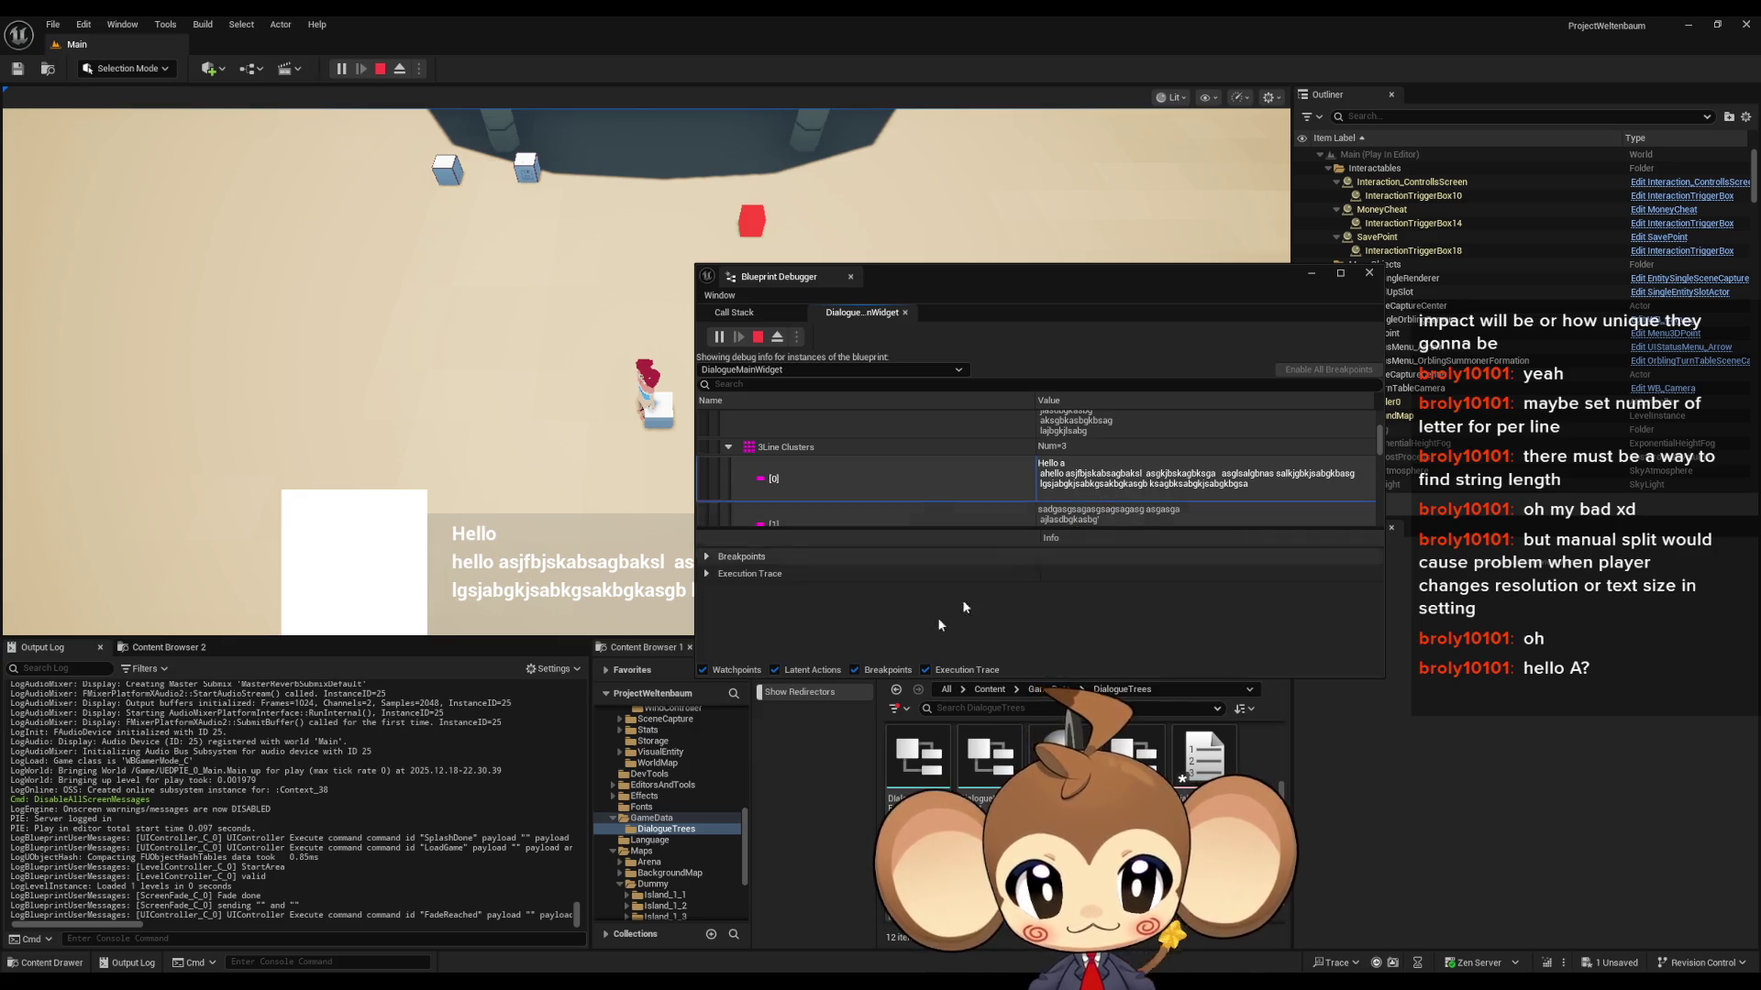
key("alt+Tab")
key("ctrl+v")
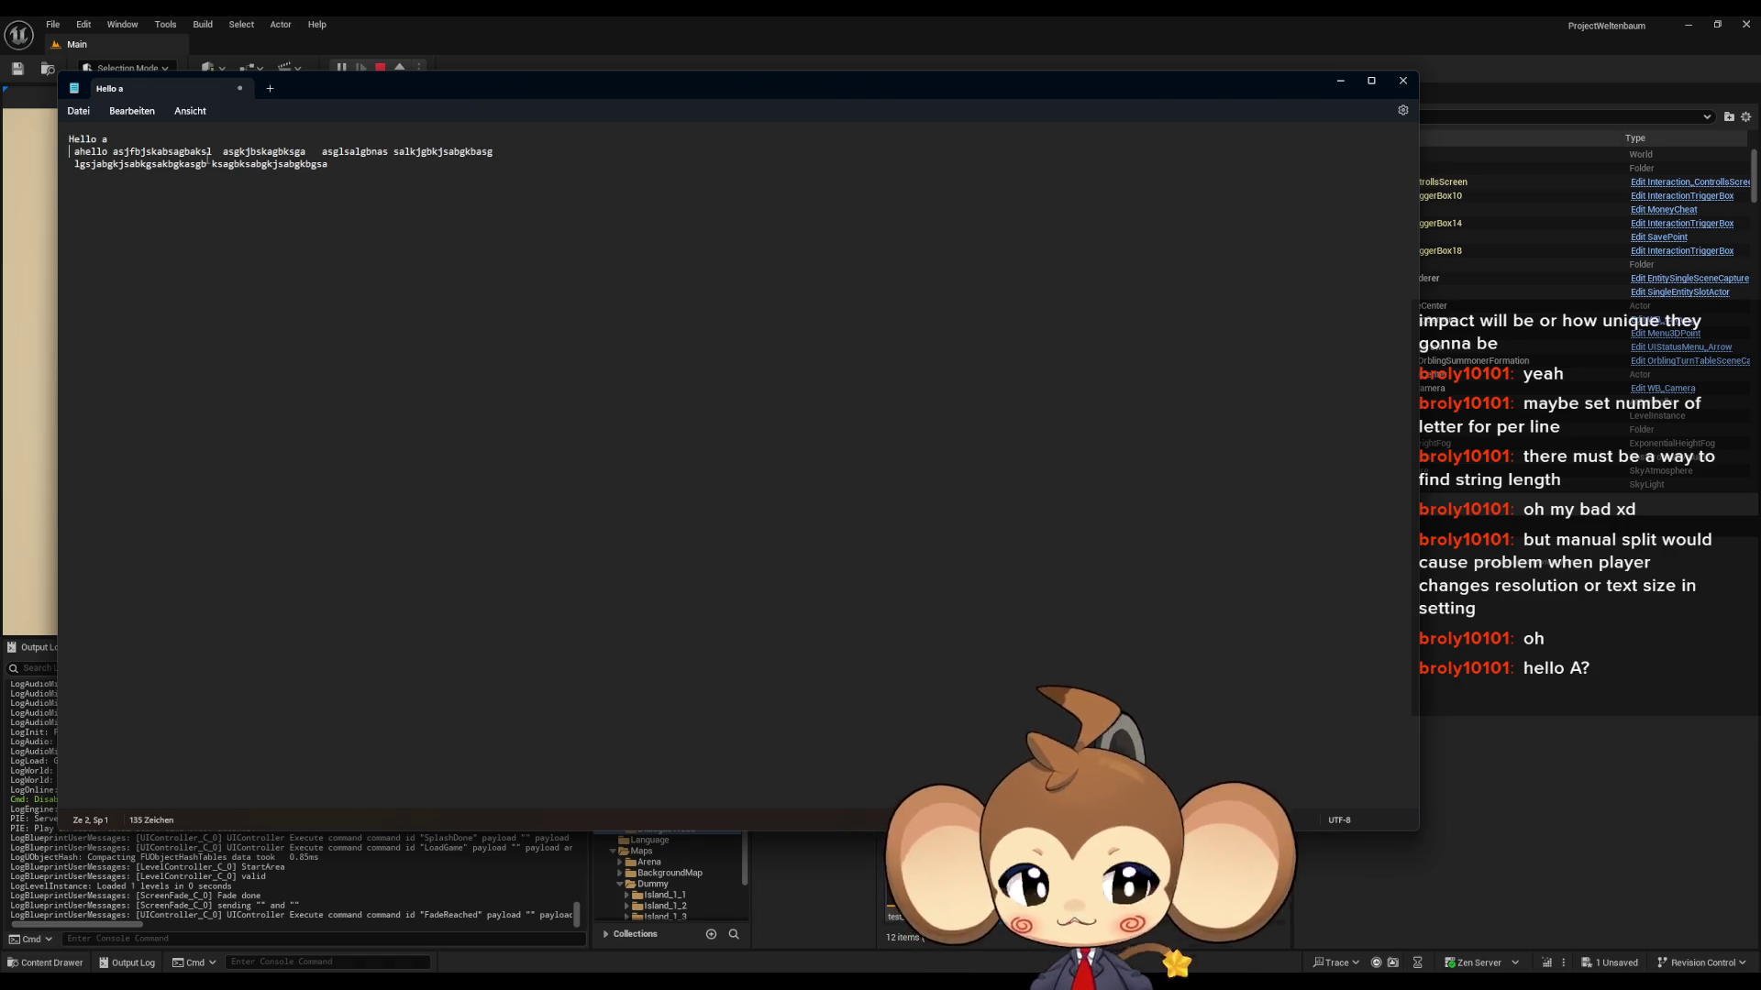
left_click(1401, 81)
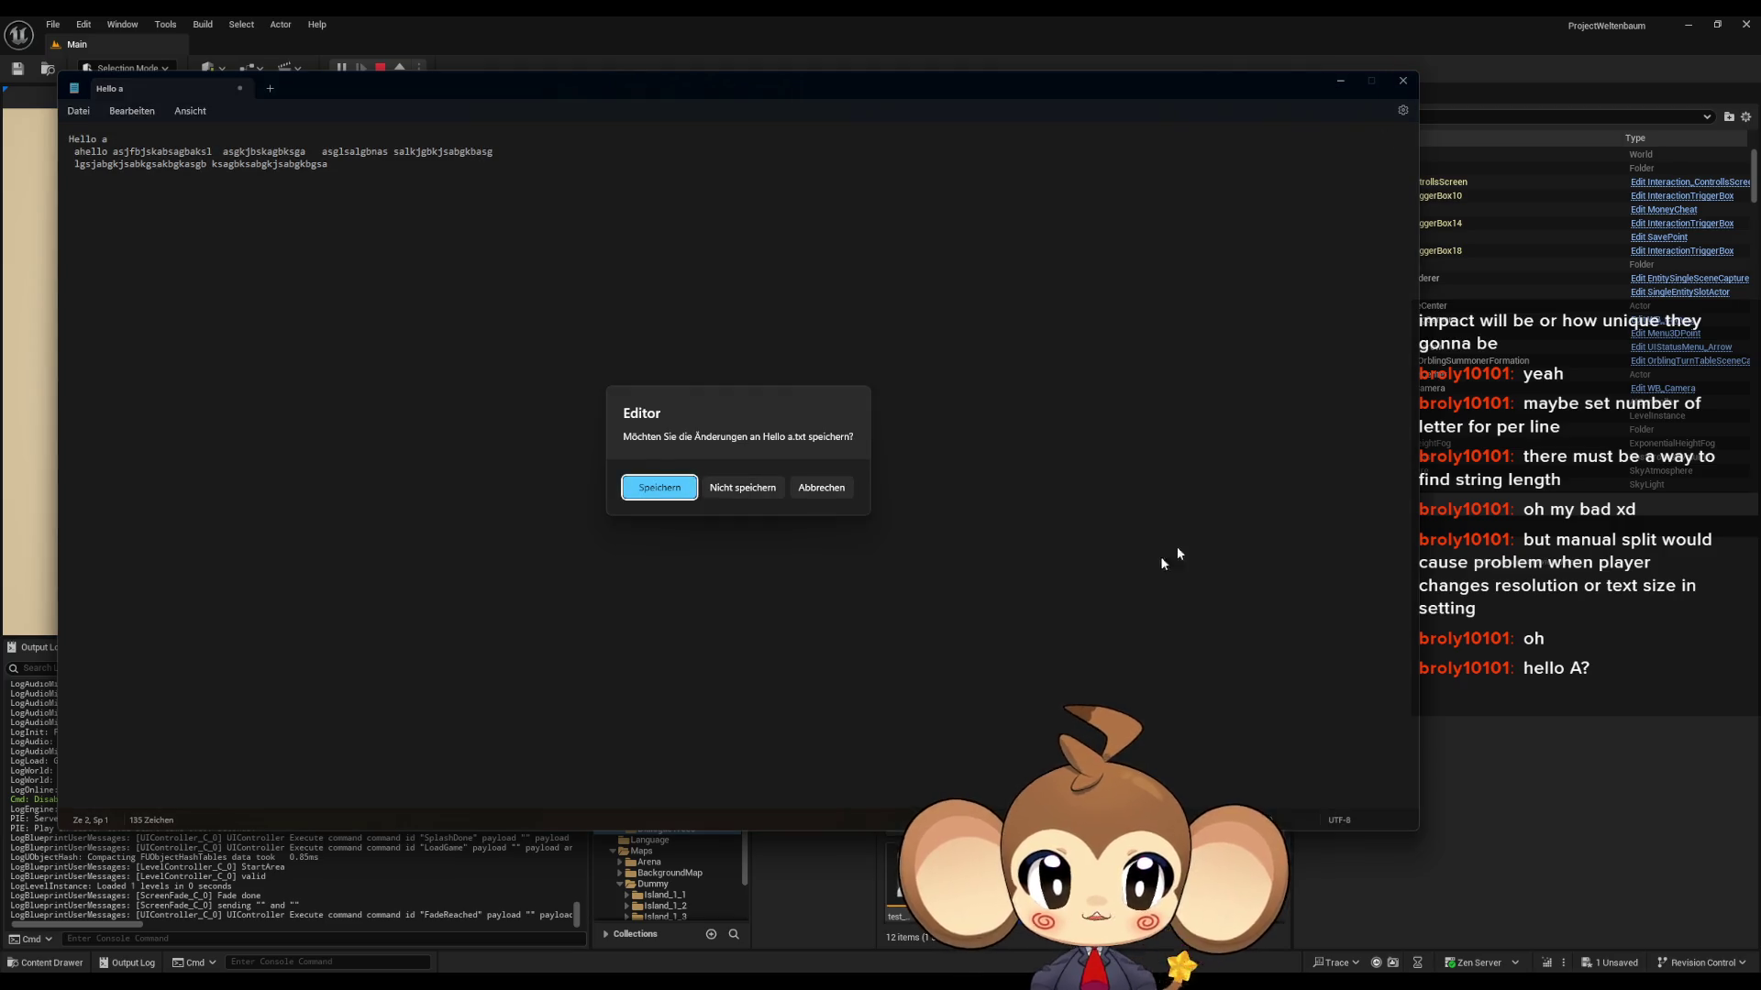
left_click(758, 494)
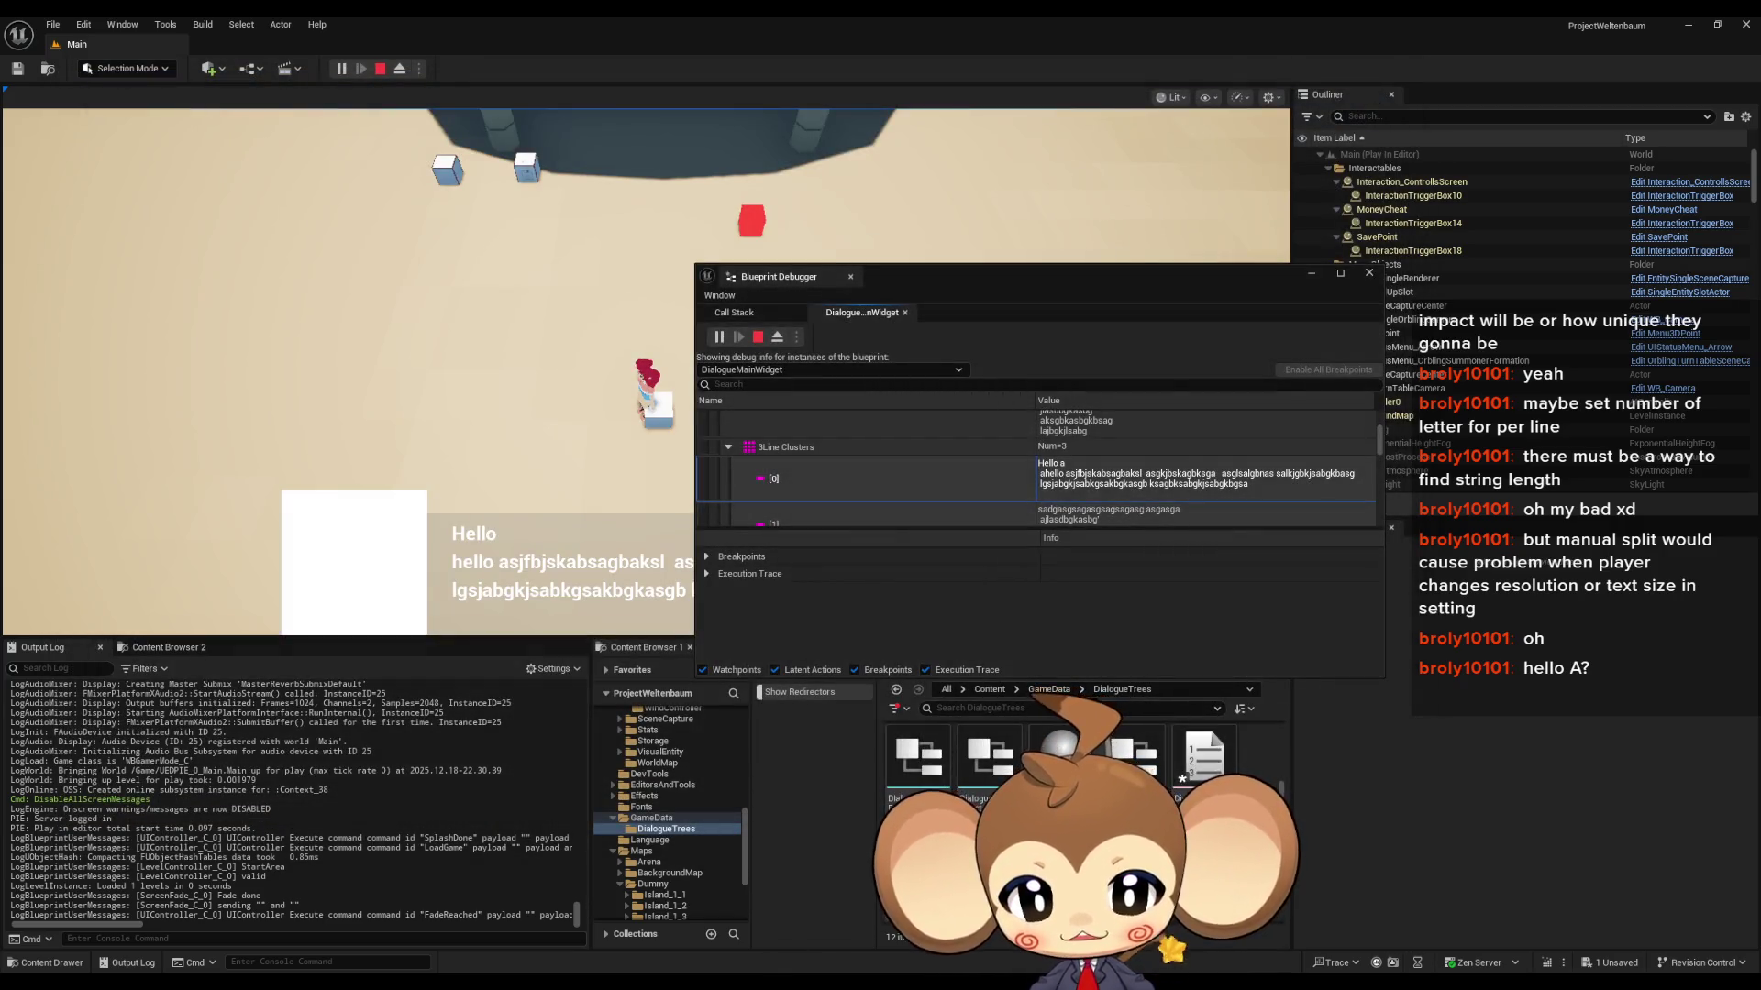
- Switch to the DialogueMainWidget's Fill3LineClusterArray graph and start simulating with Alt+P
mouse_move(592, 986)
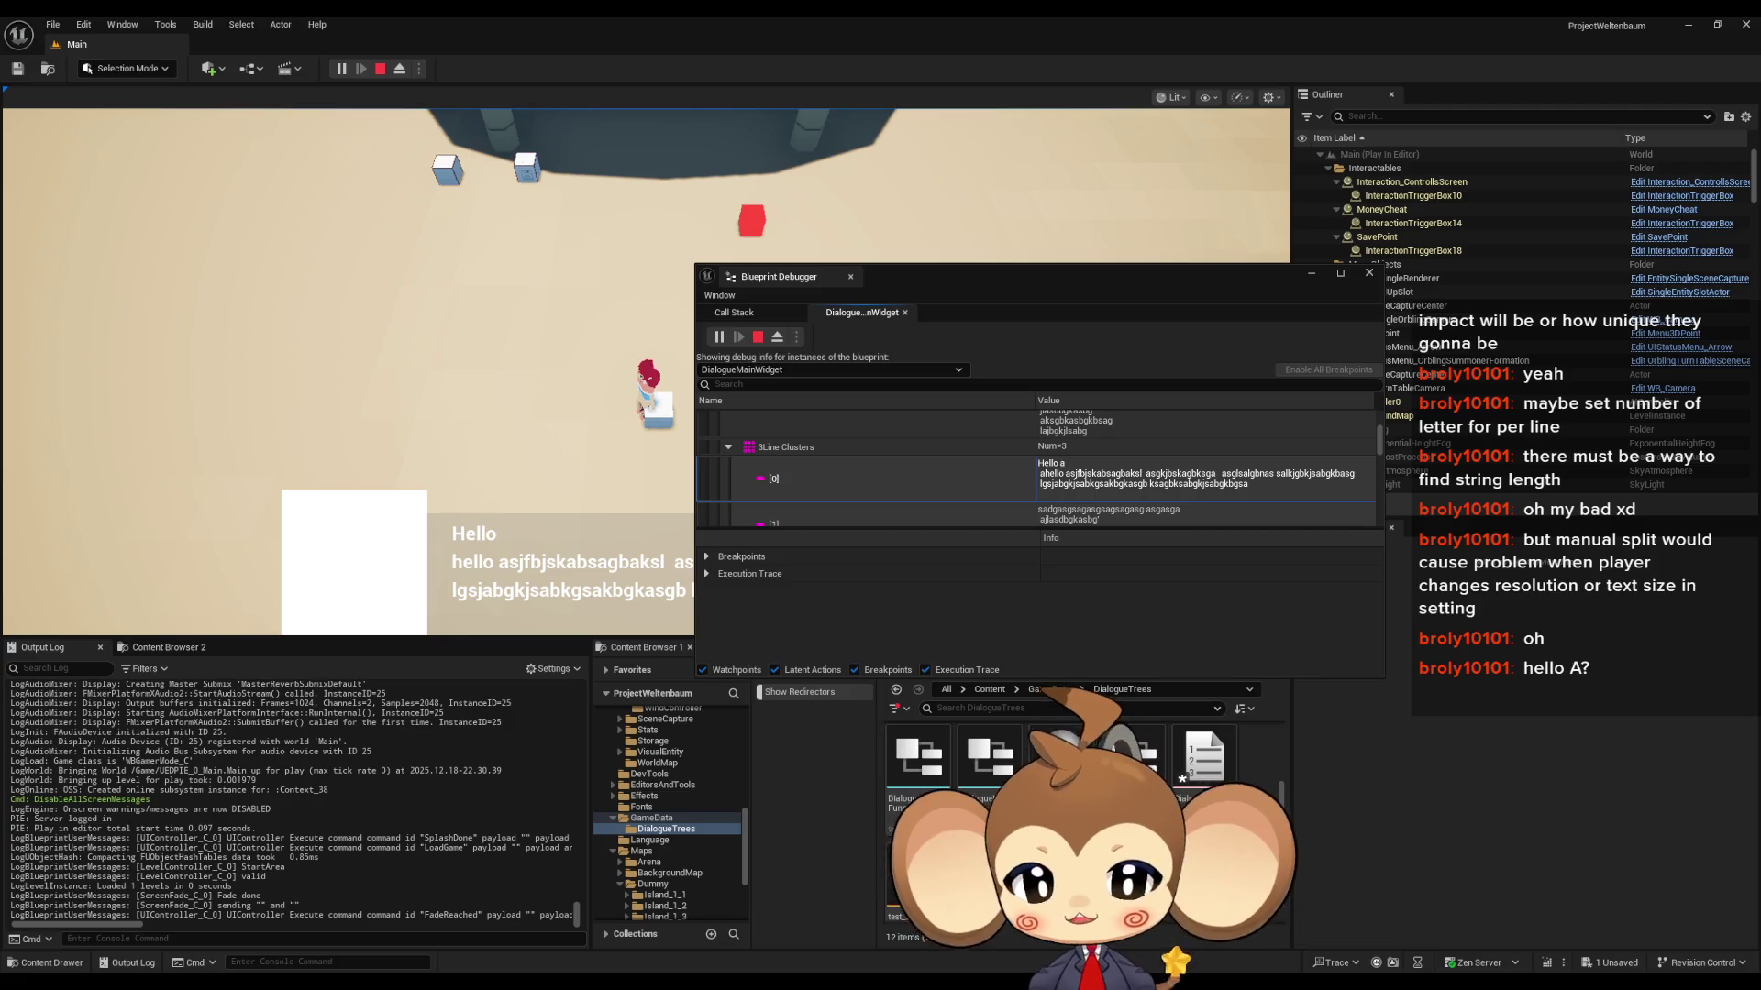
left_click(800, 922)
key("alt+p")
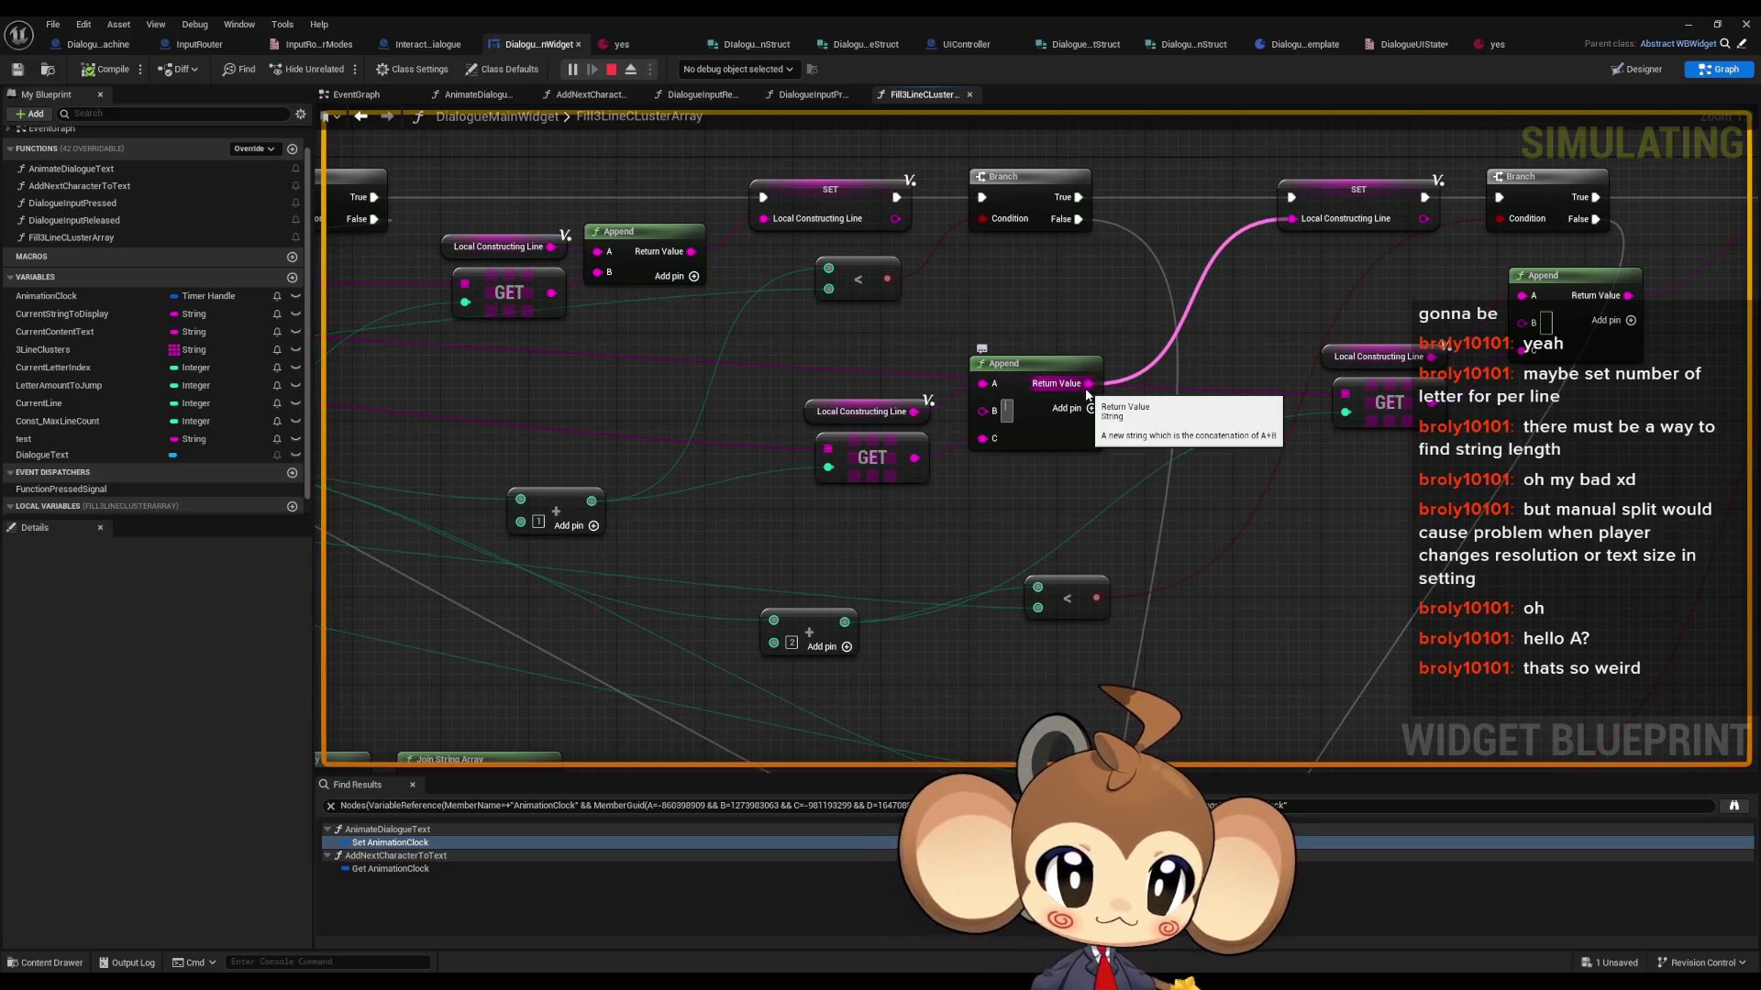
left_click_drag(1168, 544, 1169, 598)
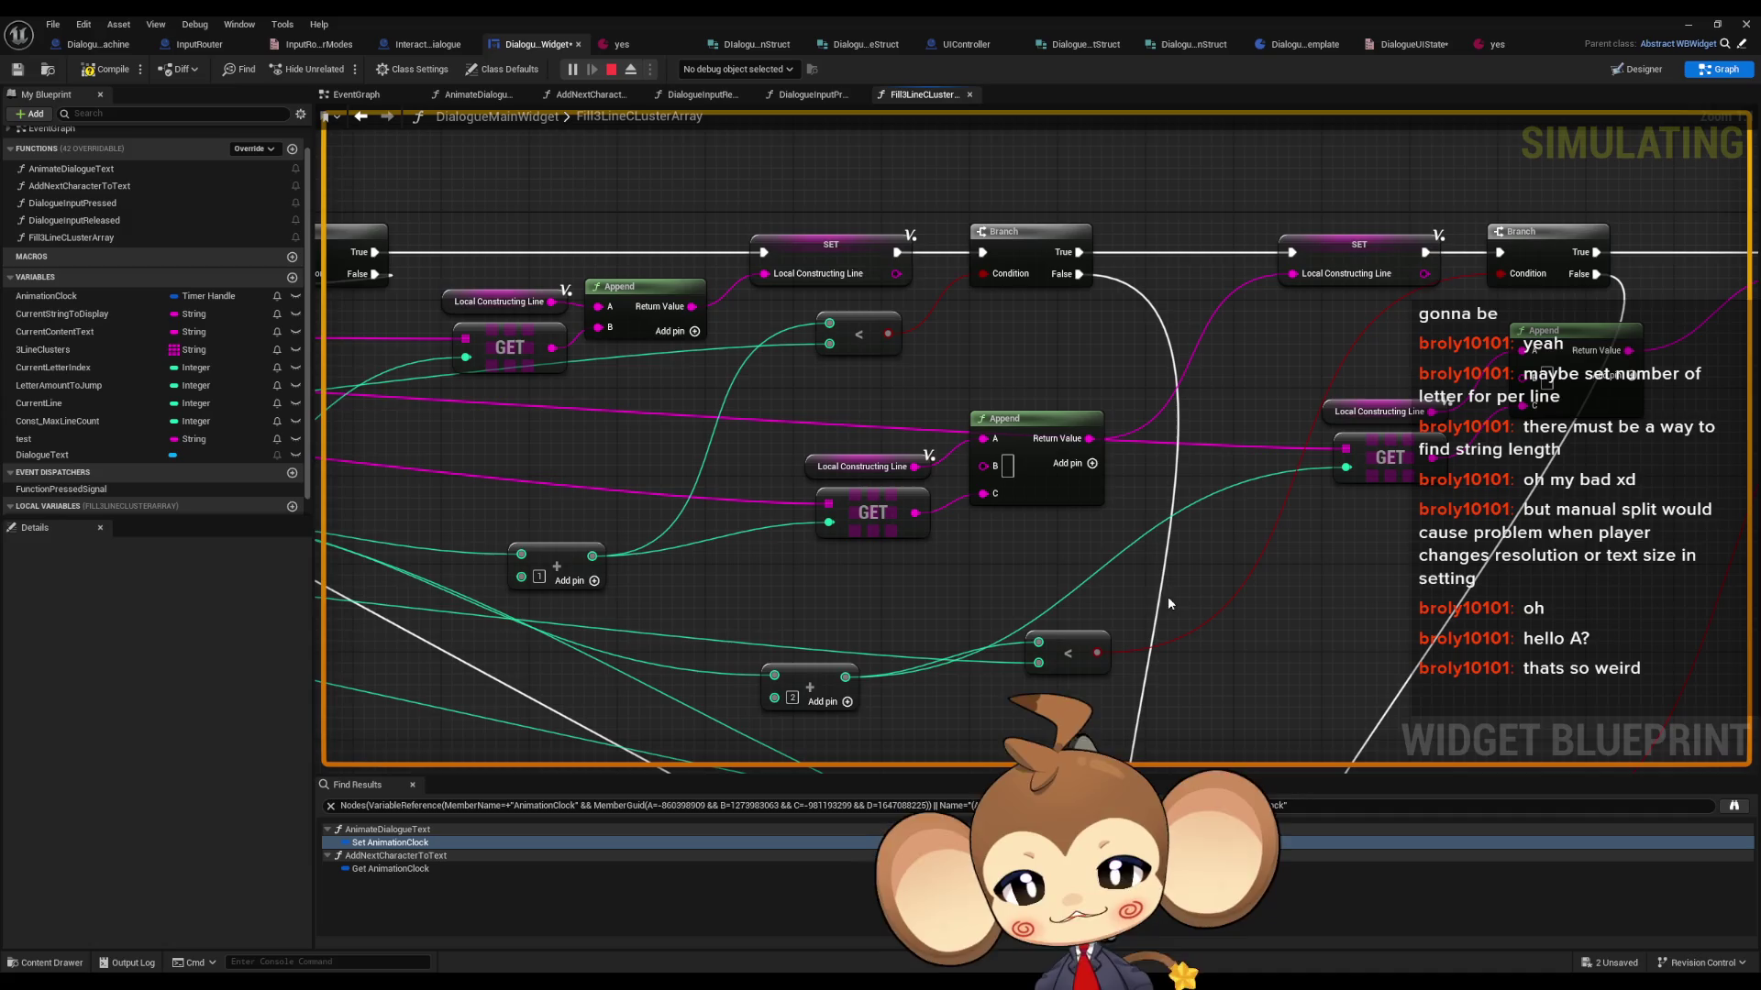
left_click(855, 458)
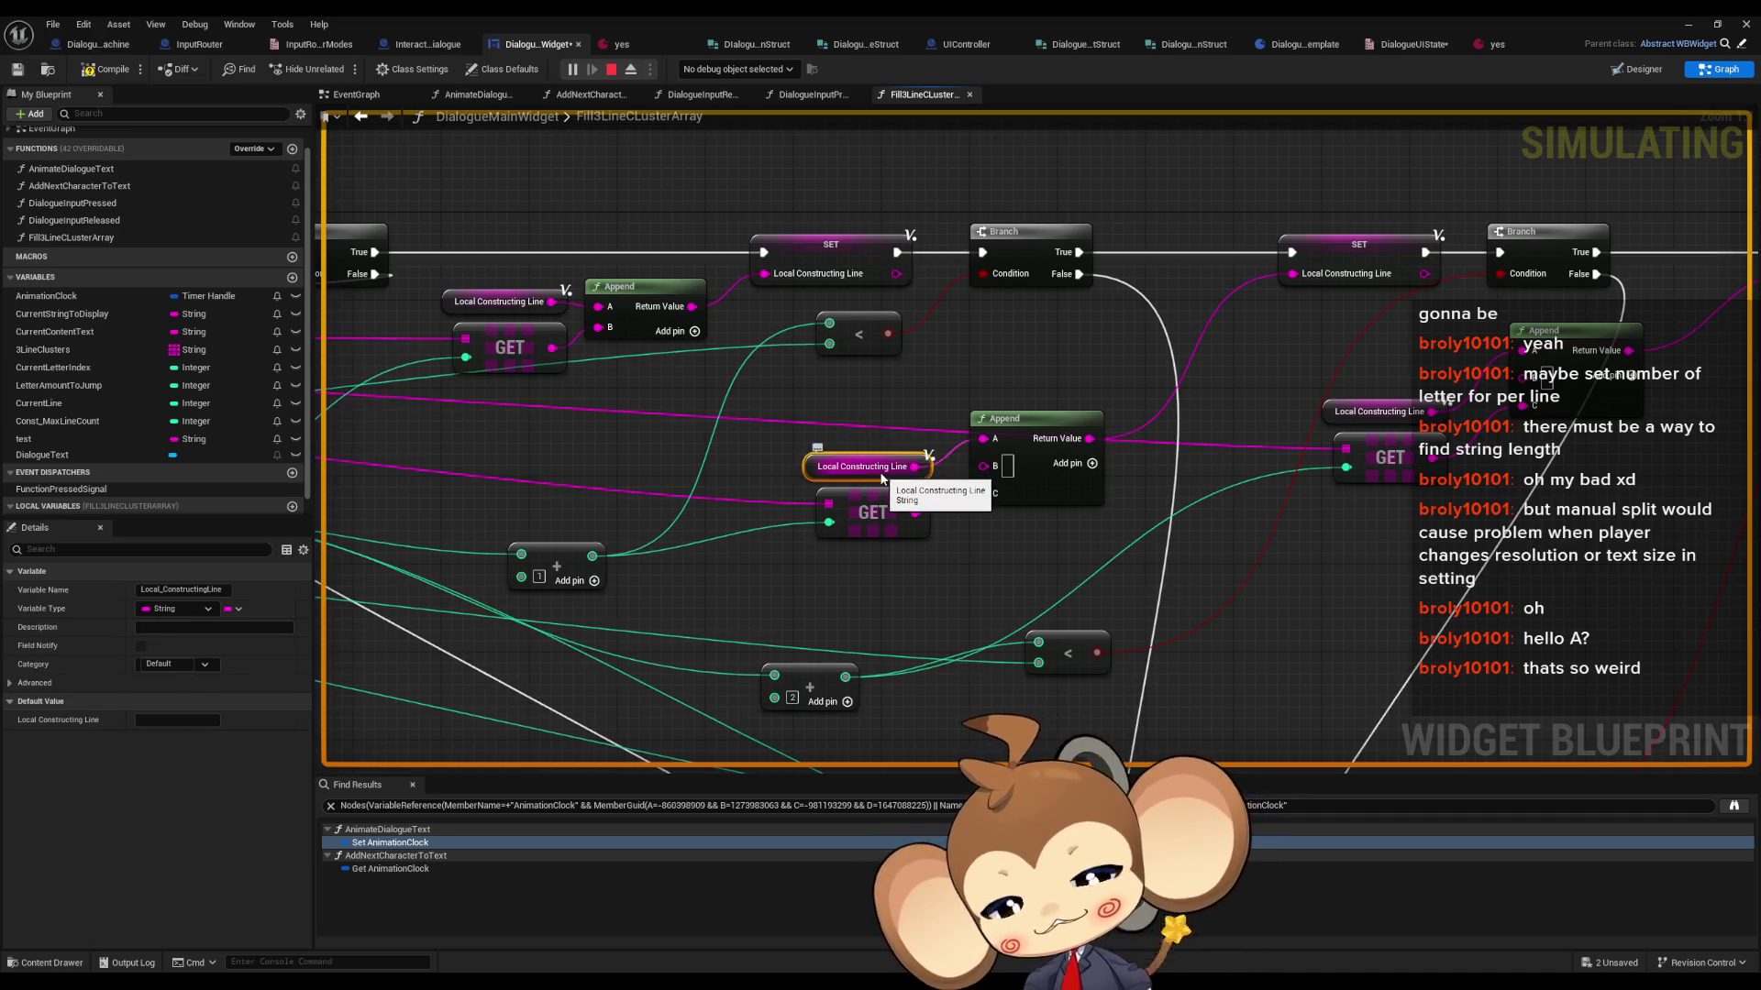
left_click(1349, 252)
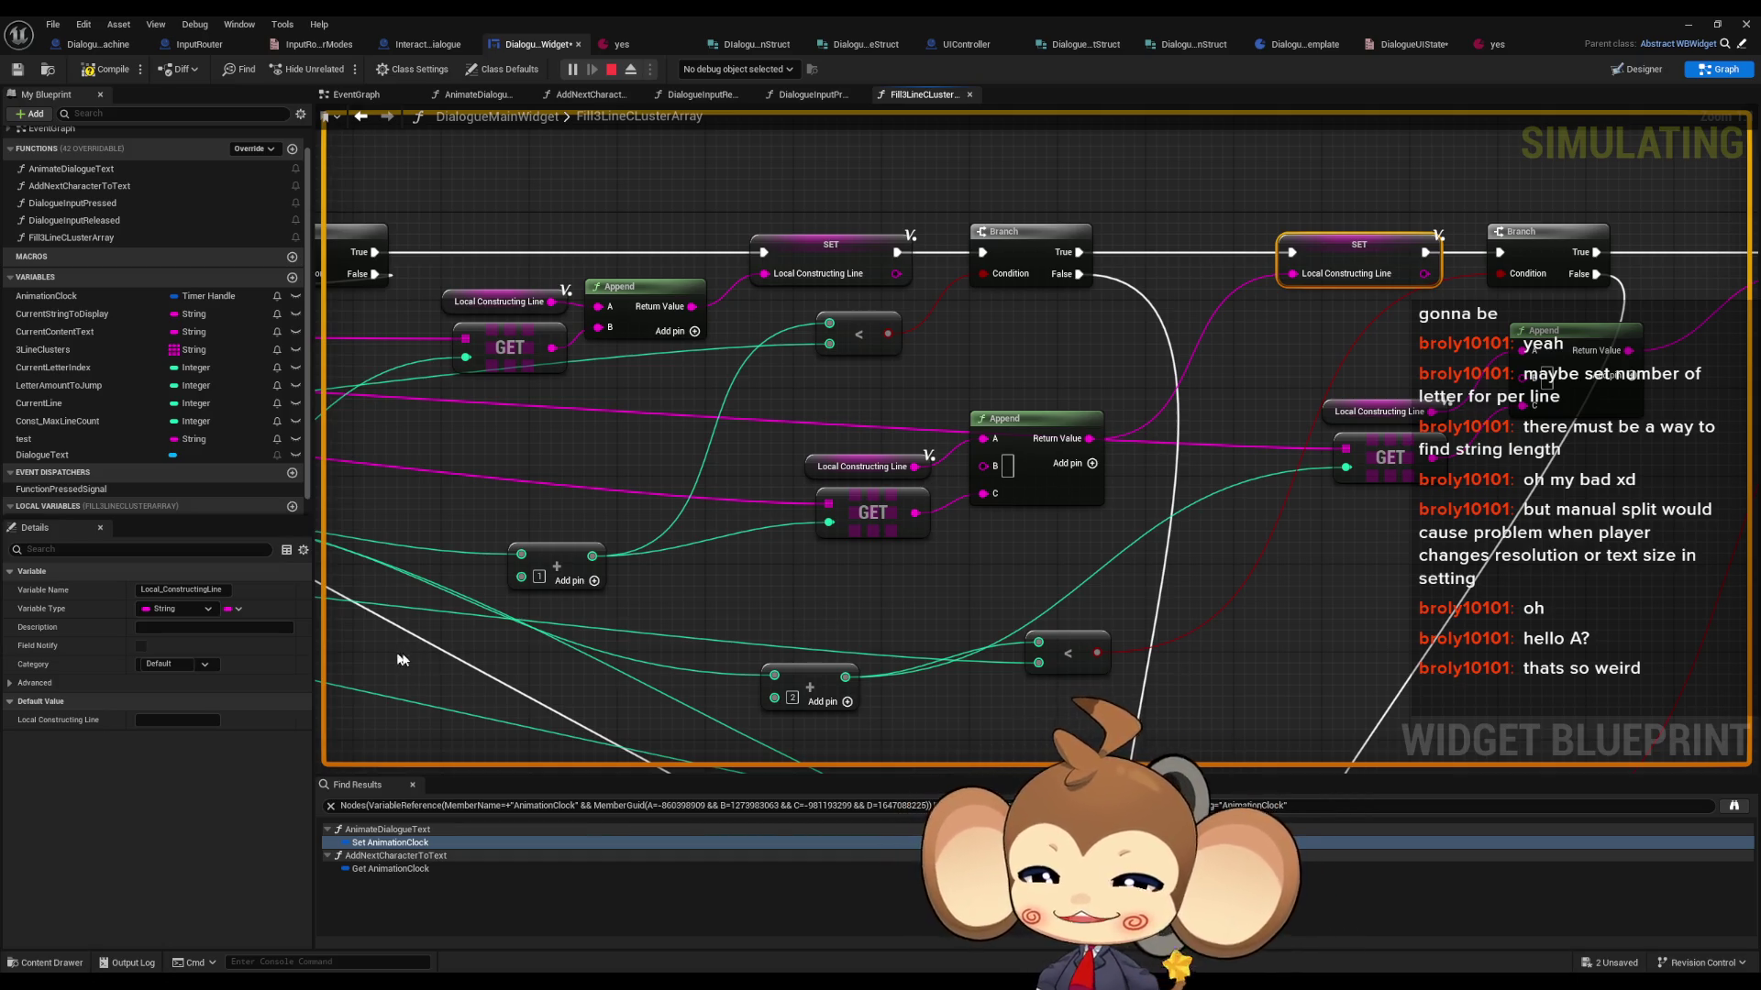
scroll(181, 493, "down", 1)
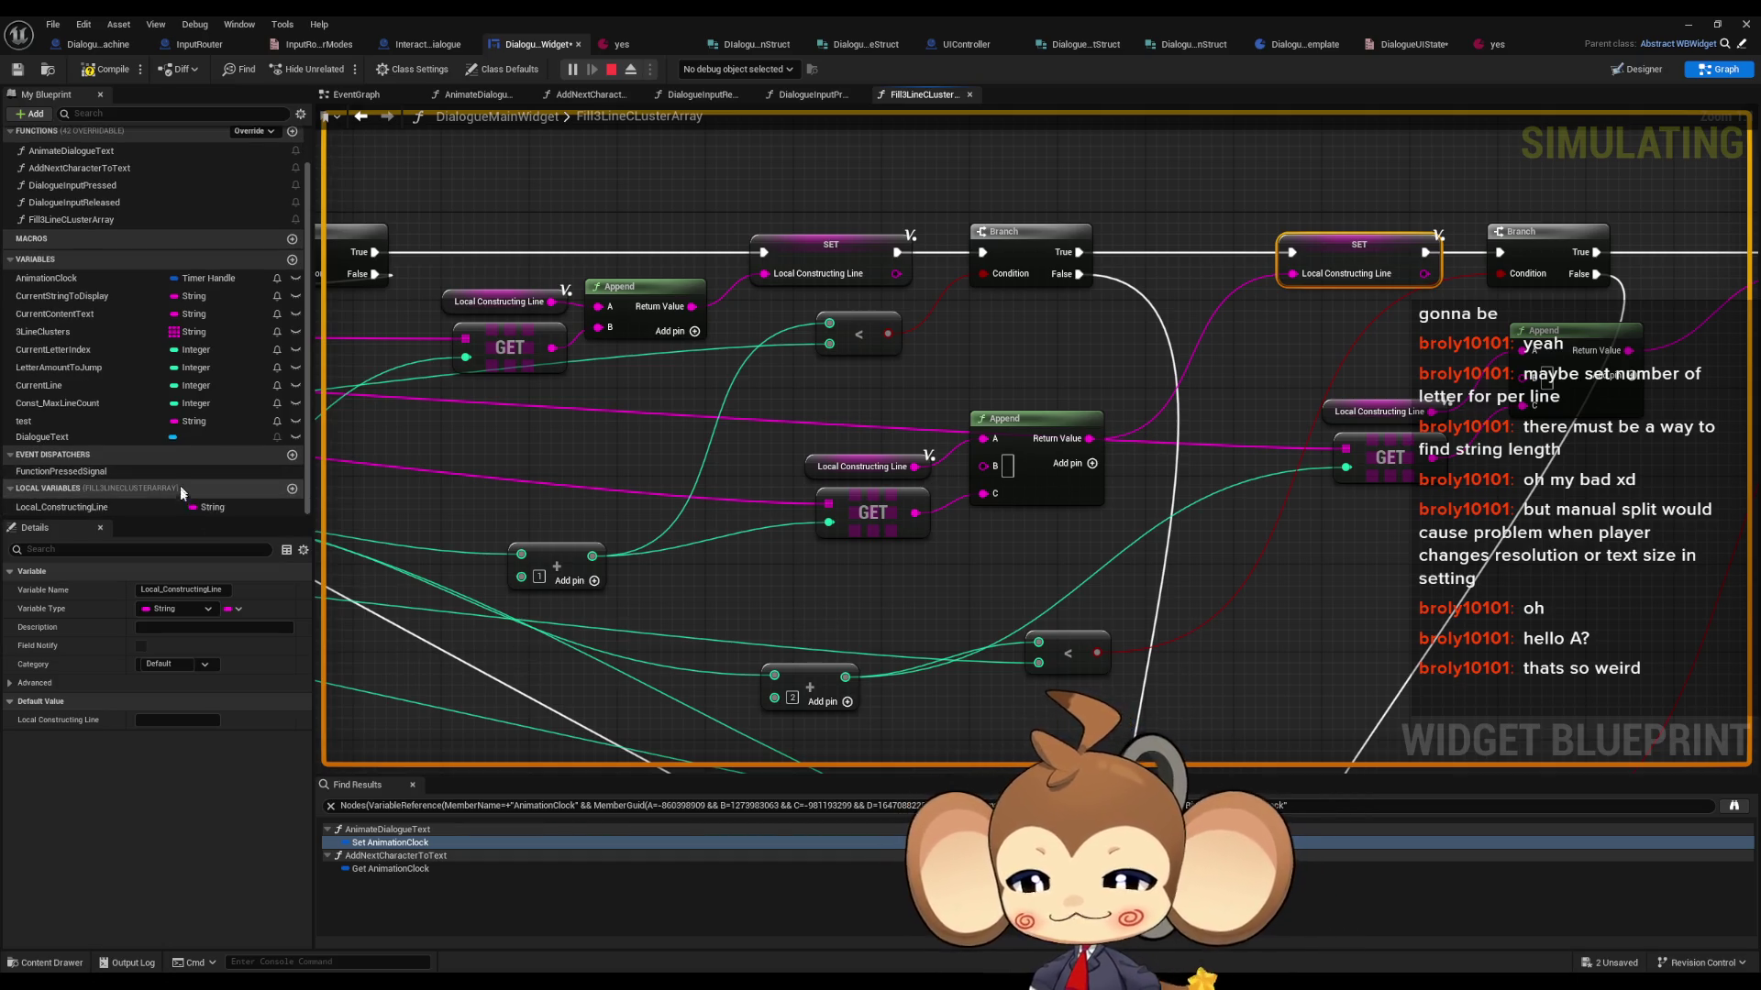
- Create Integer local variable Local_UnrealErrorHack and drop a SET node for it into the graph
left_click(292, 488)
type("Local_U")
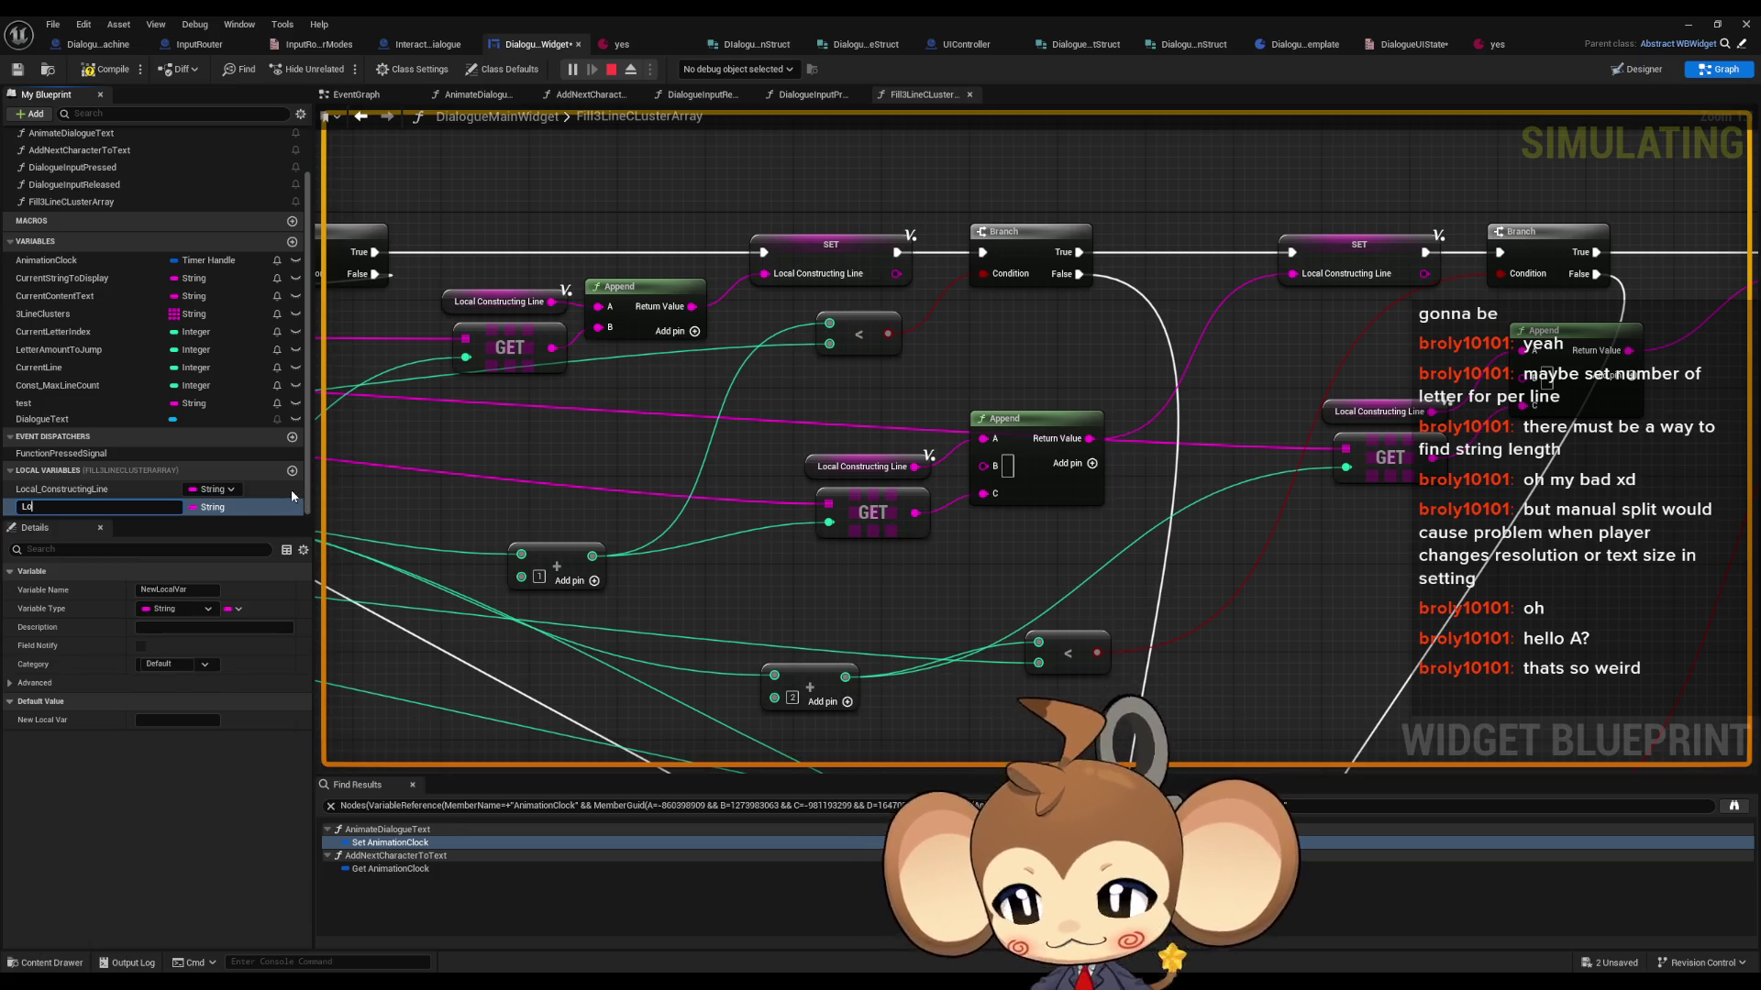
type("nrealErrorHack")
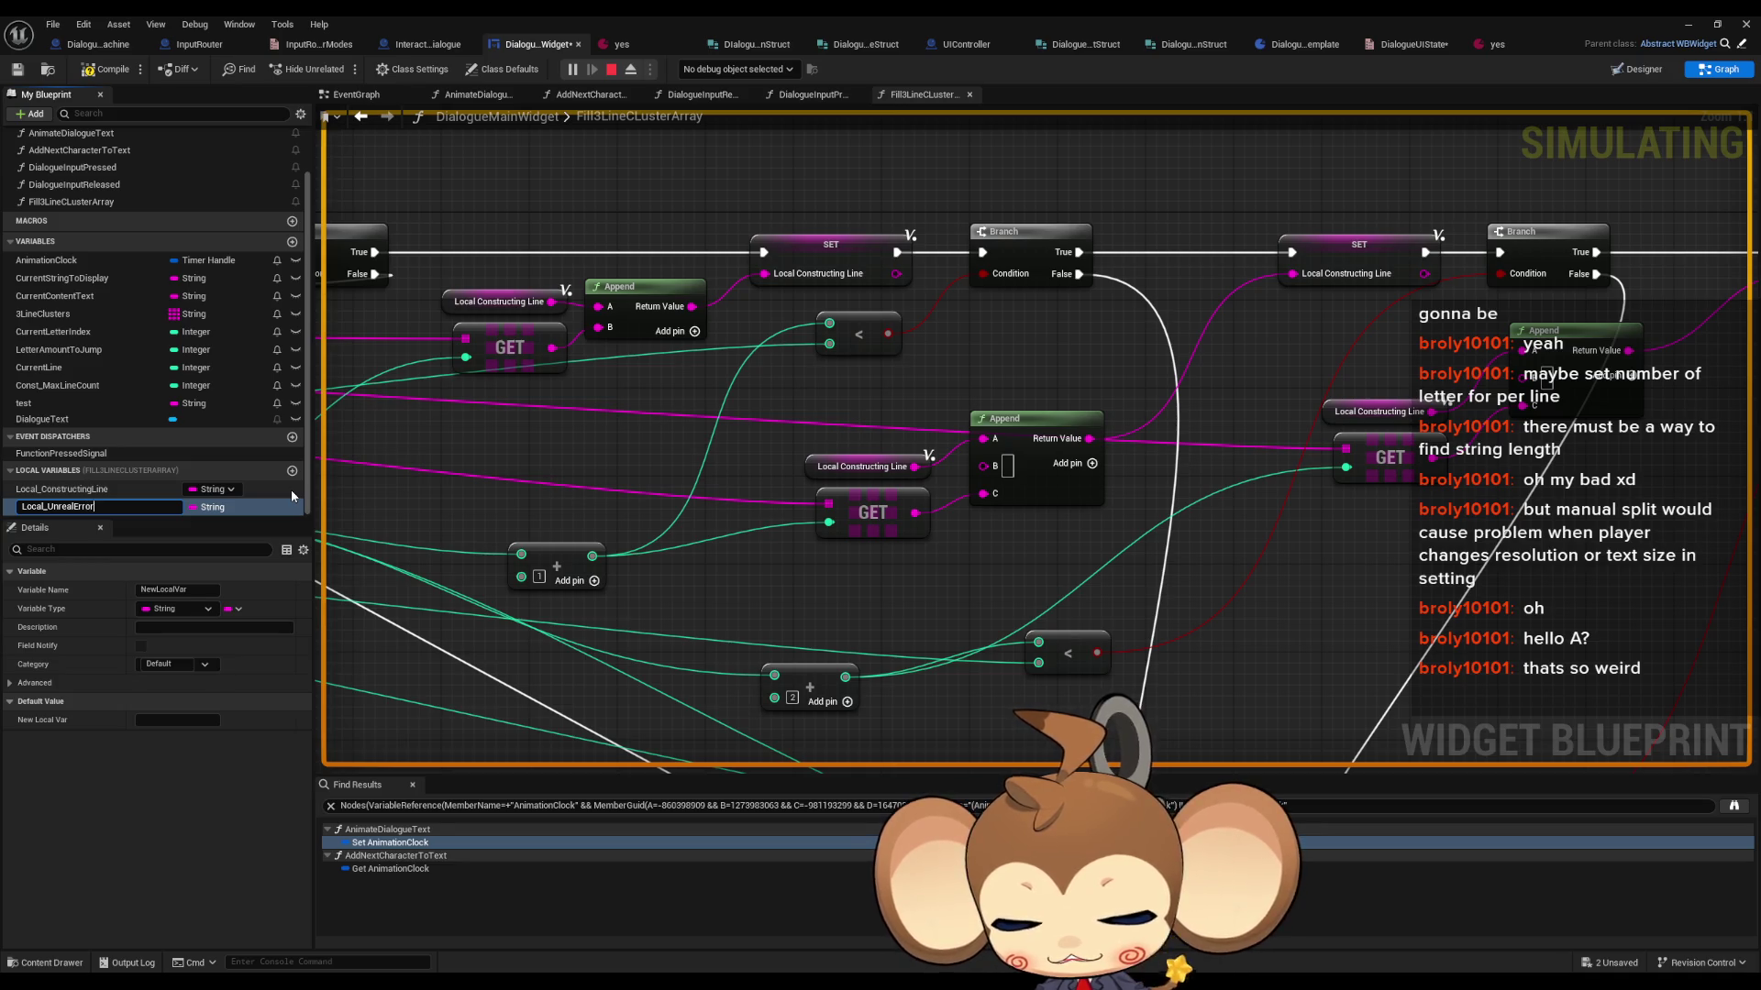
key("Return")
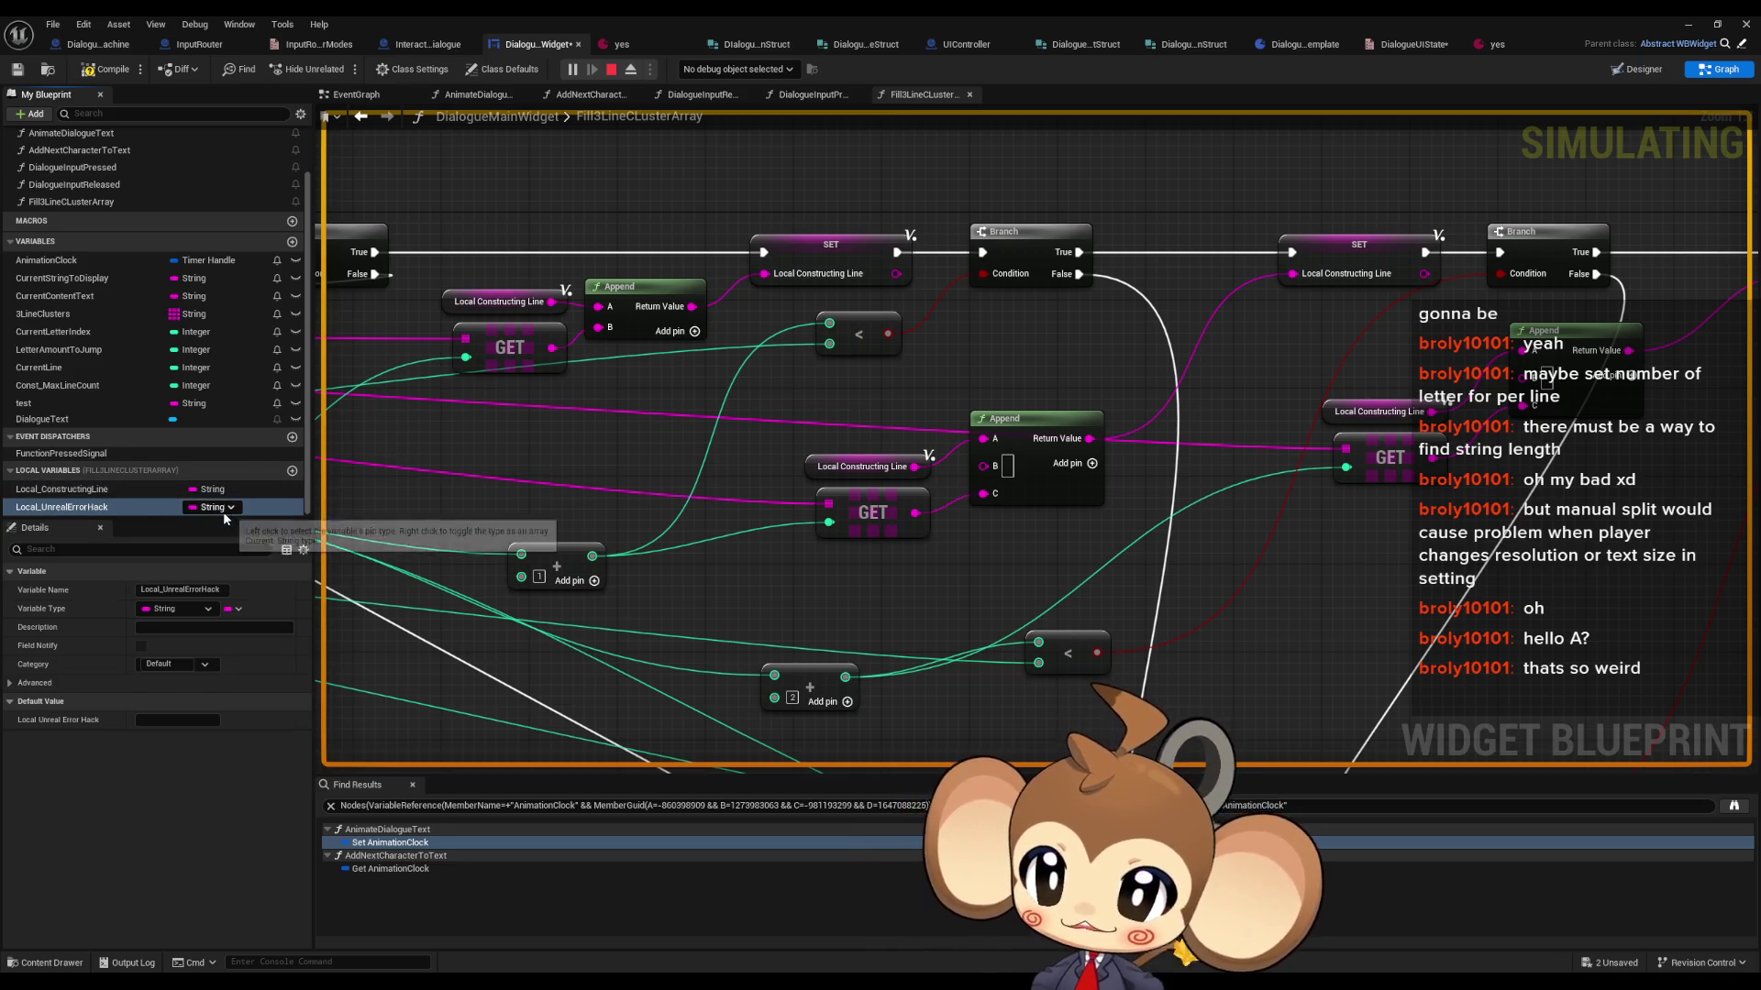
left_click(219, 507)
left_click(243, 574)
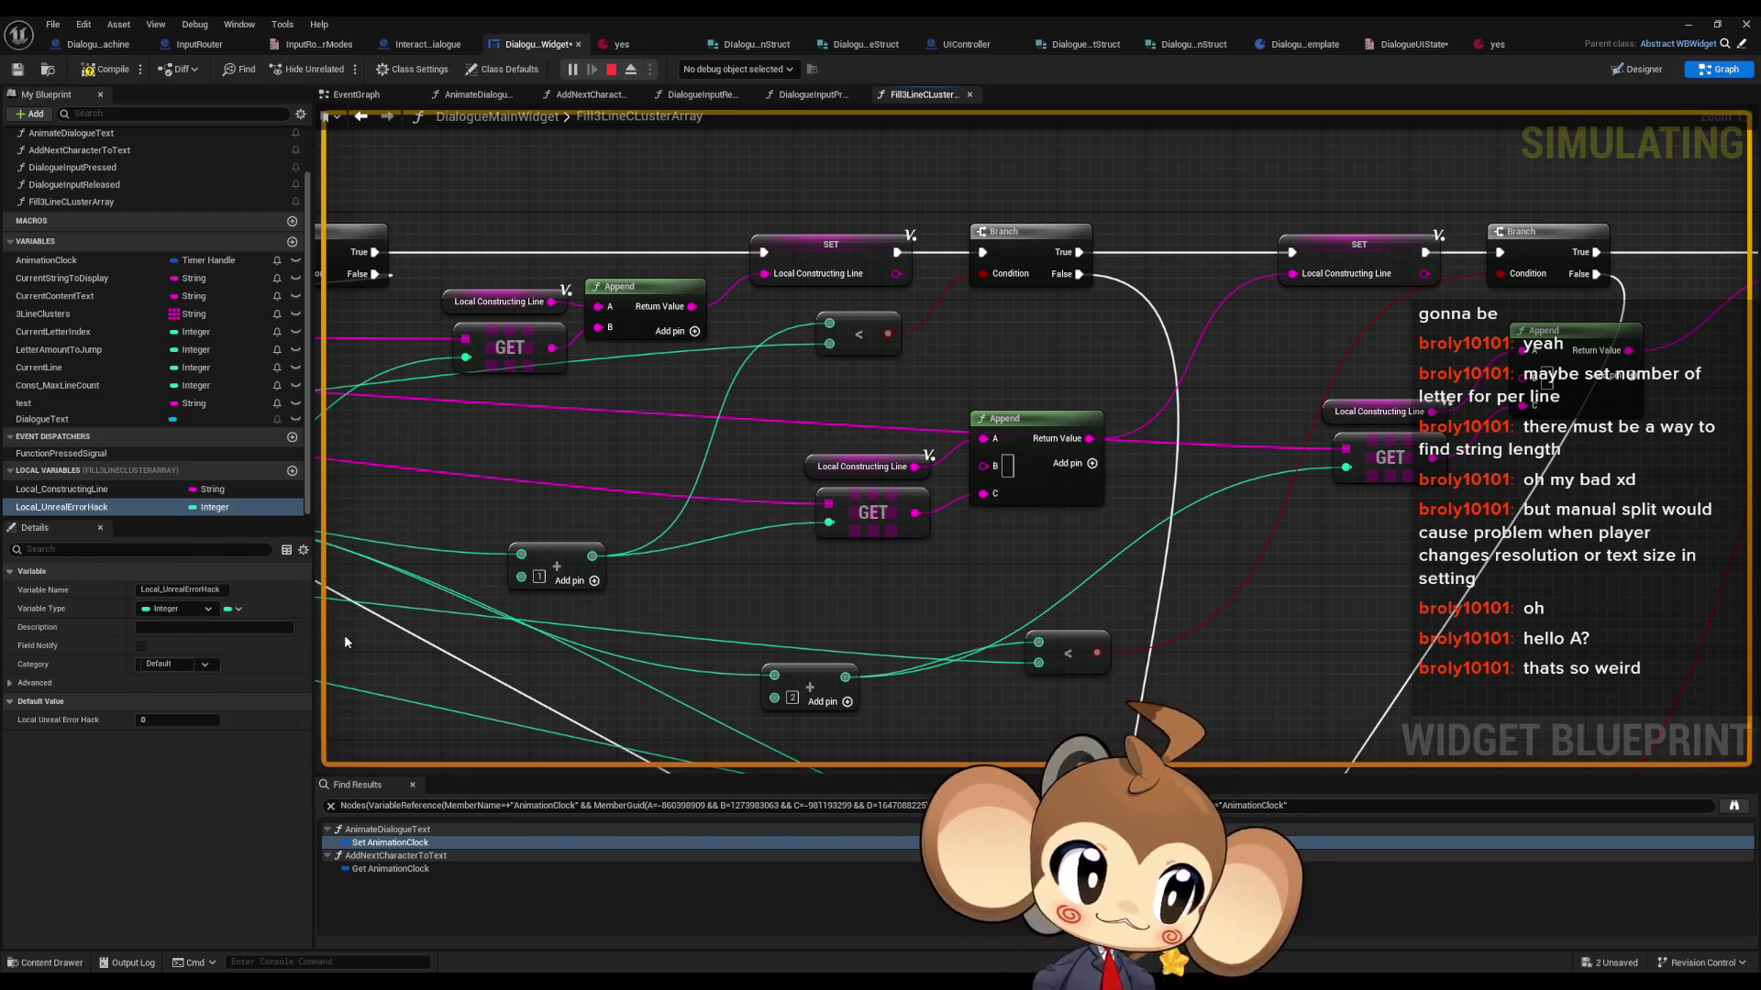
mouse_move(80, 507)
left_mouse_down()
mouse_move(1096, 264)
mouse_move(1136, 157)
left_mouse_up()
left_click(1173, 186)
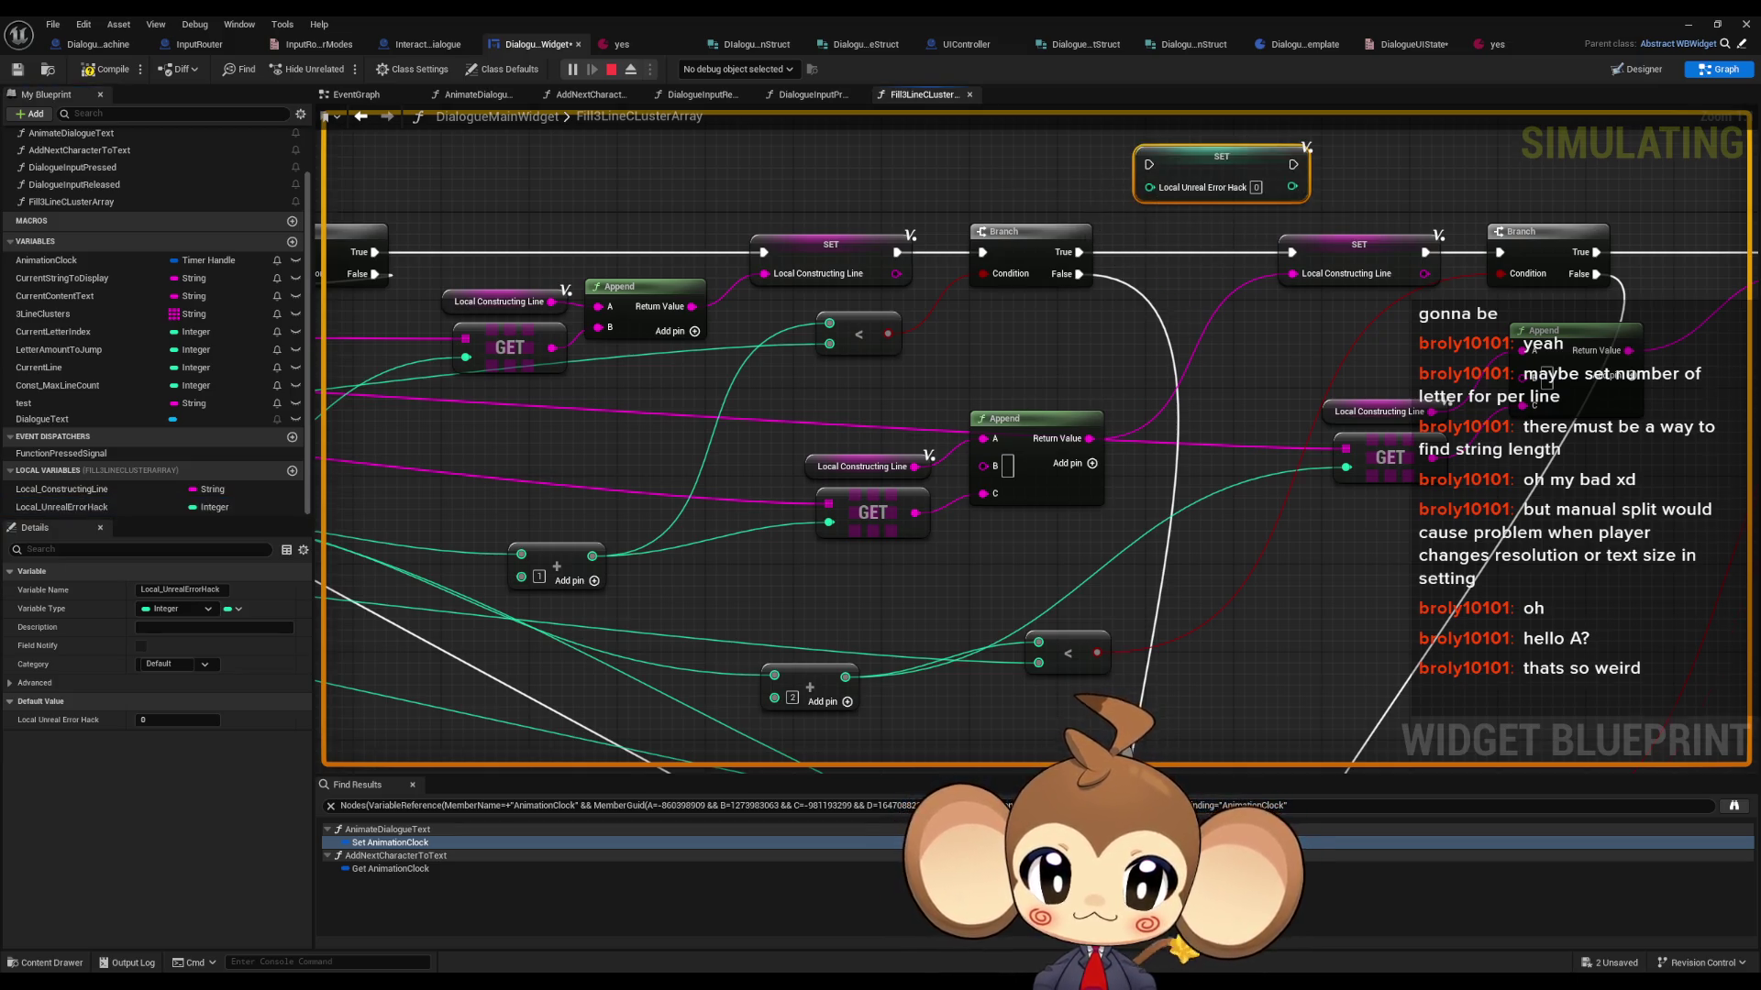
- Pan to the loop start and select the Local Constructing Line, GET and Append nodes
scroll(1027, 416, "down", 3)
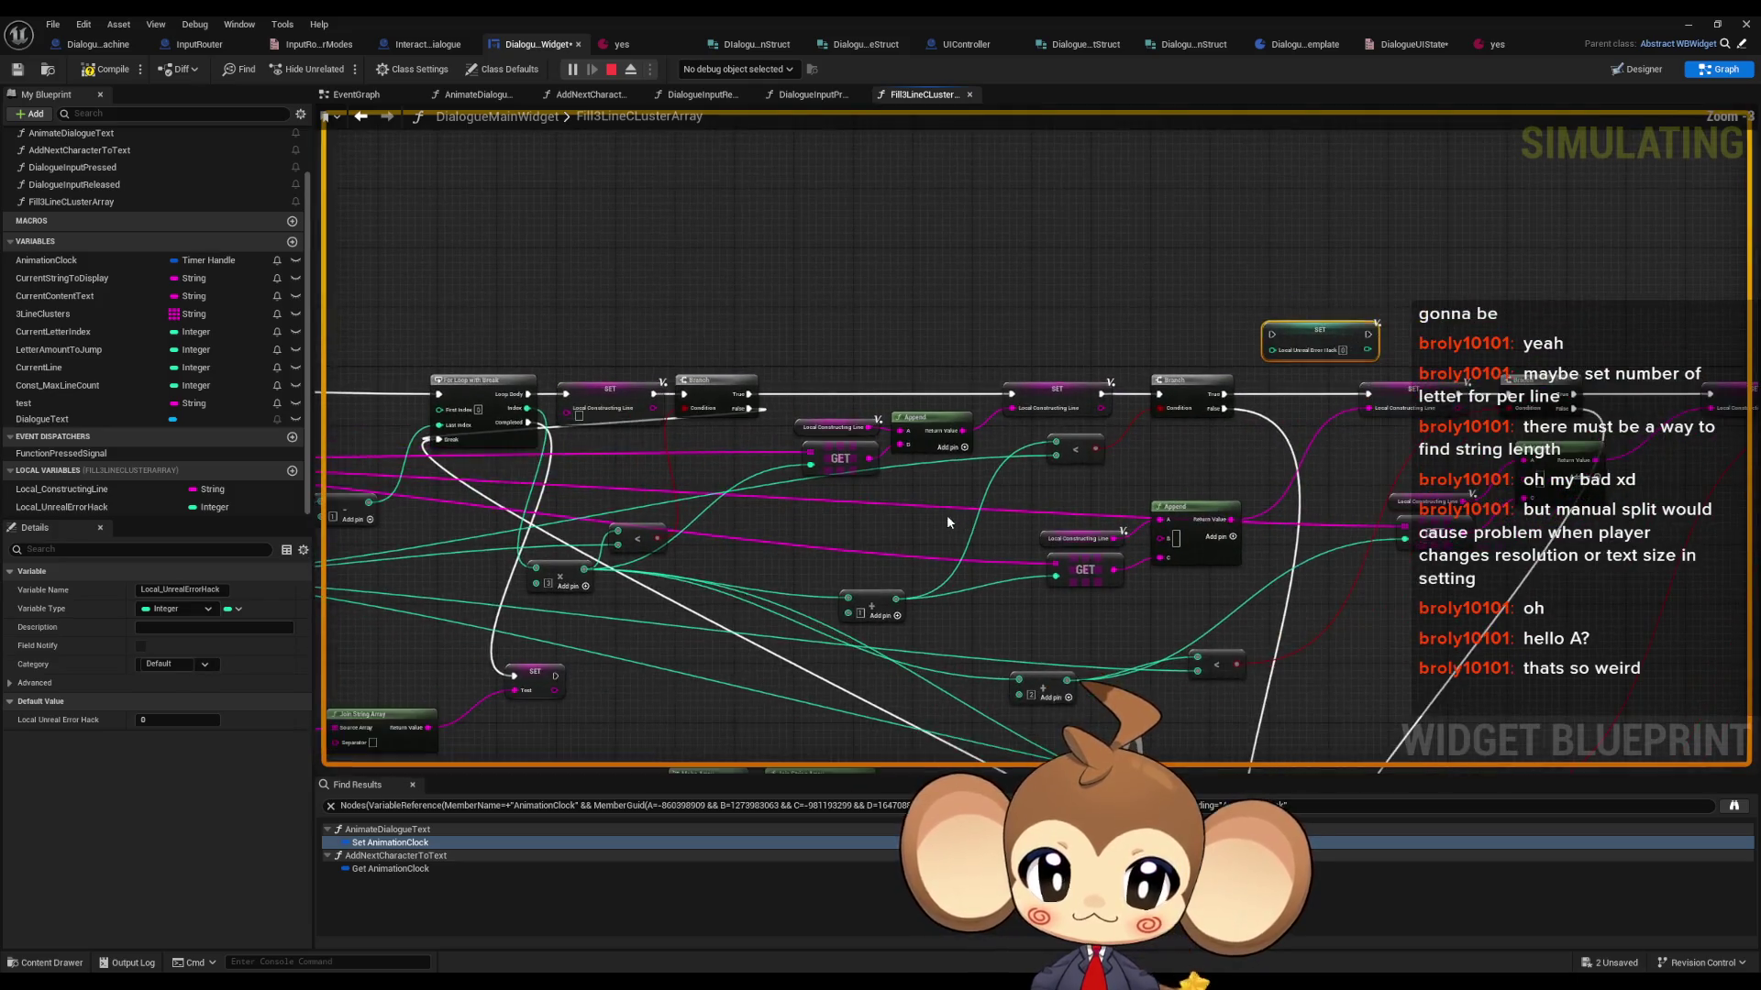
left_click_drag(947, 521, 1137, 525)
left_click(796, 408)
scroll(980, 490, "up", 2)
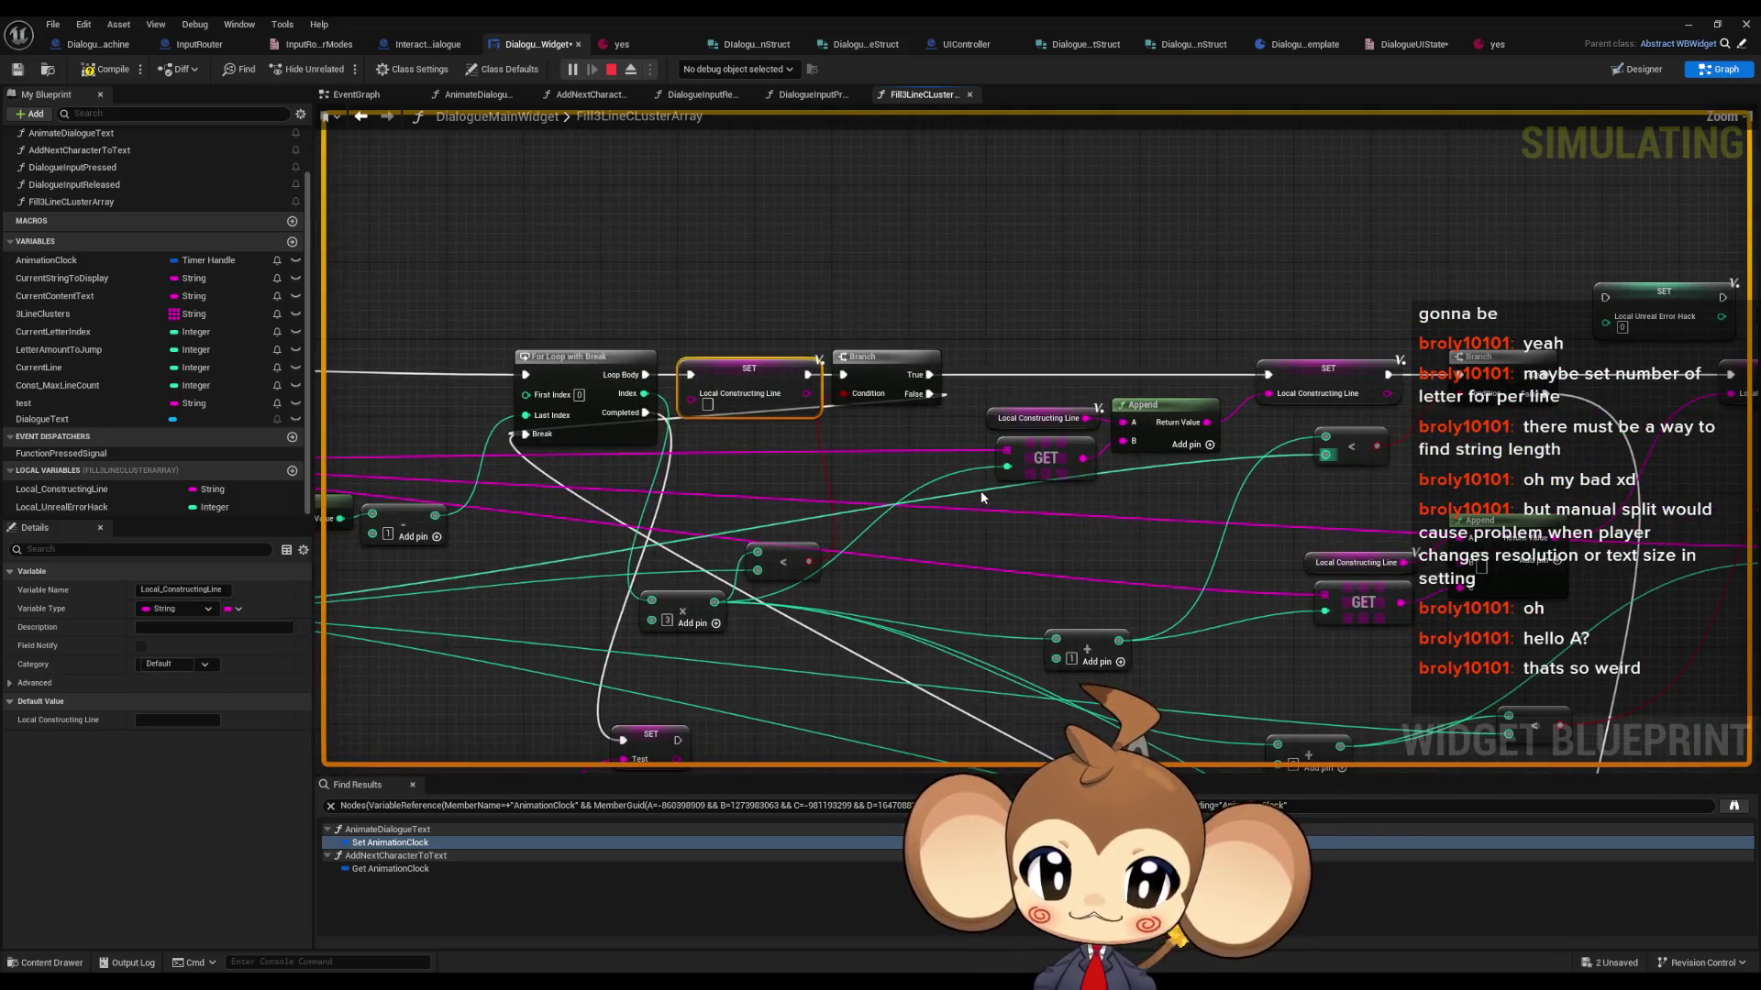
left_click(978, 408)
left_click_drag(978, 407, 1047, 475)
scroll(1048, 475, "up", 1)
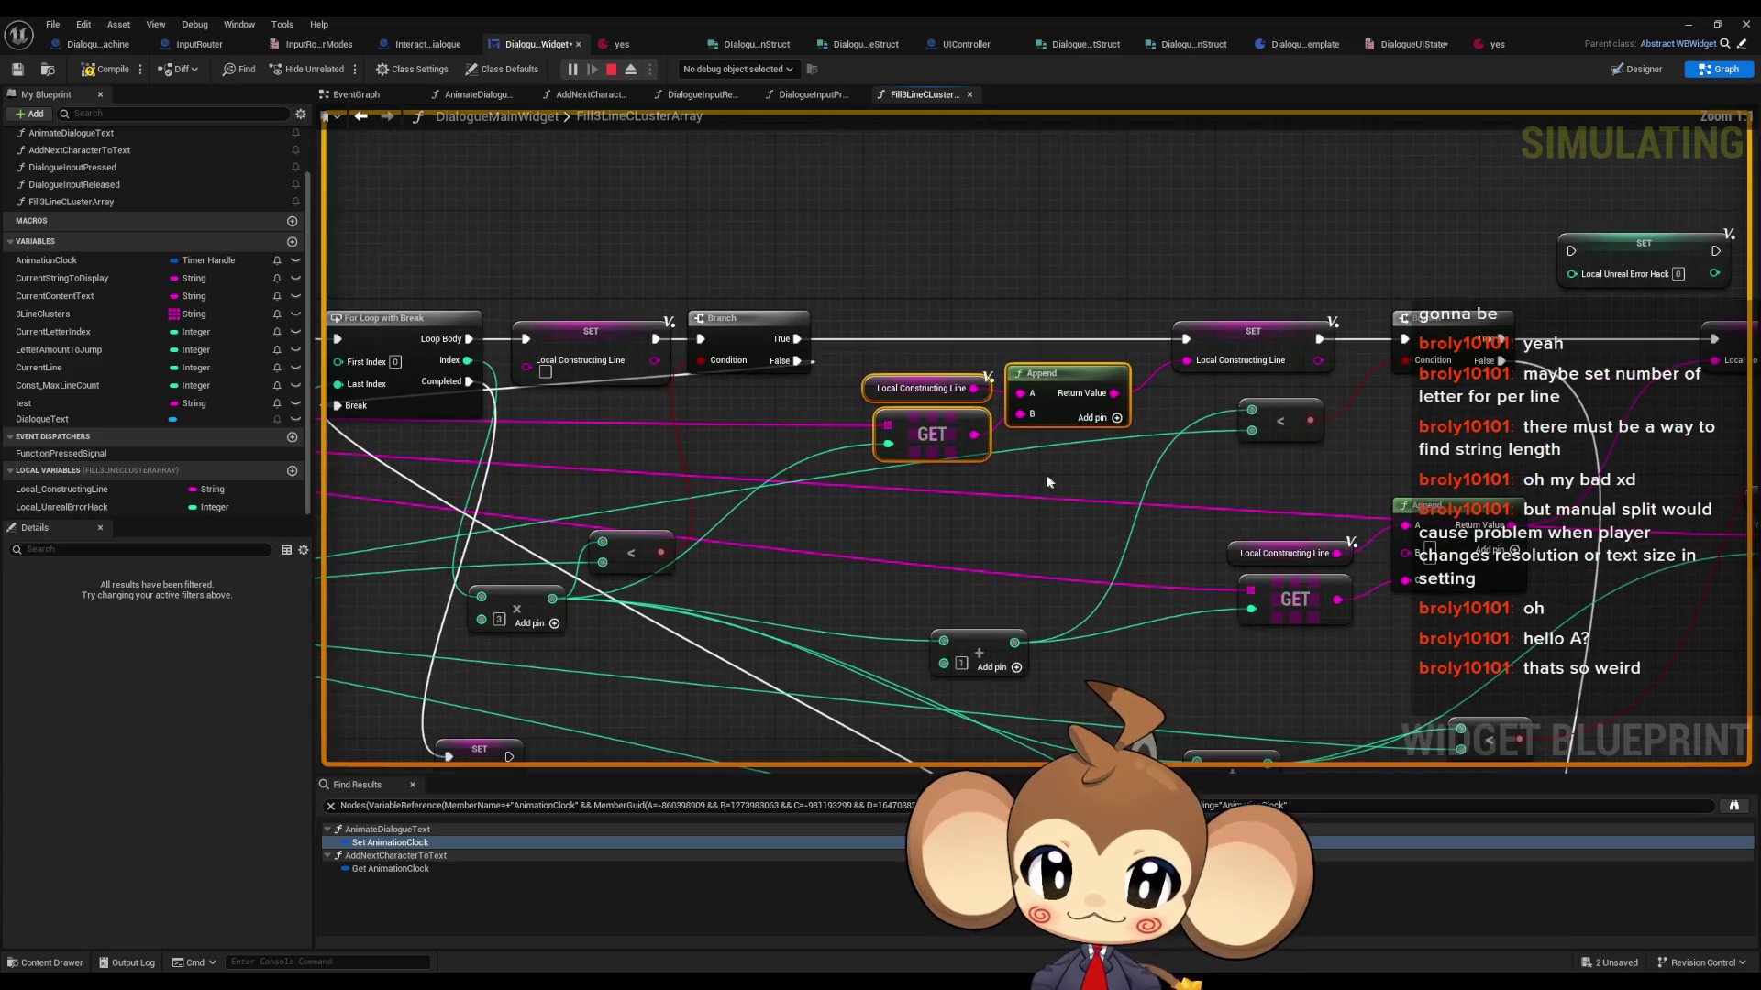
left_click_drag(1134, 395, 883, 443)
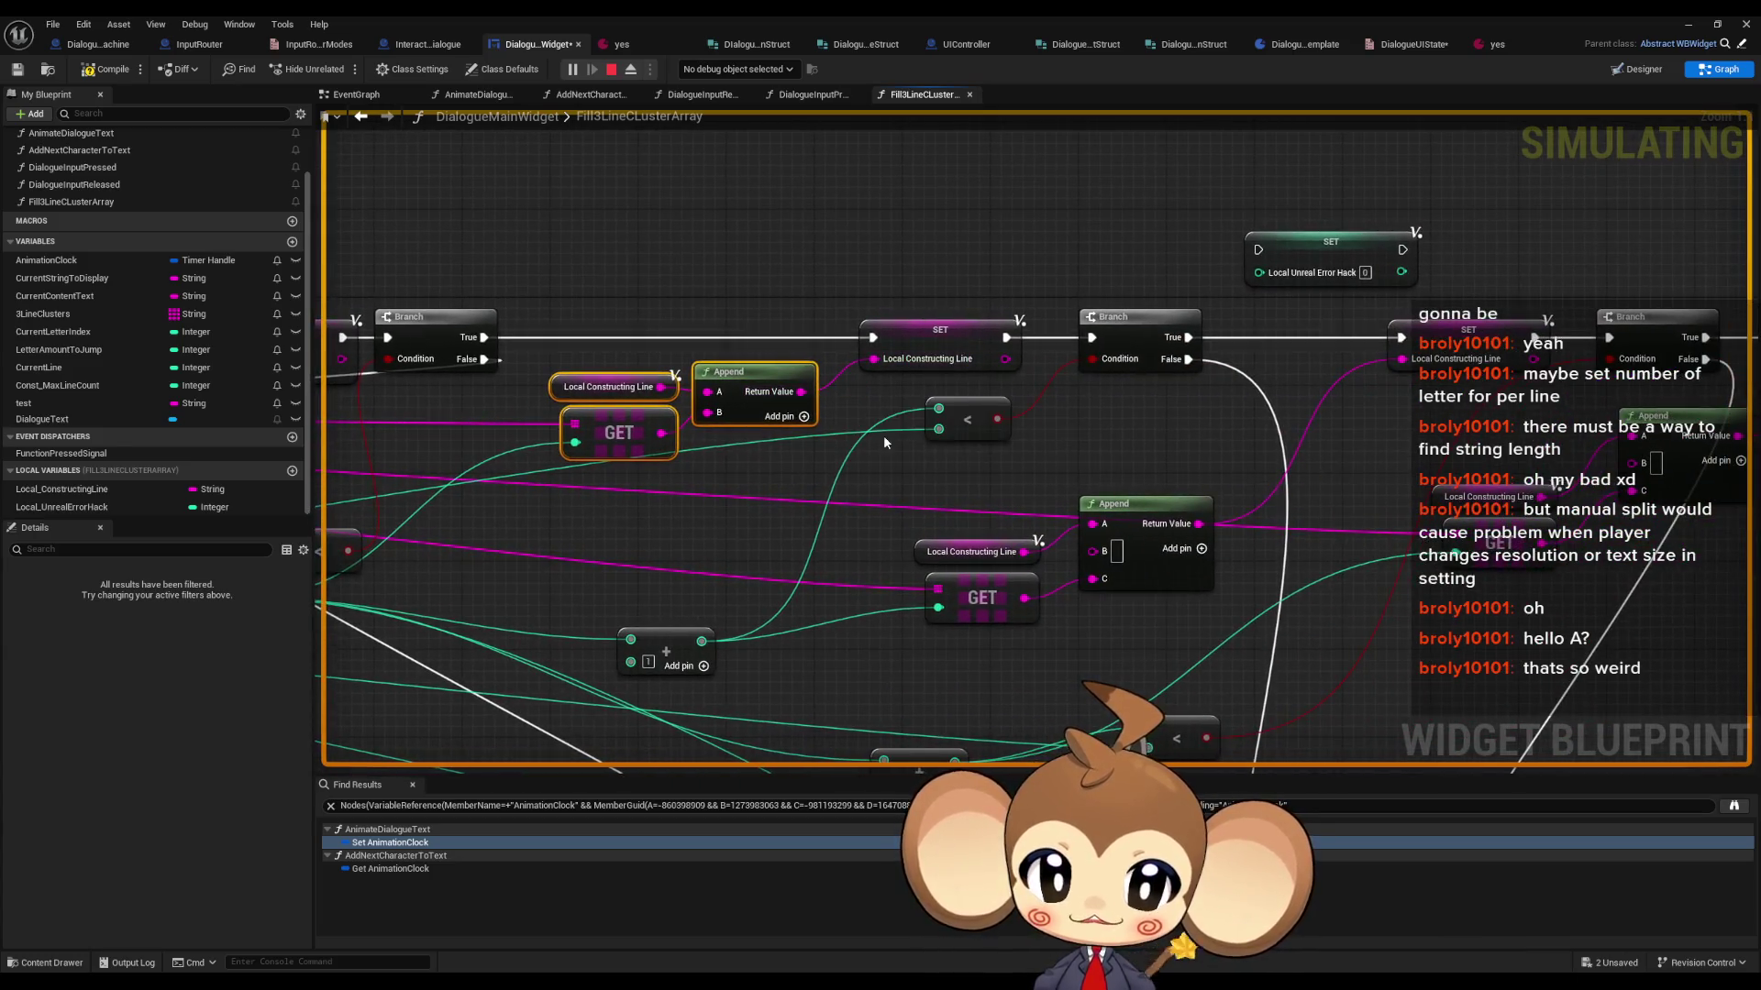
left_click_drag(1114, 510, 883, 502)
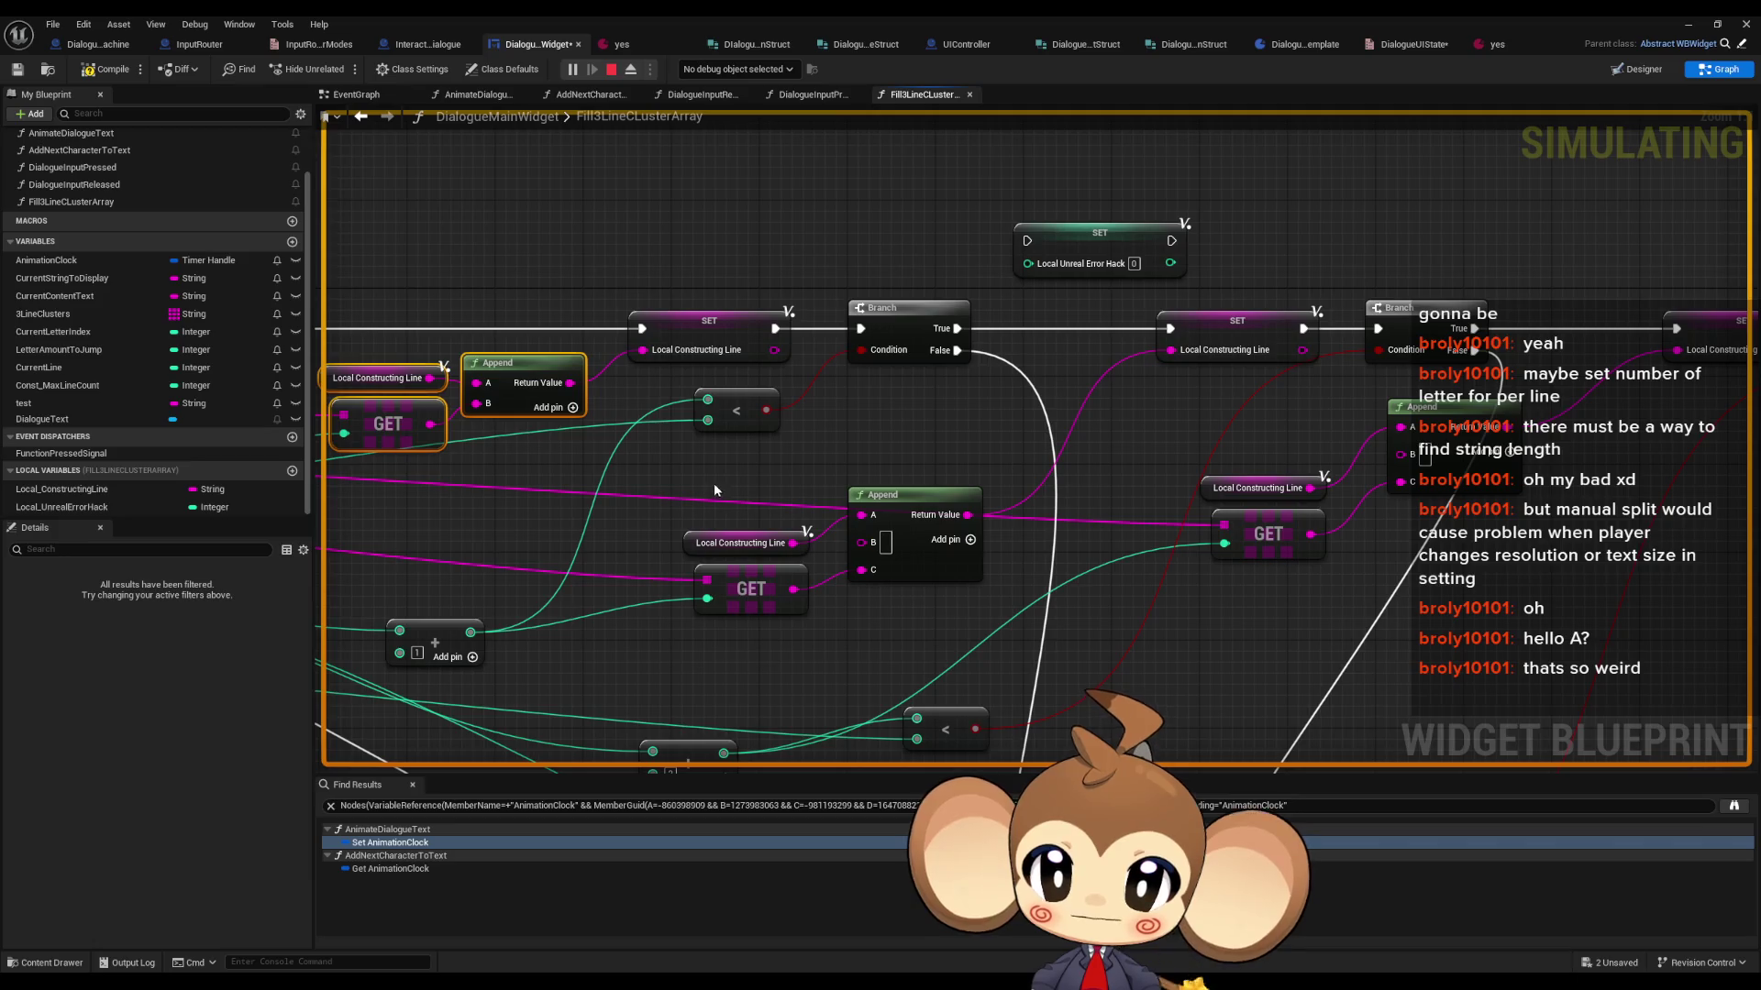
- Paste a Local Constructing Line getter, add a LEN node from it, and wire LEN into the Local_UnrealErrorHack setter
left_click(743, 543)
key("ctrl+c")
left_click_drag(851, 426, 880, 507)
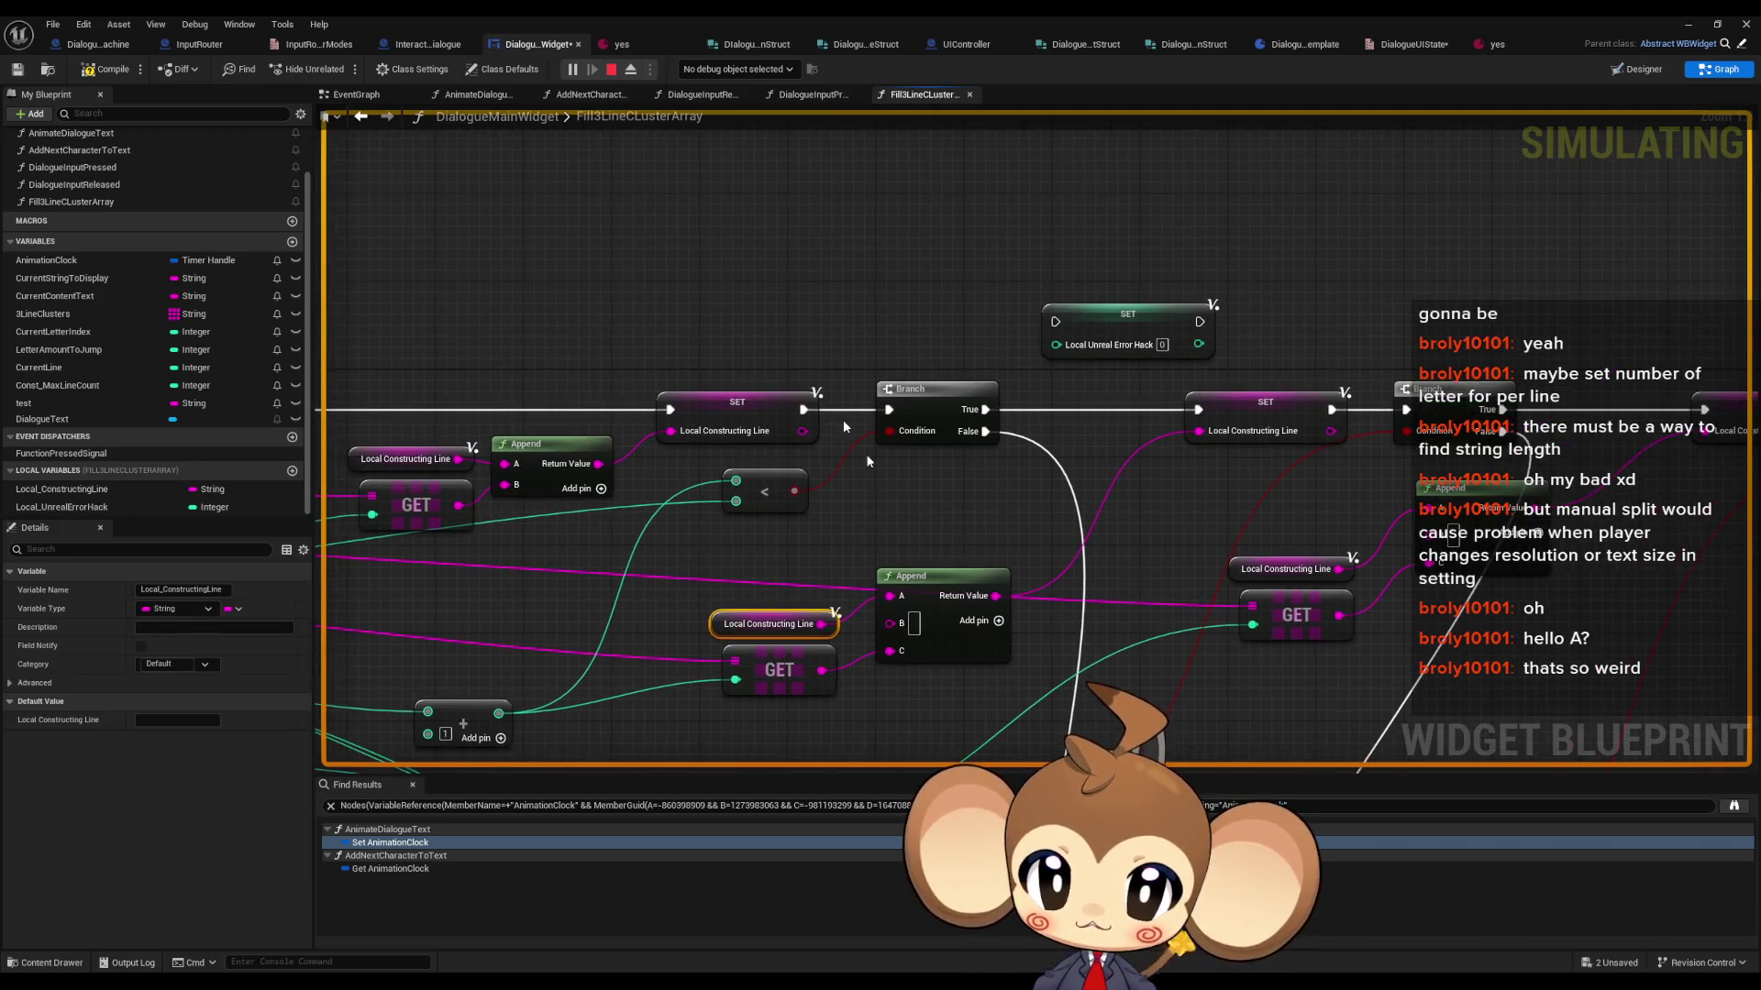
key("ctrl+v")
left_click_drag(778, 273, 827, 275)
type("len")
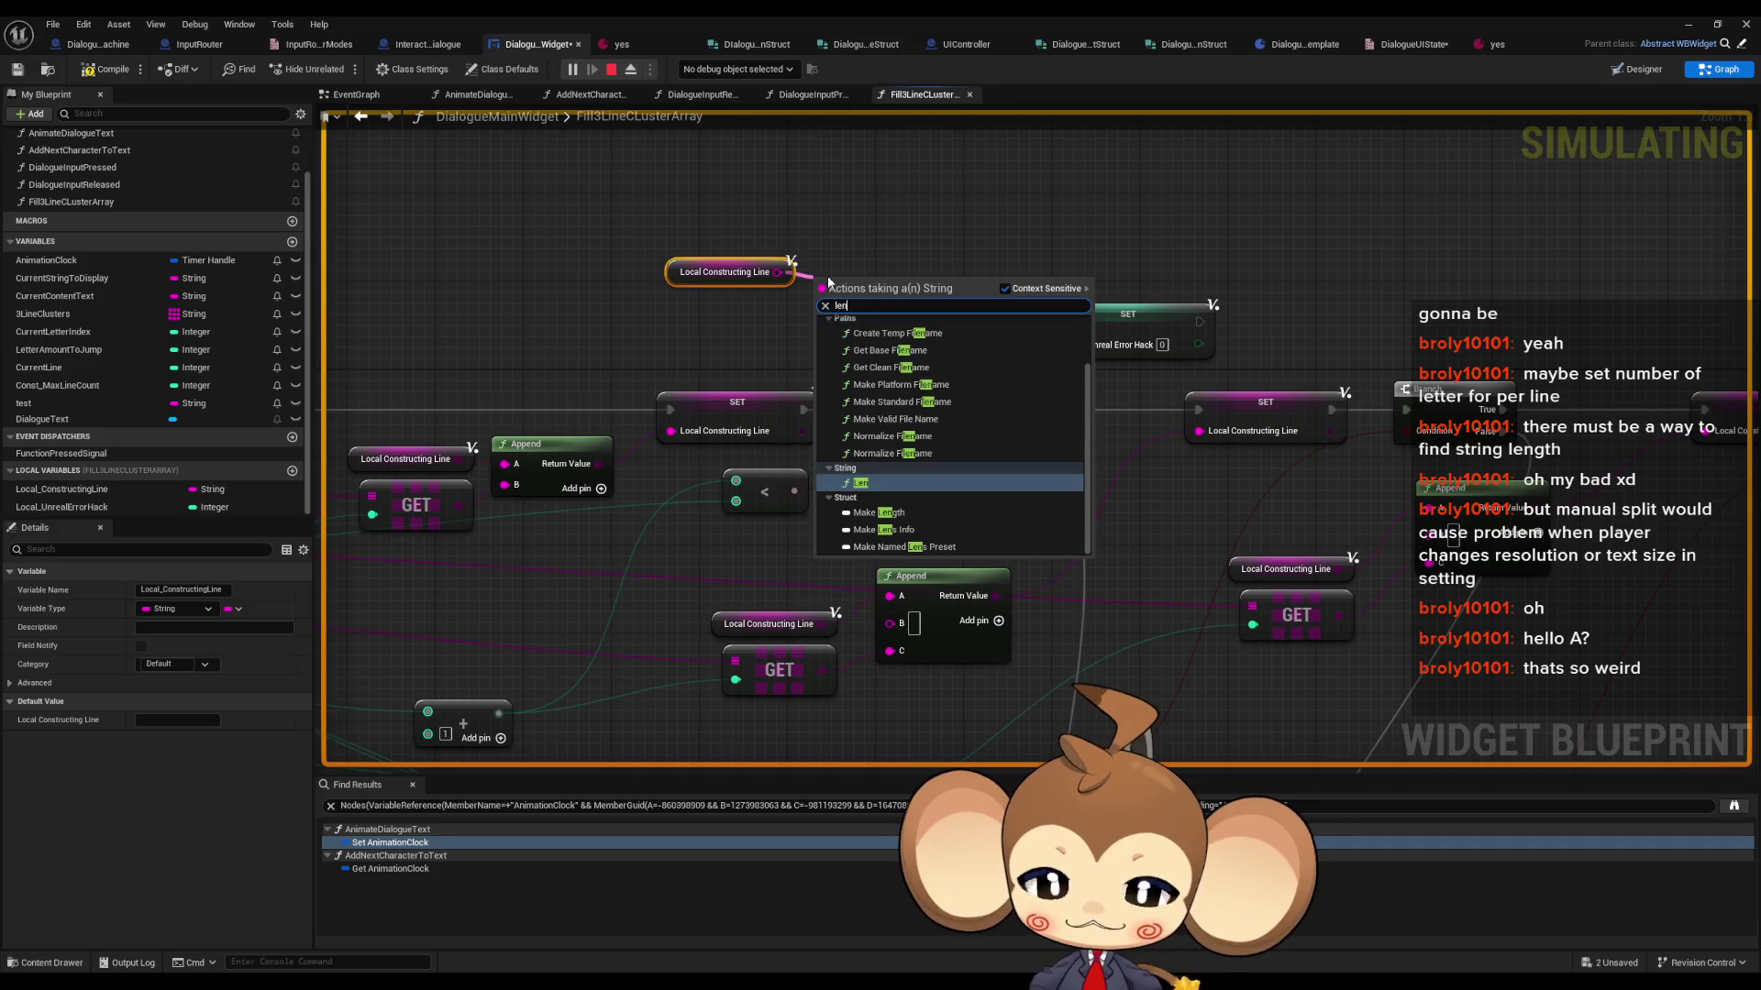
key("Return")
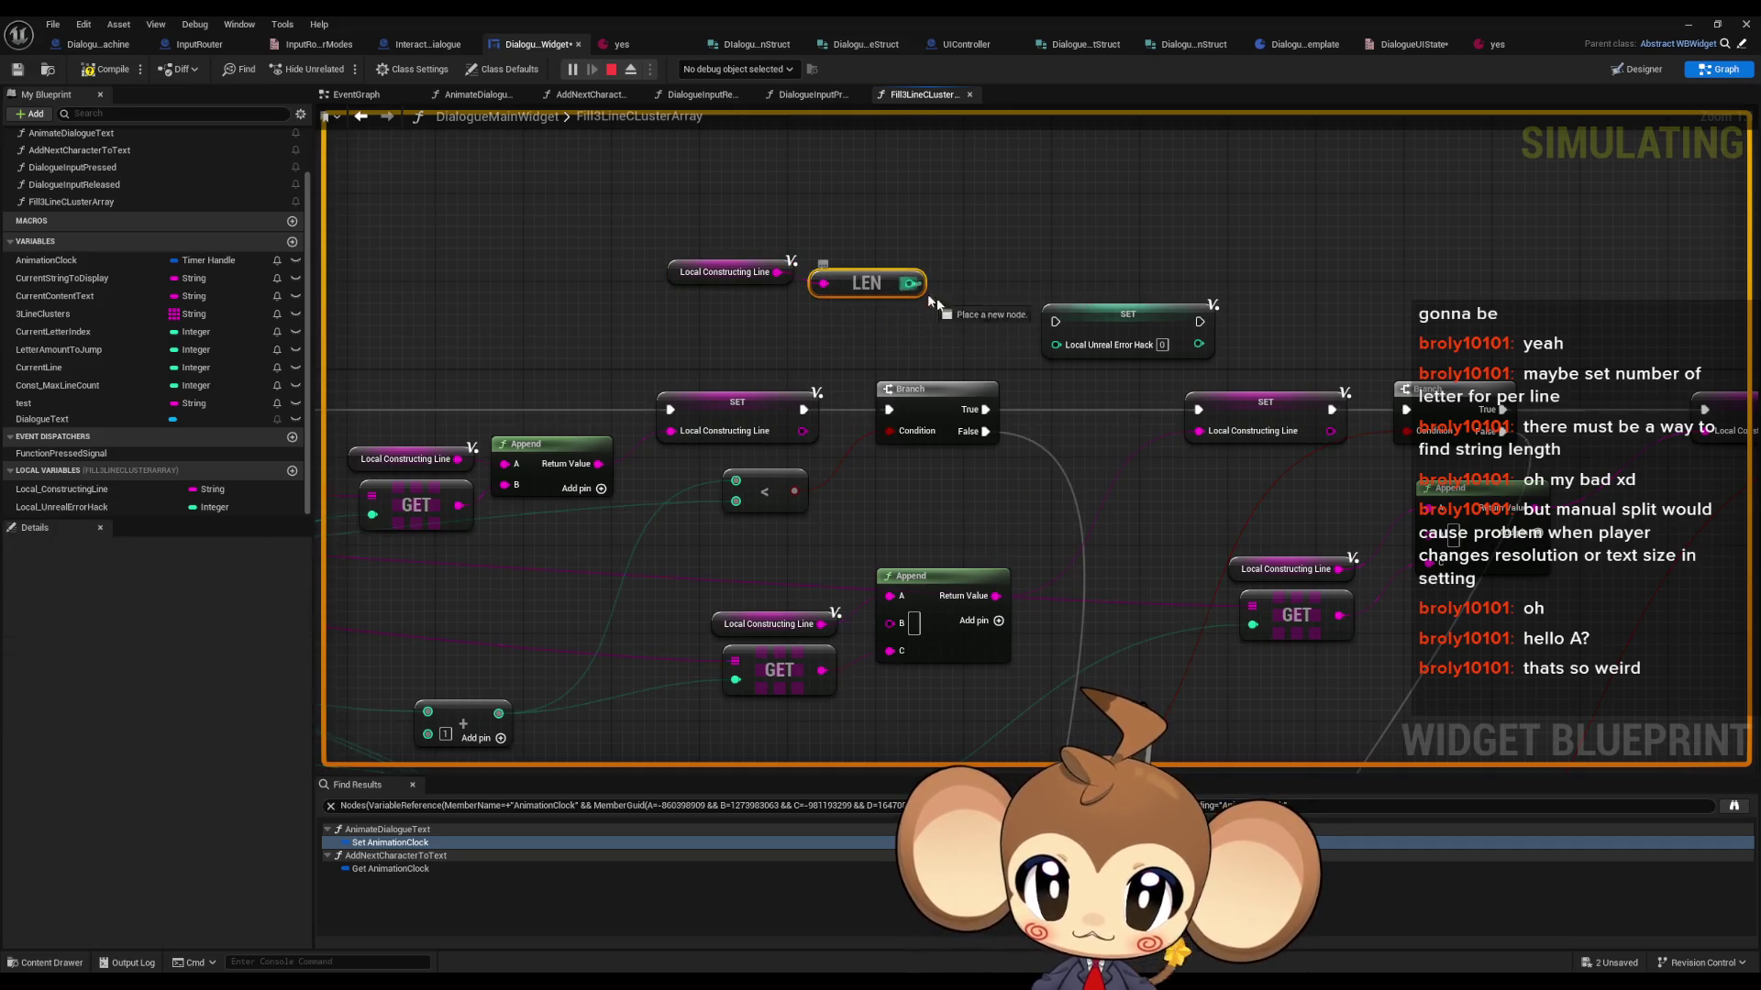
left_click_drag(1114, 315, 1055, 280)
left_click_drag(908, 283, 1002, 310)
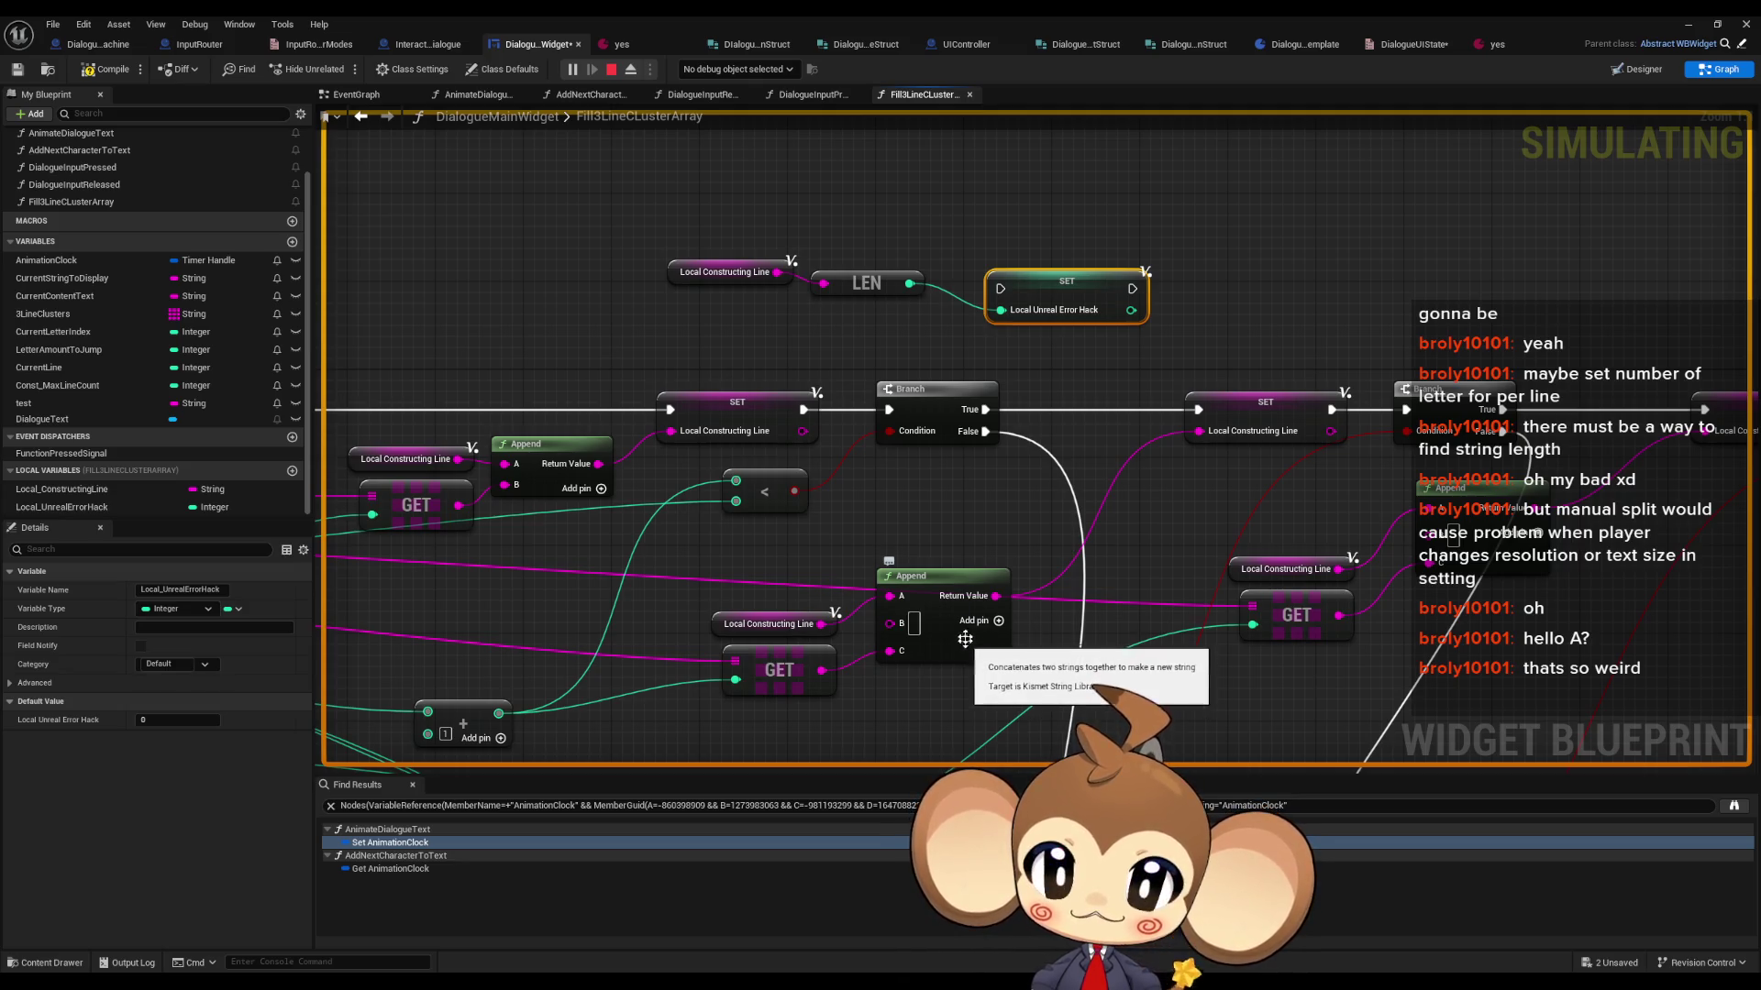
- Inspect the LEN node and copy the Local Constructing Line getter near GET
left_click(862, 280)
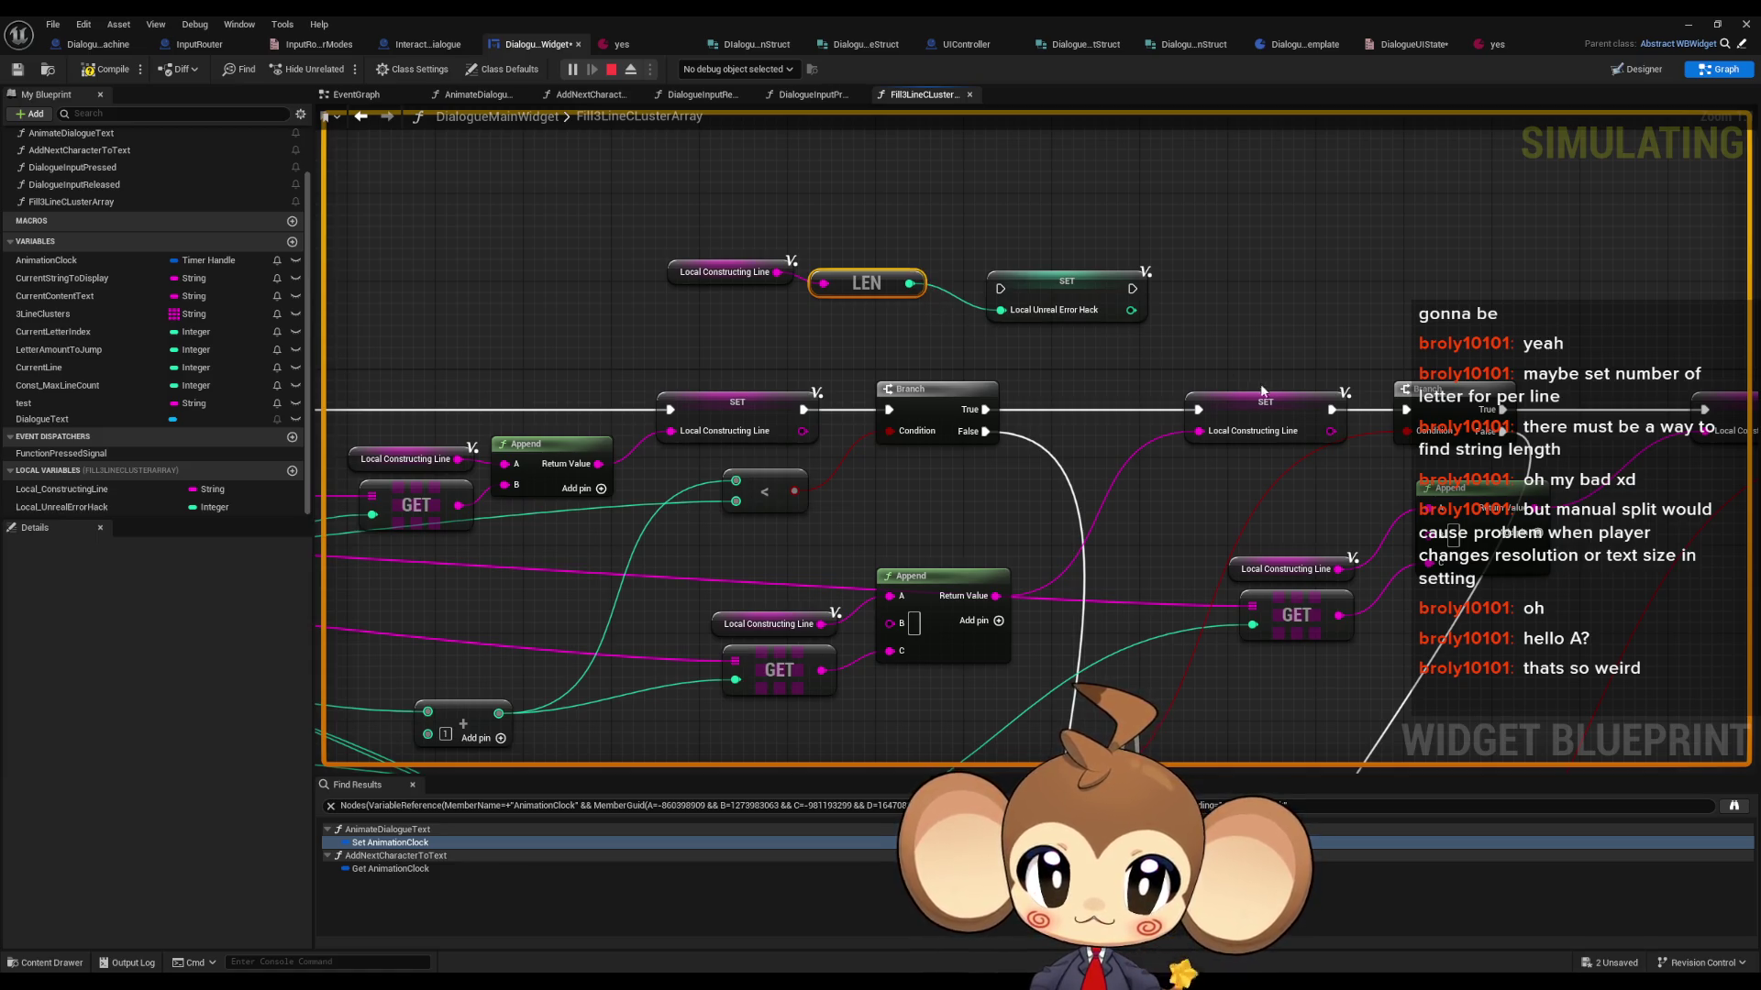
left_click_drag(1232, 398, 1146, 409)
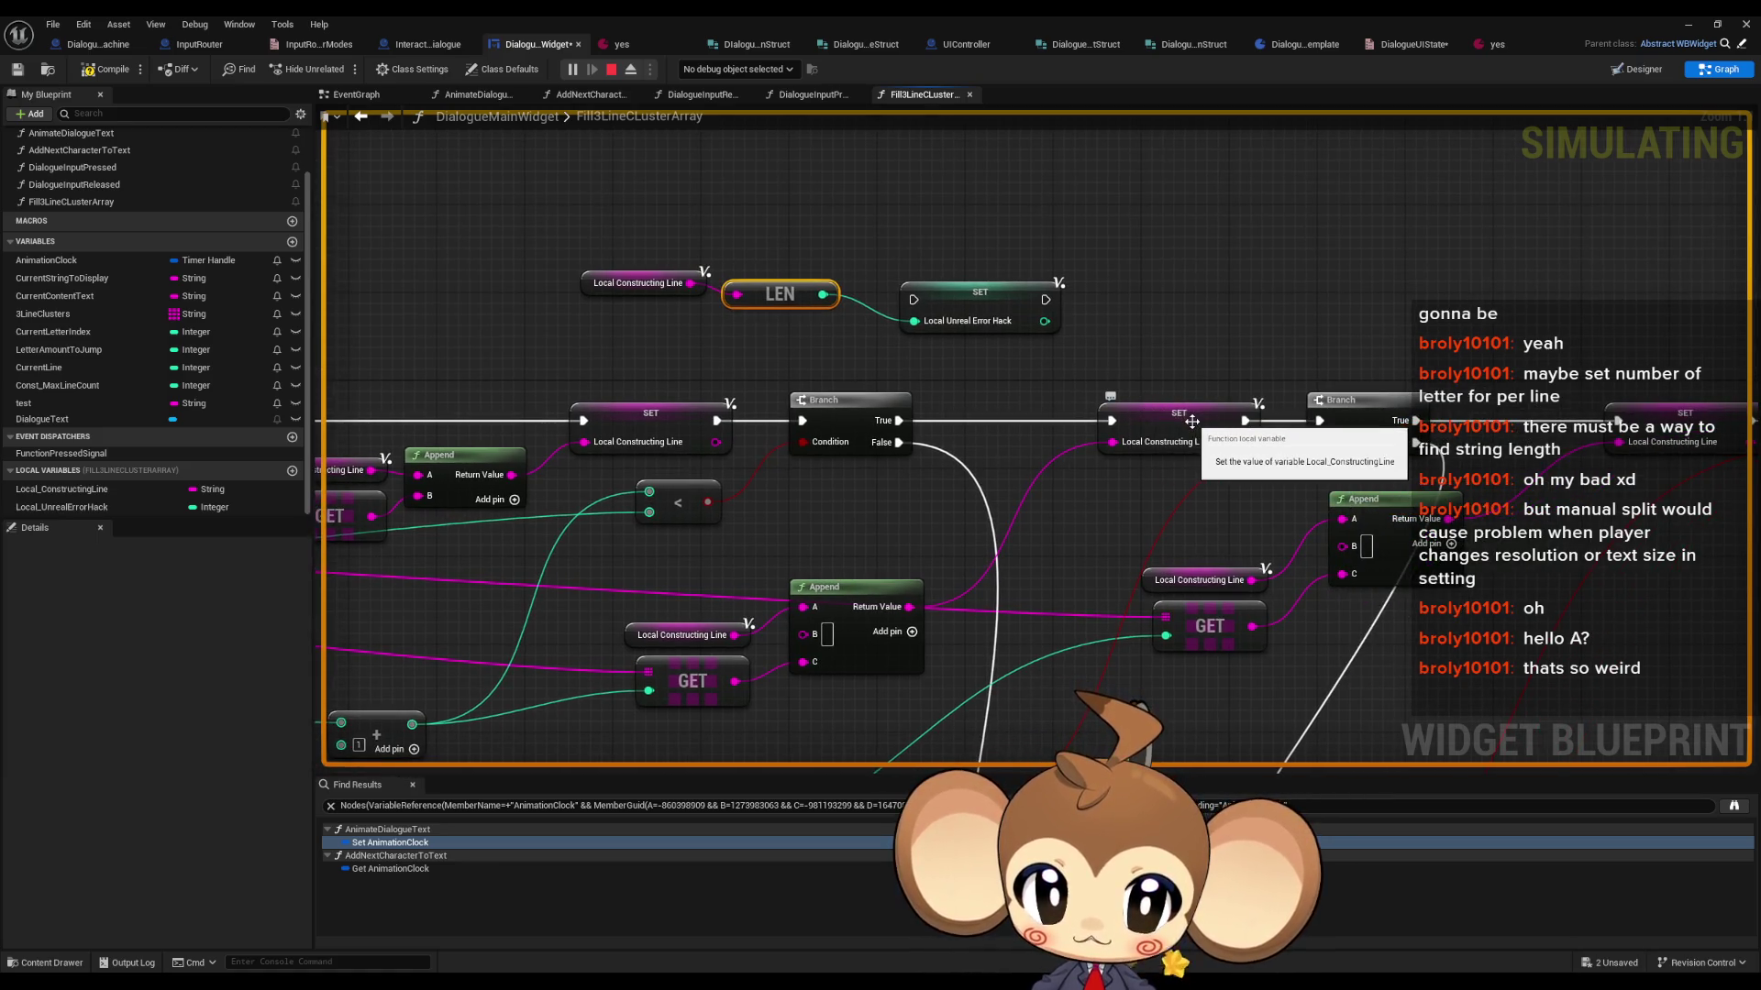
left_click(1196, 580)
key("ctrl+c")
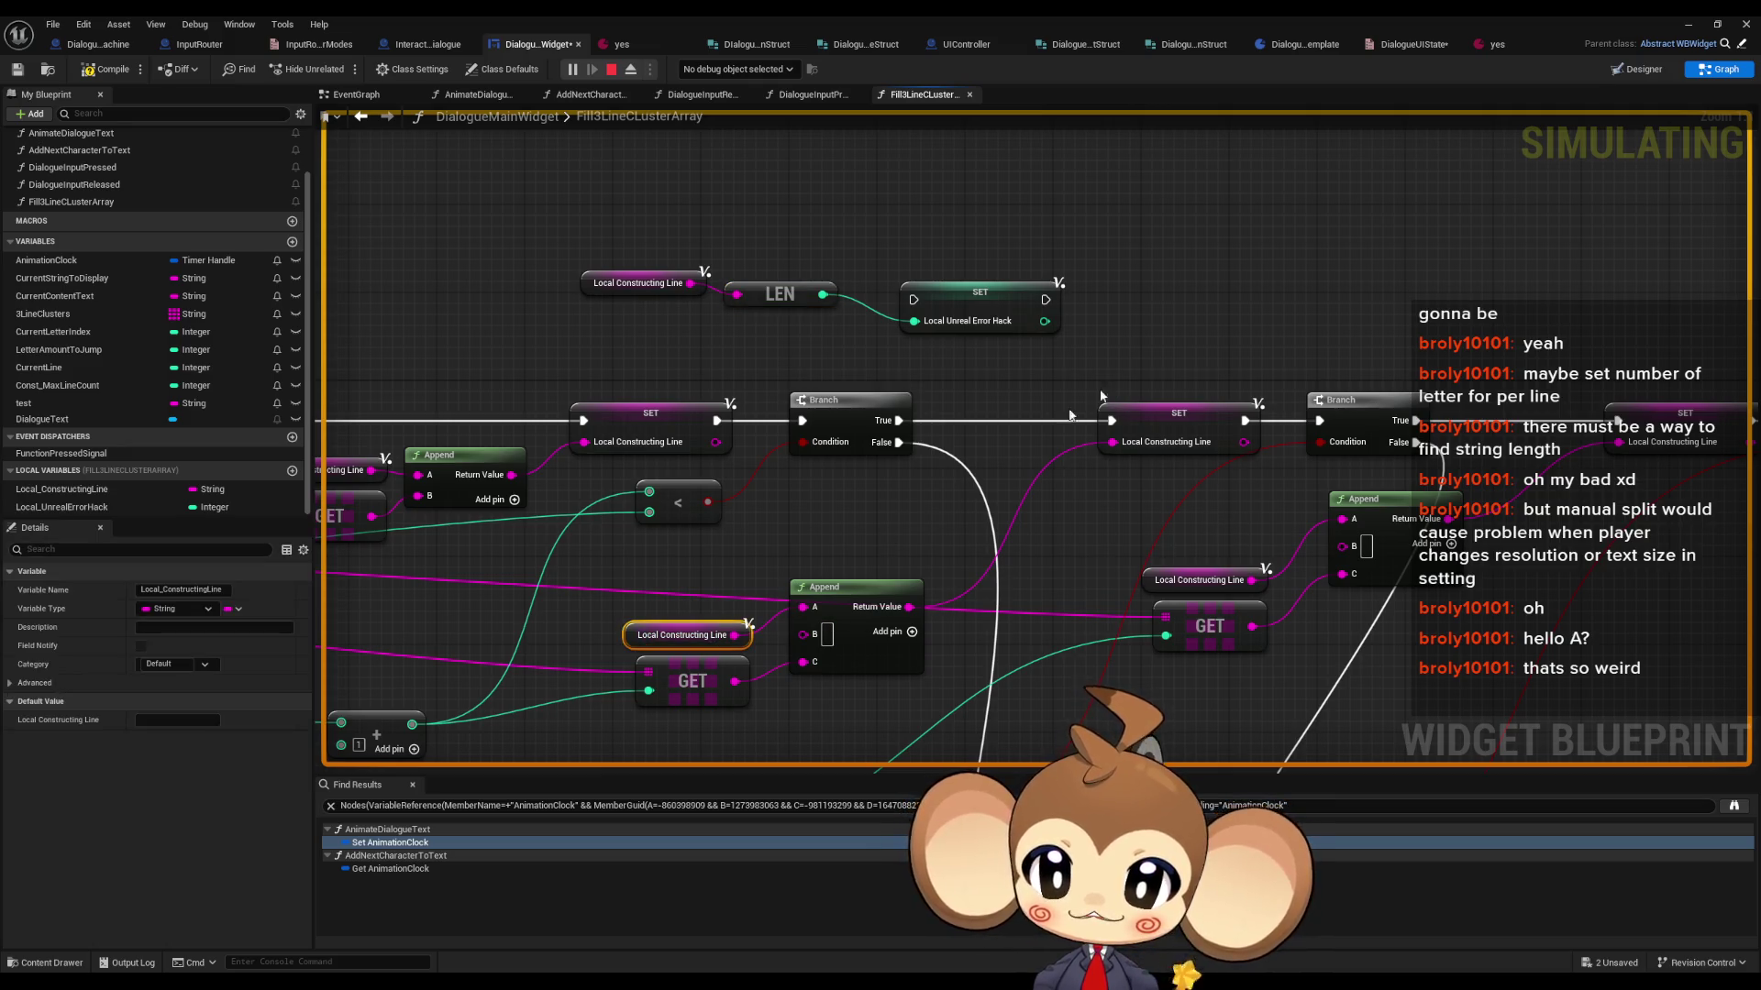
- Paste another Local Constructing Line getter and search its actions for remove options
key("ctrl+v")
left_click_drag(1263, 217, 1309, 220)
type("re")
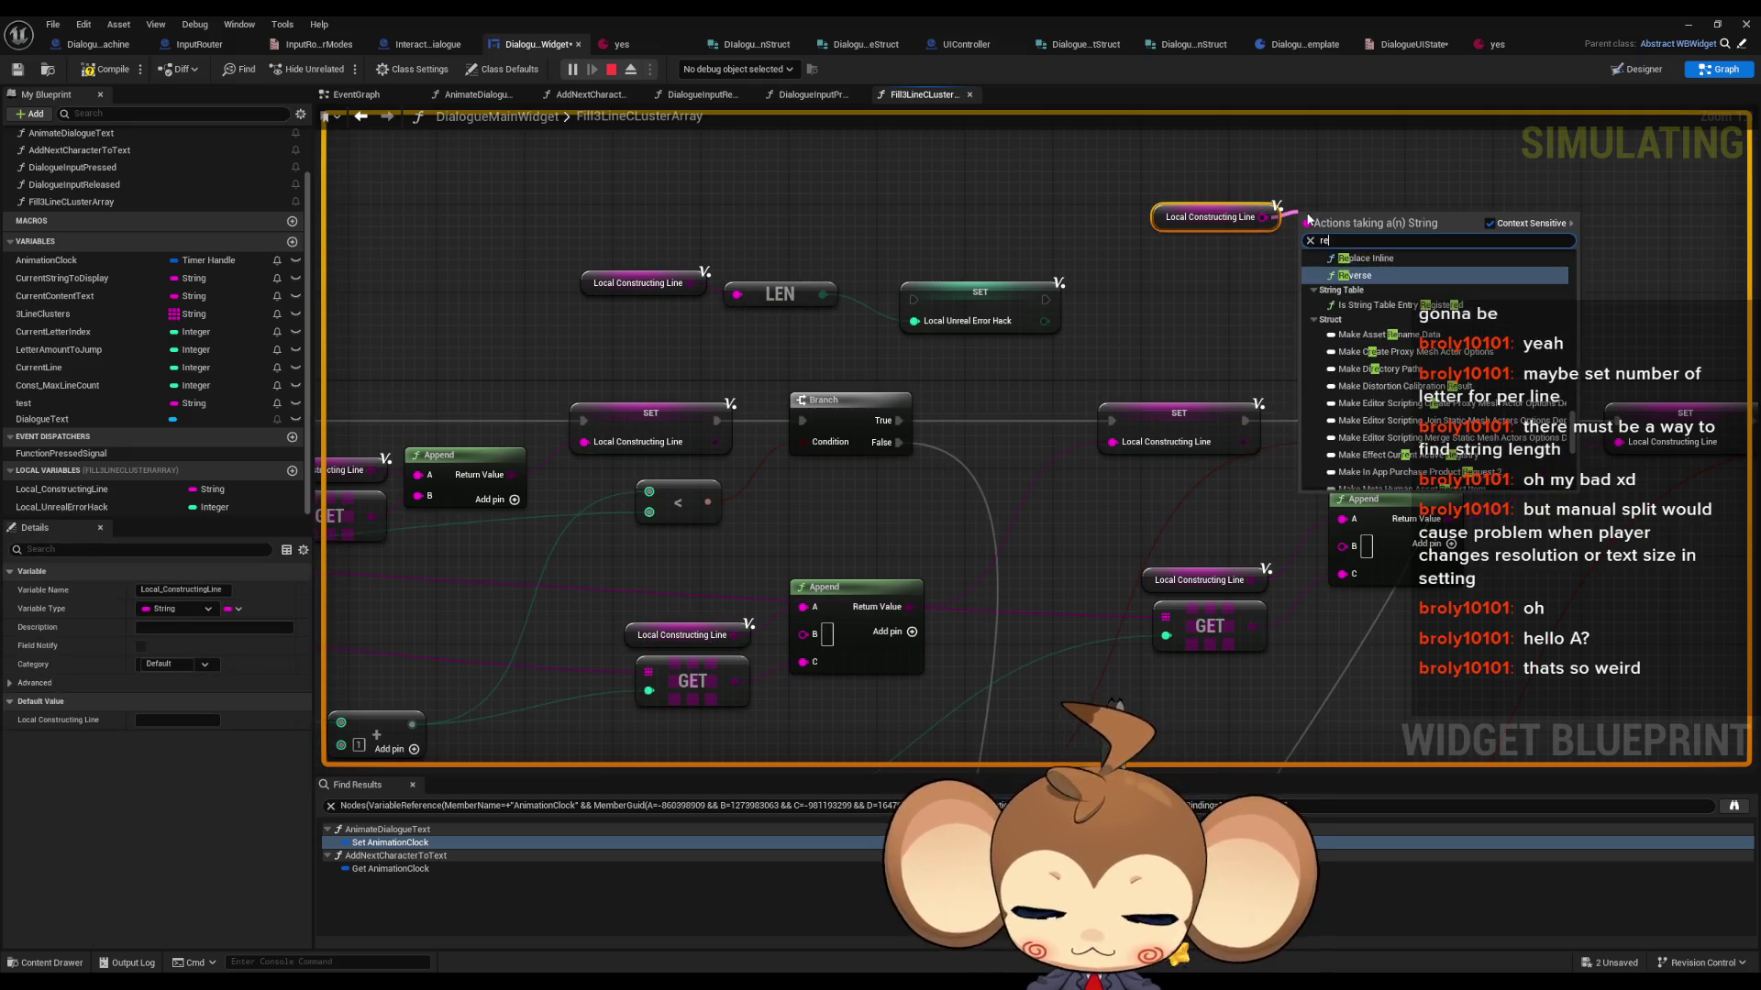
type("m ch")
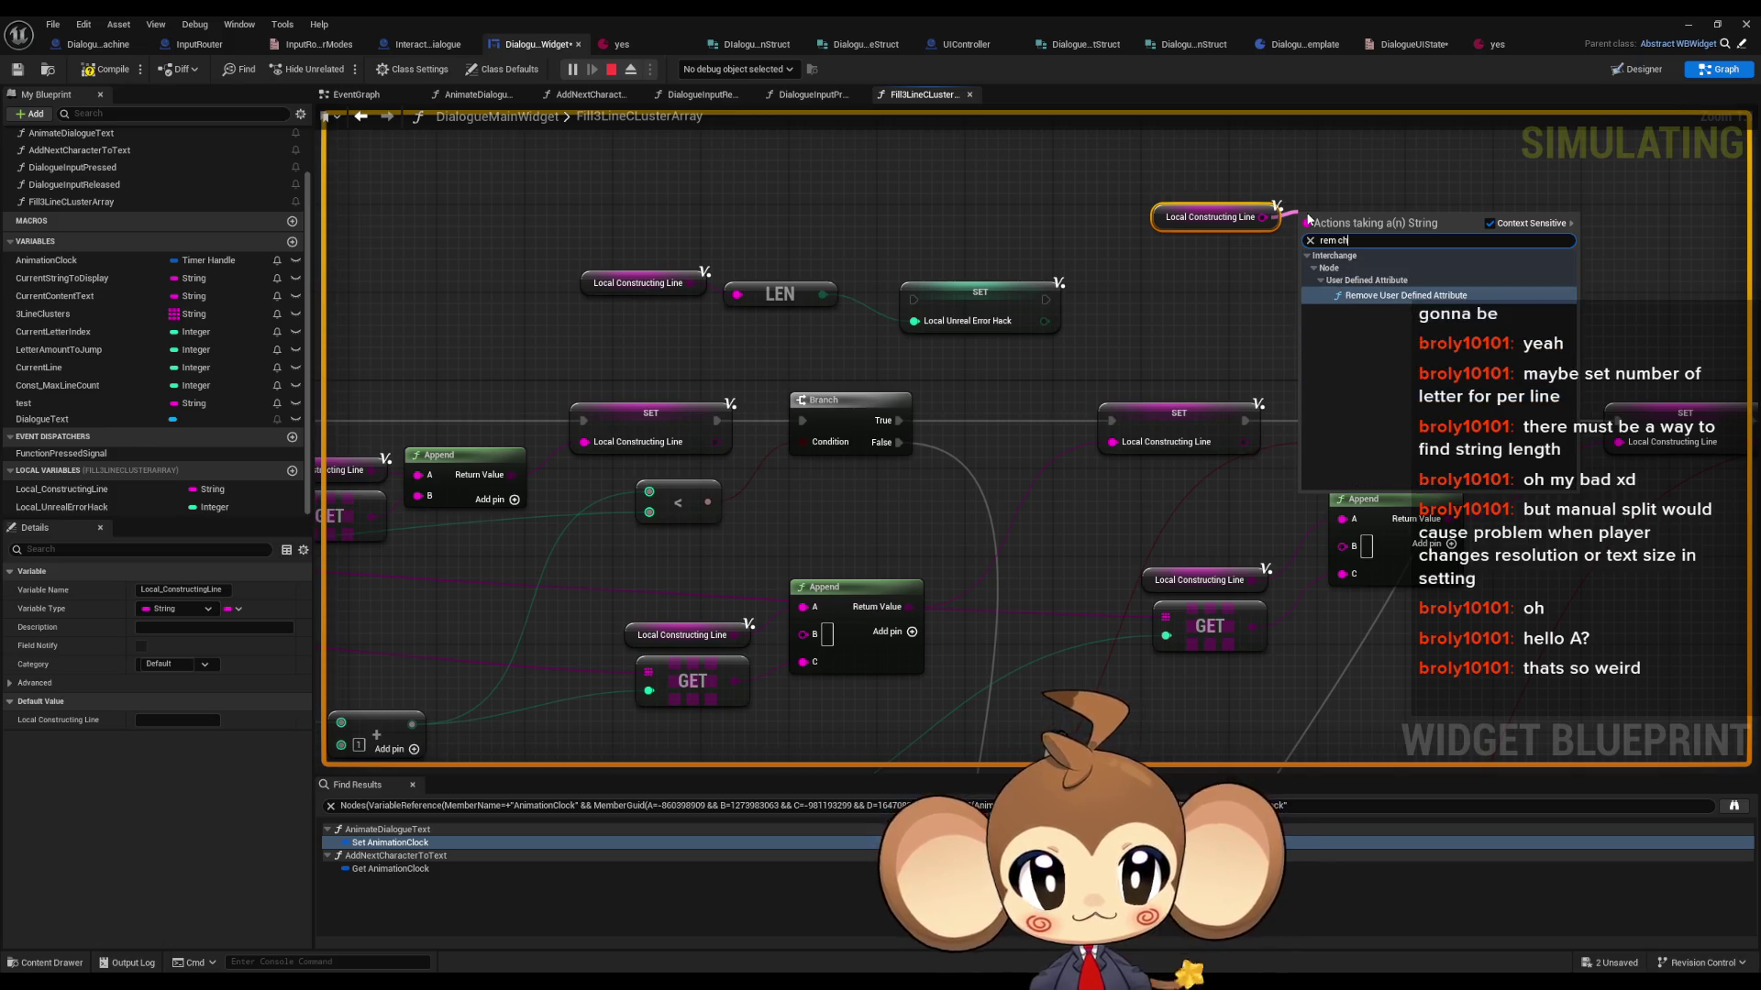
key("BackSpace")
key("BackSpace")
key("BackSpace")
type("ove")
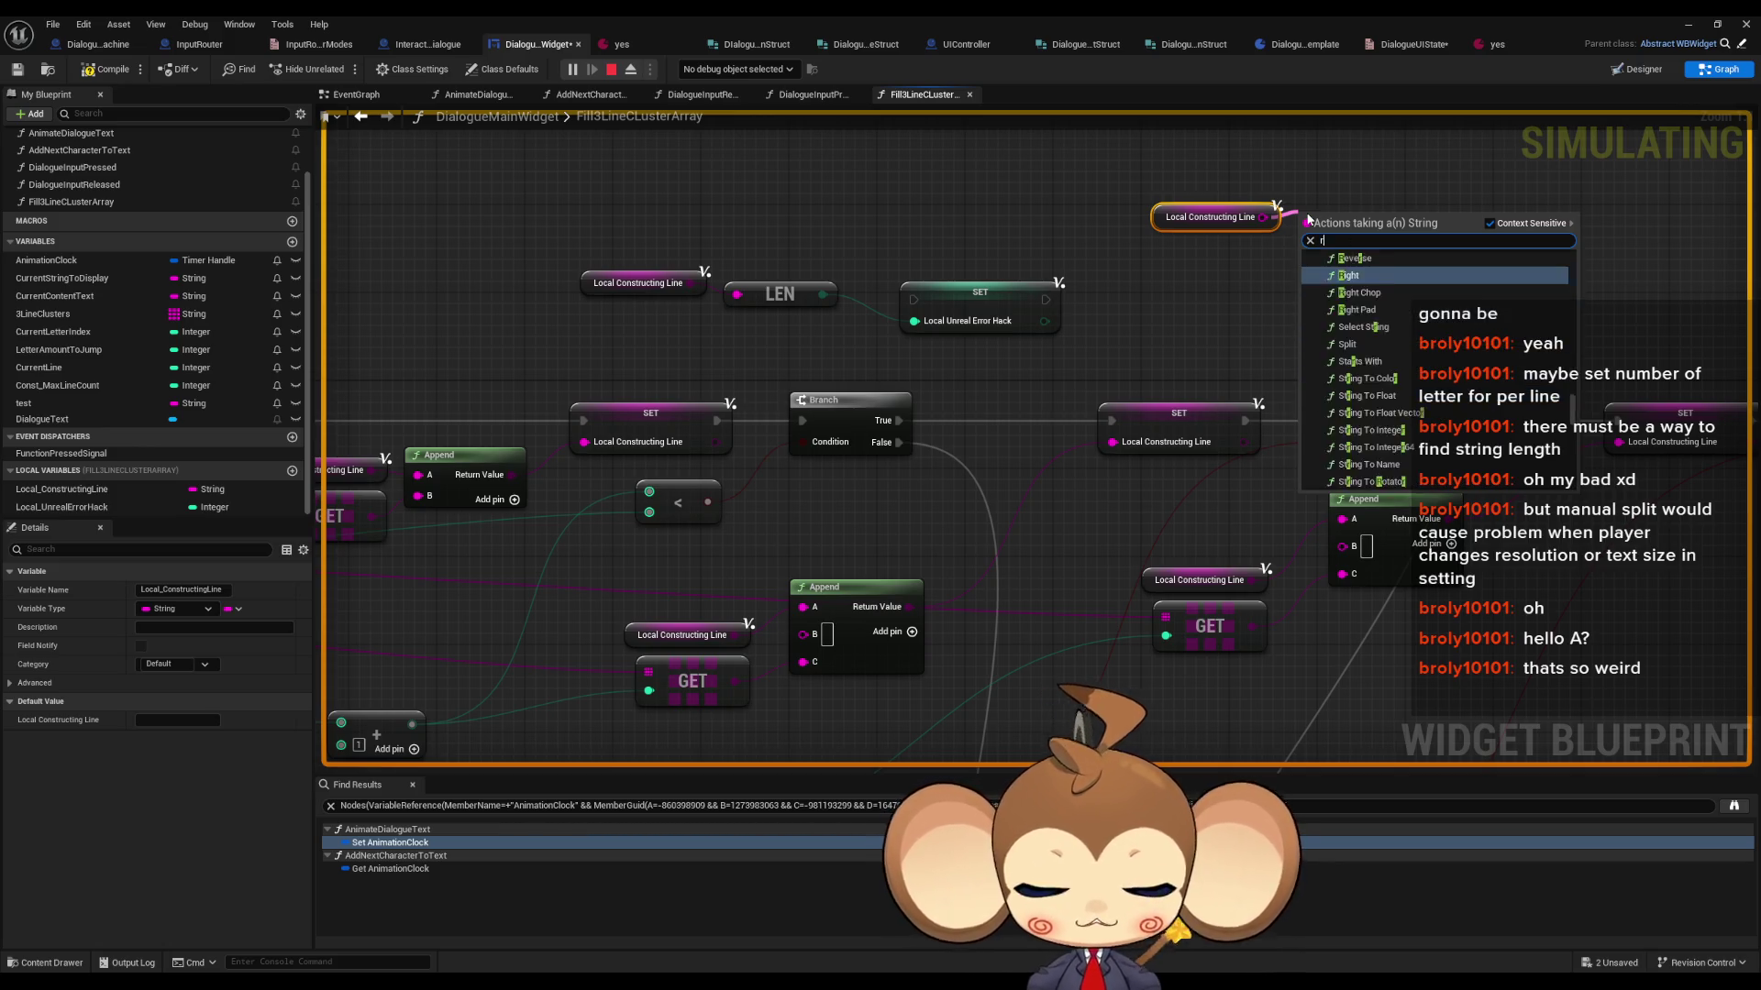
key("Up")
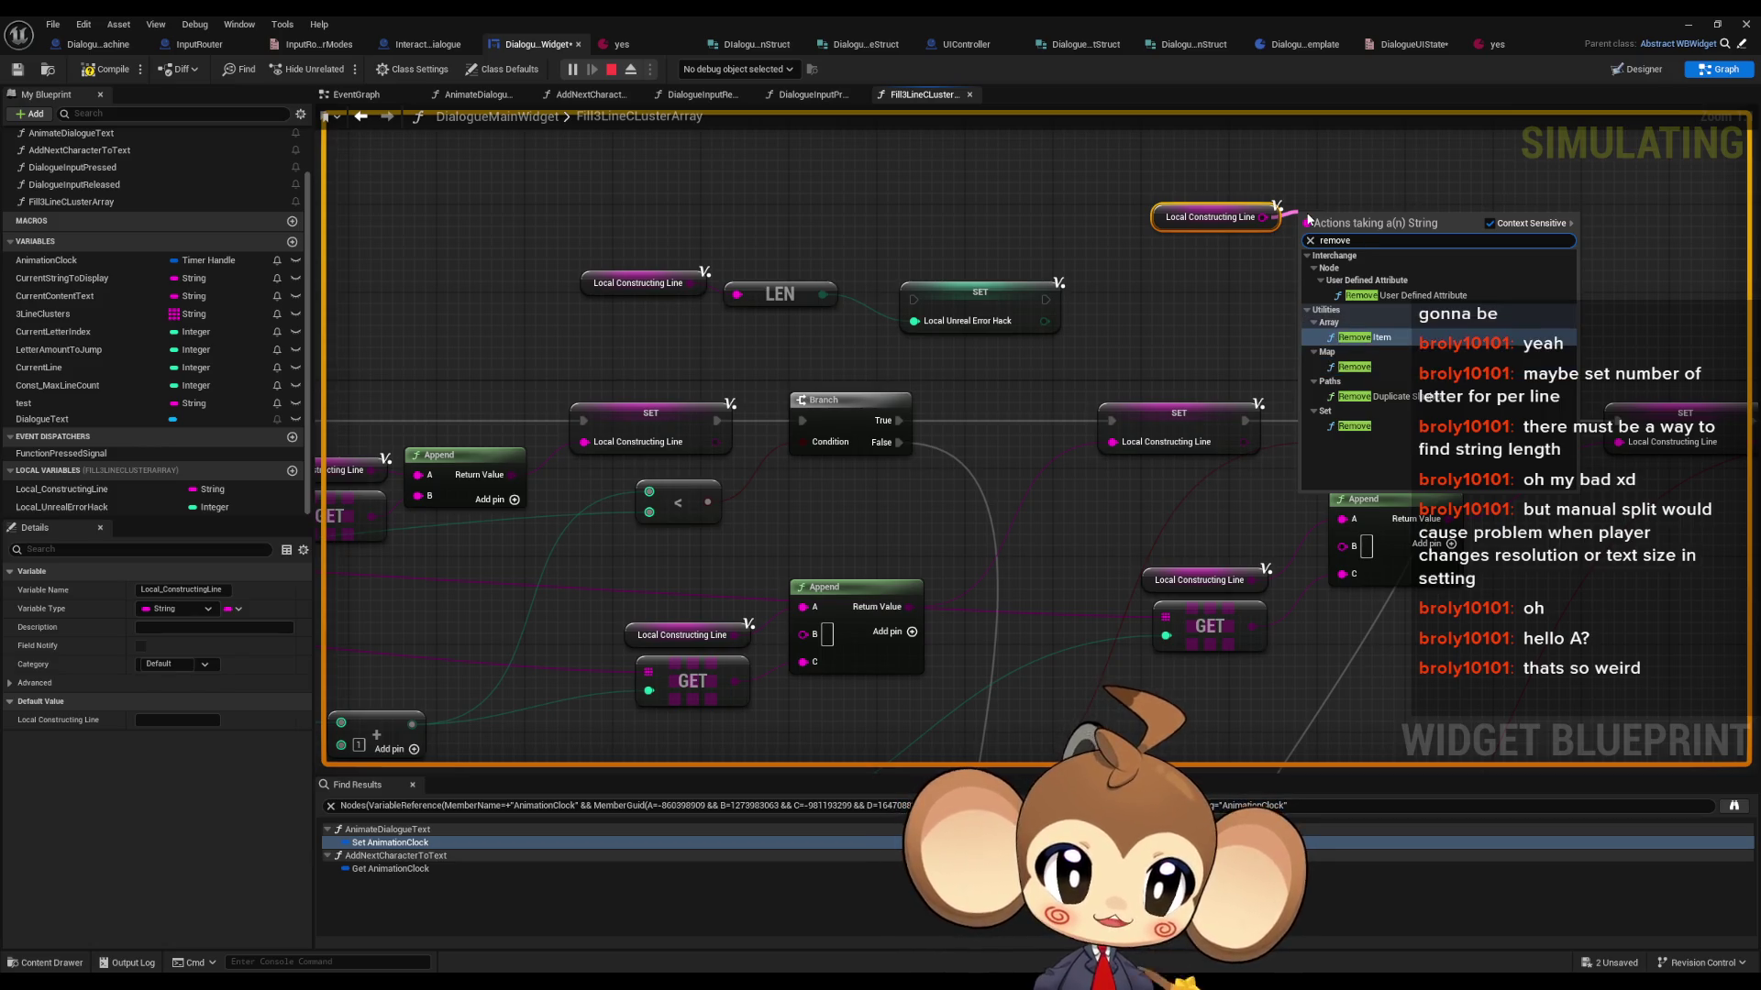
key("Down")
key("Down")
- Browse the string actions and place a Cull Array node fed by the getter
key("ctrl+a")
type("s")
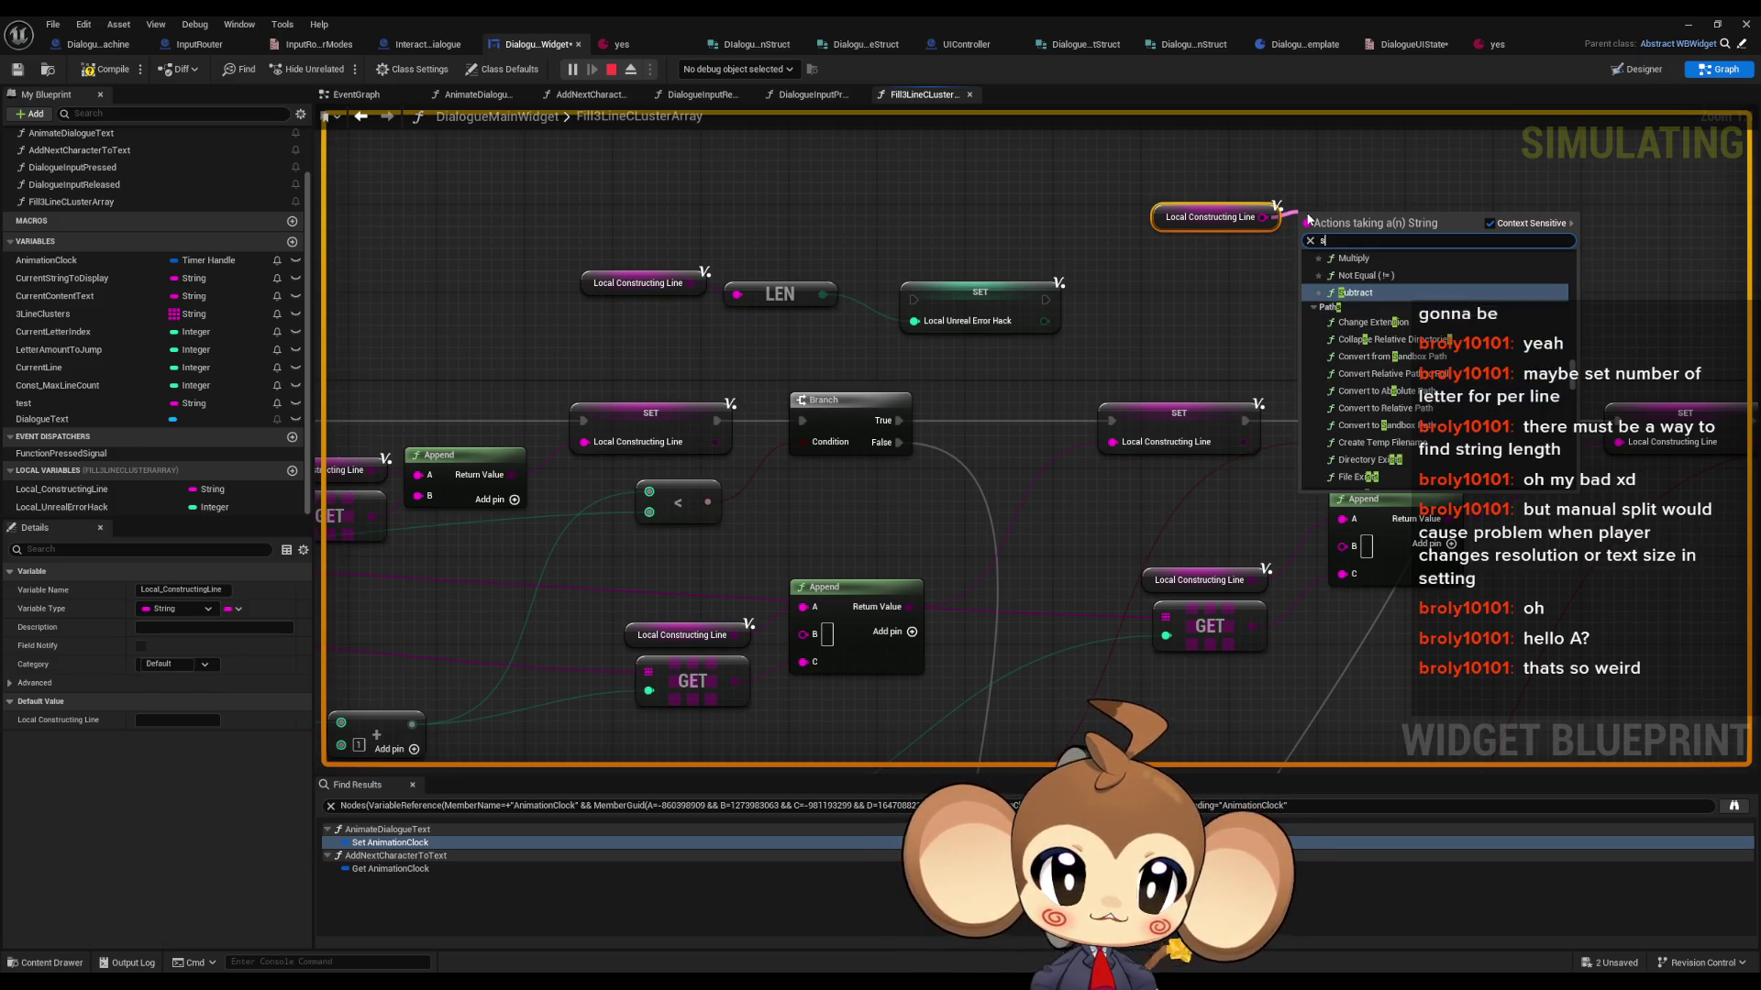
type("tring")
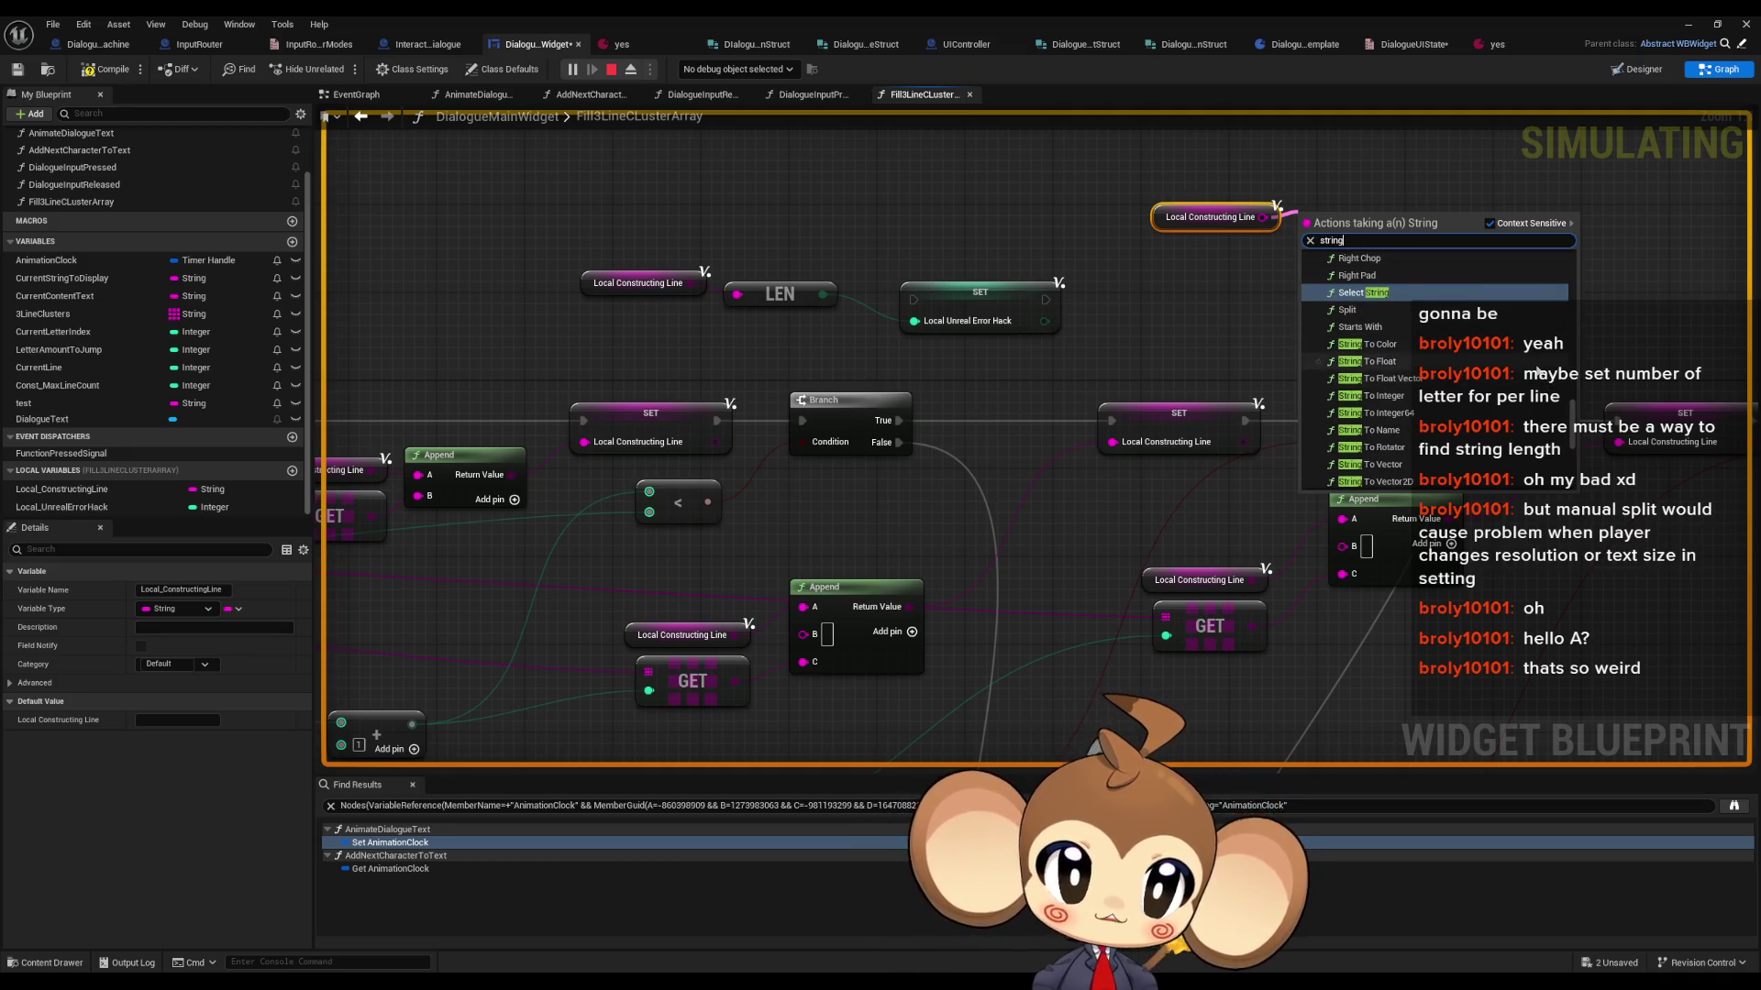
scroll(1538, 372, "up", 2)
scroll(1531, 374, "up", 2)
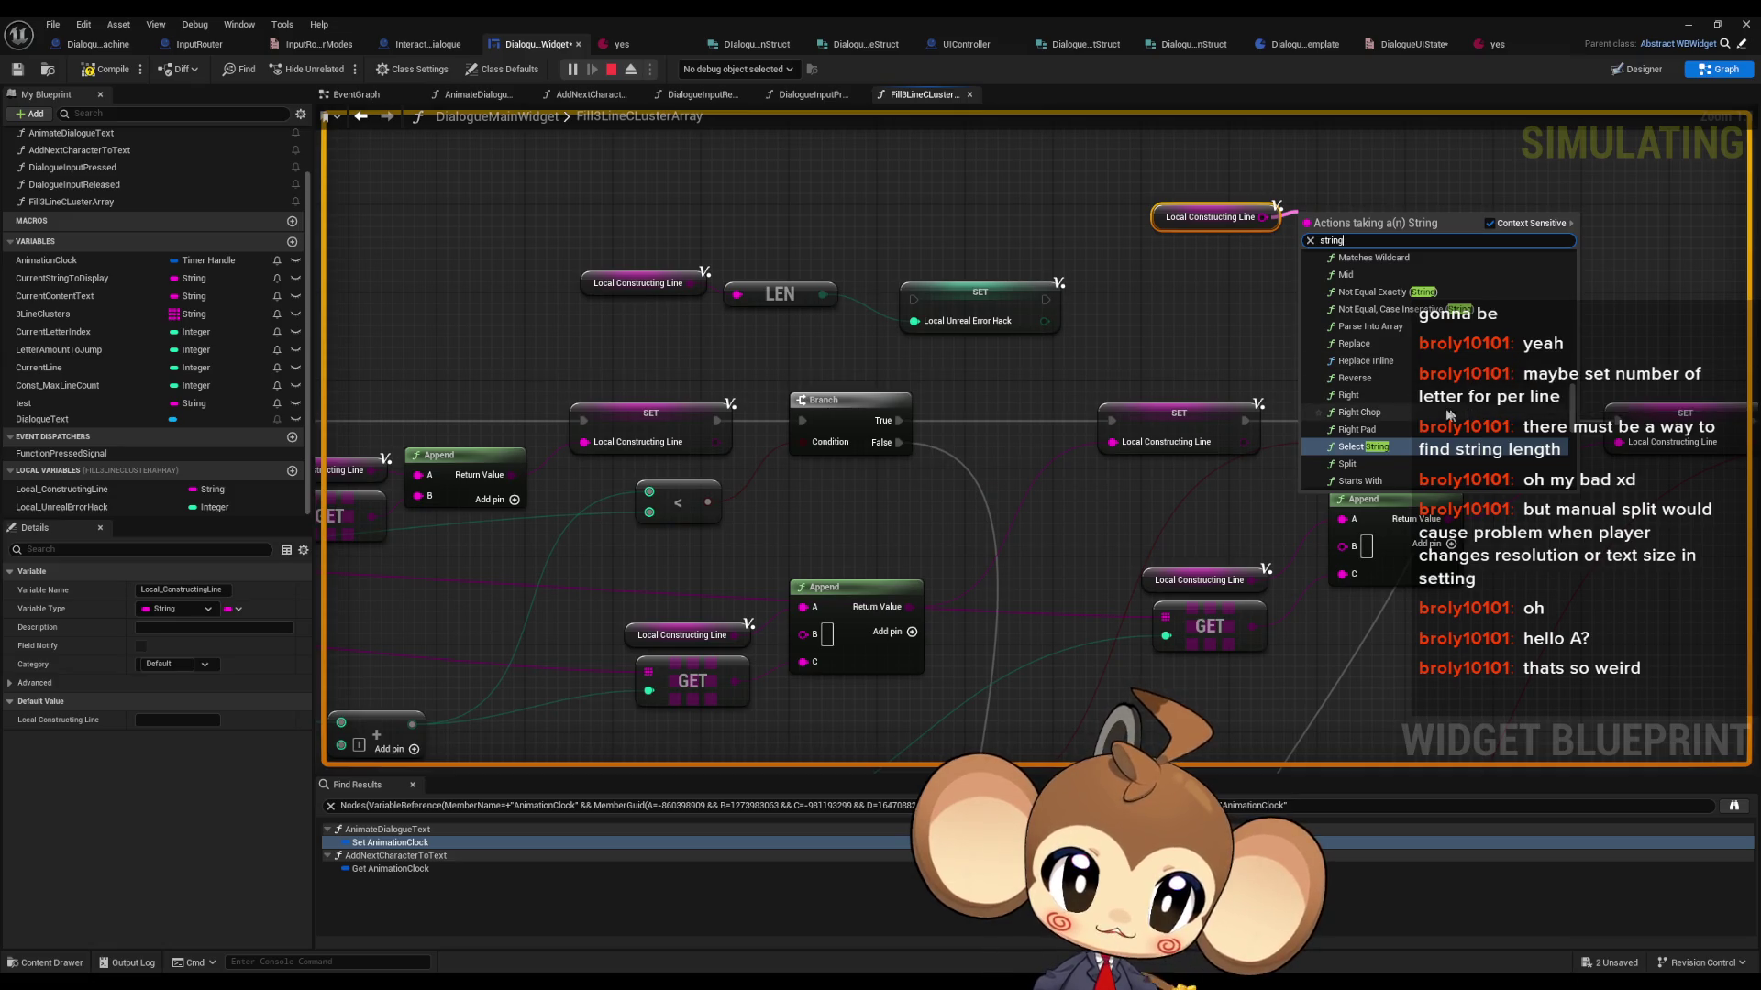
scroll(1403, 407, "up", 3)
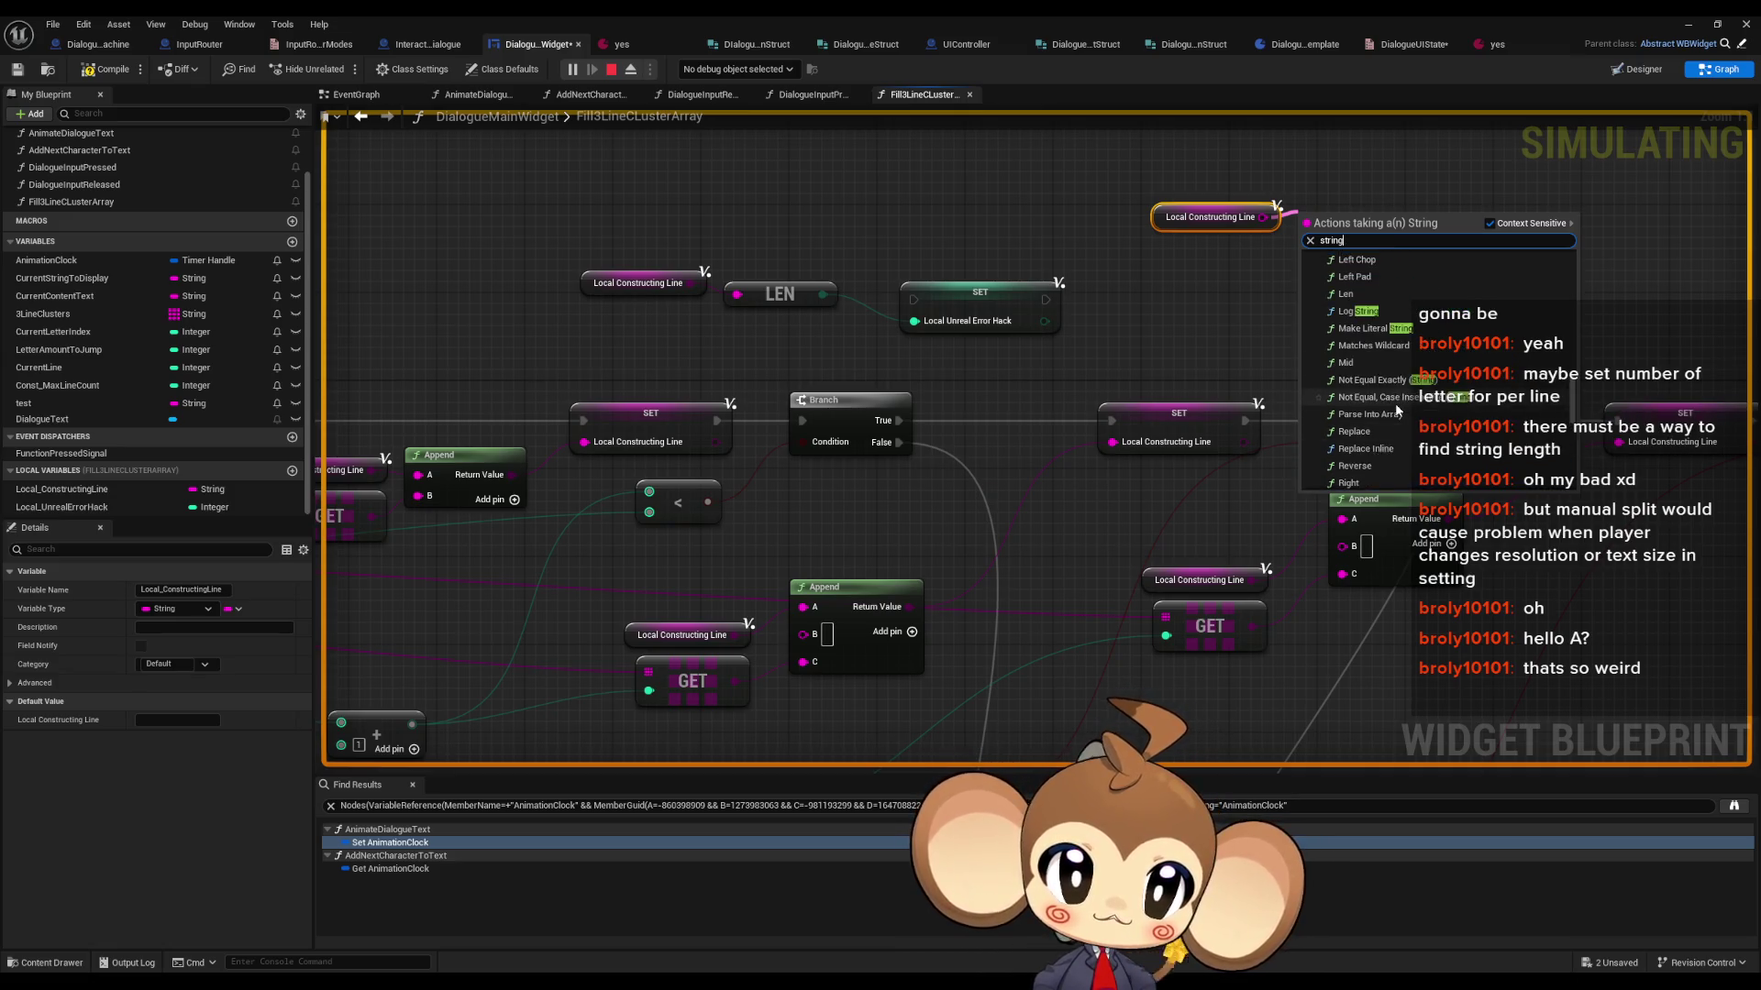
scroll(1395, 404, "up", 6)
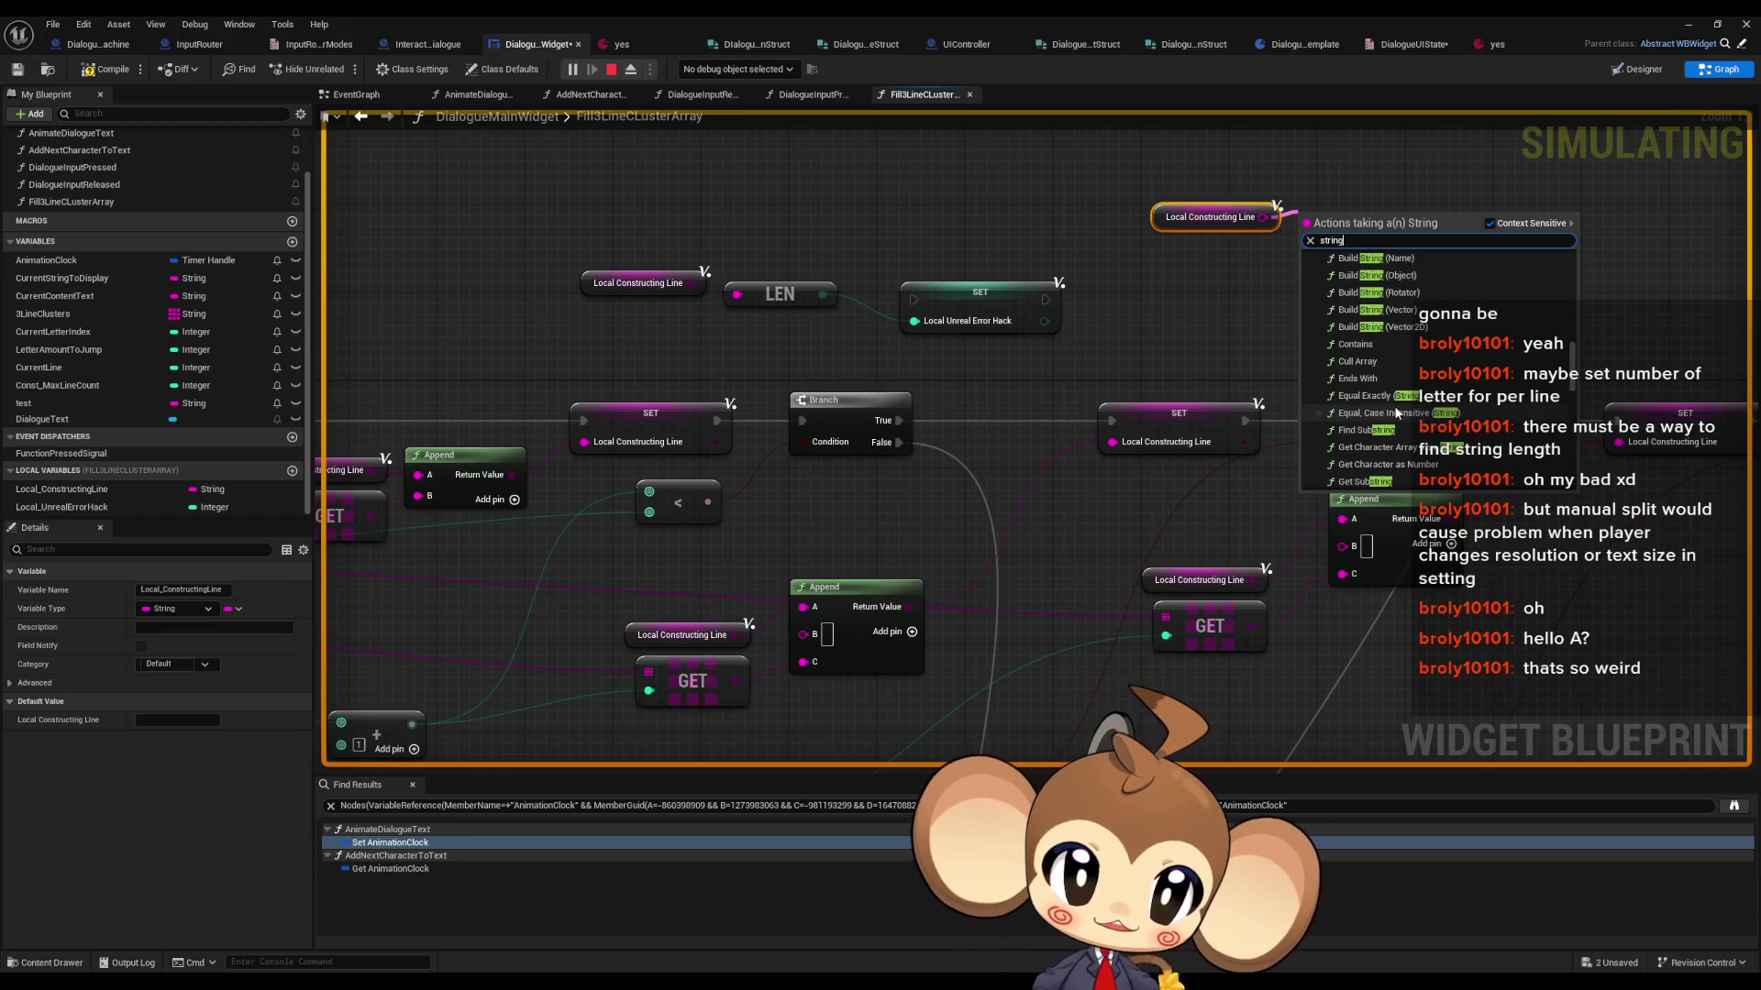
scroll(1399, 411, "down", 2)
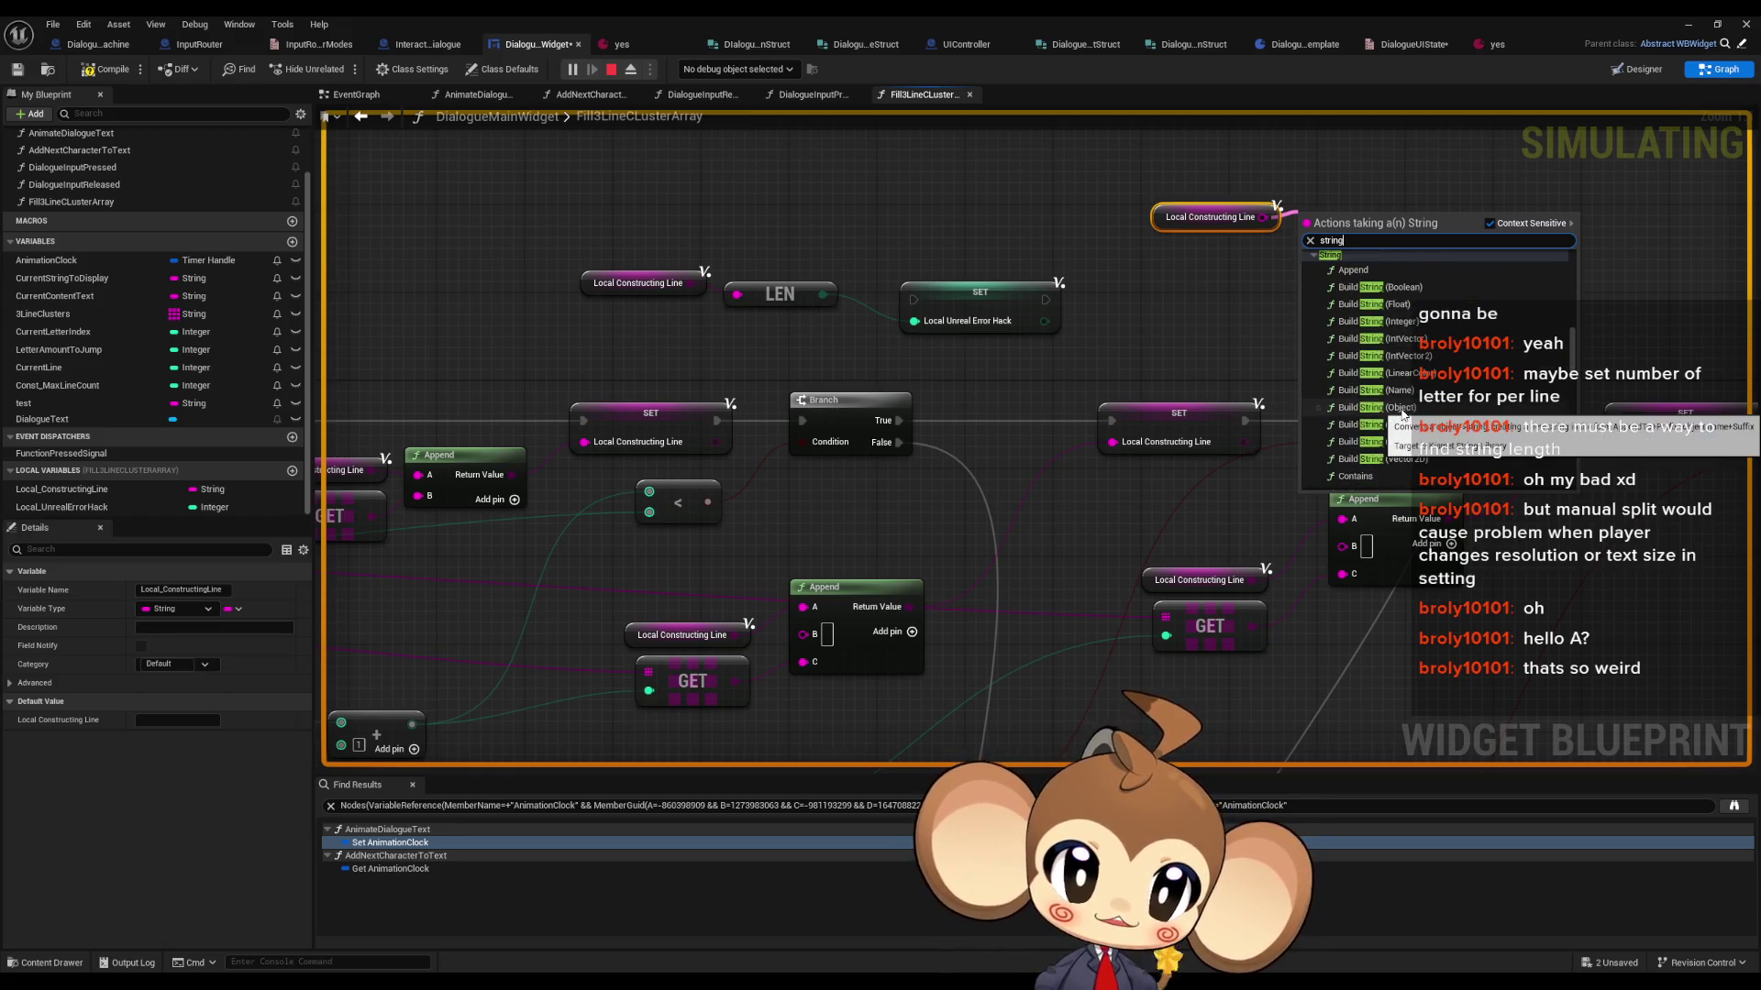
scroll(1403, 413, "down", 5)
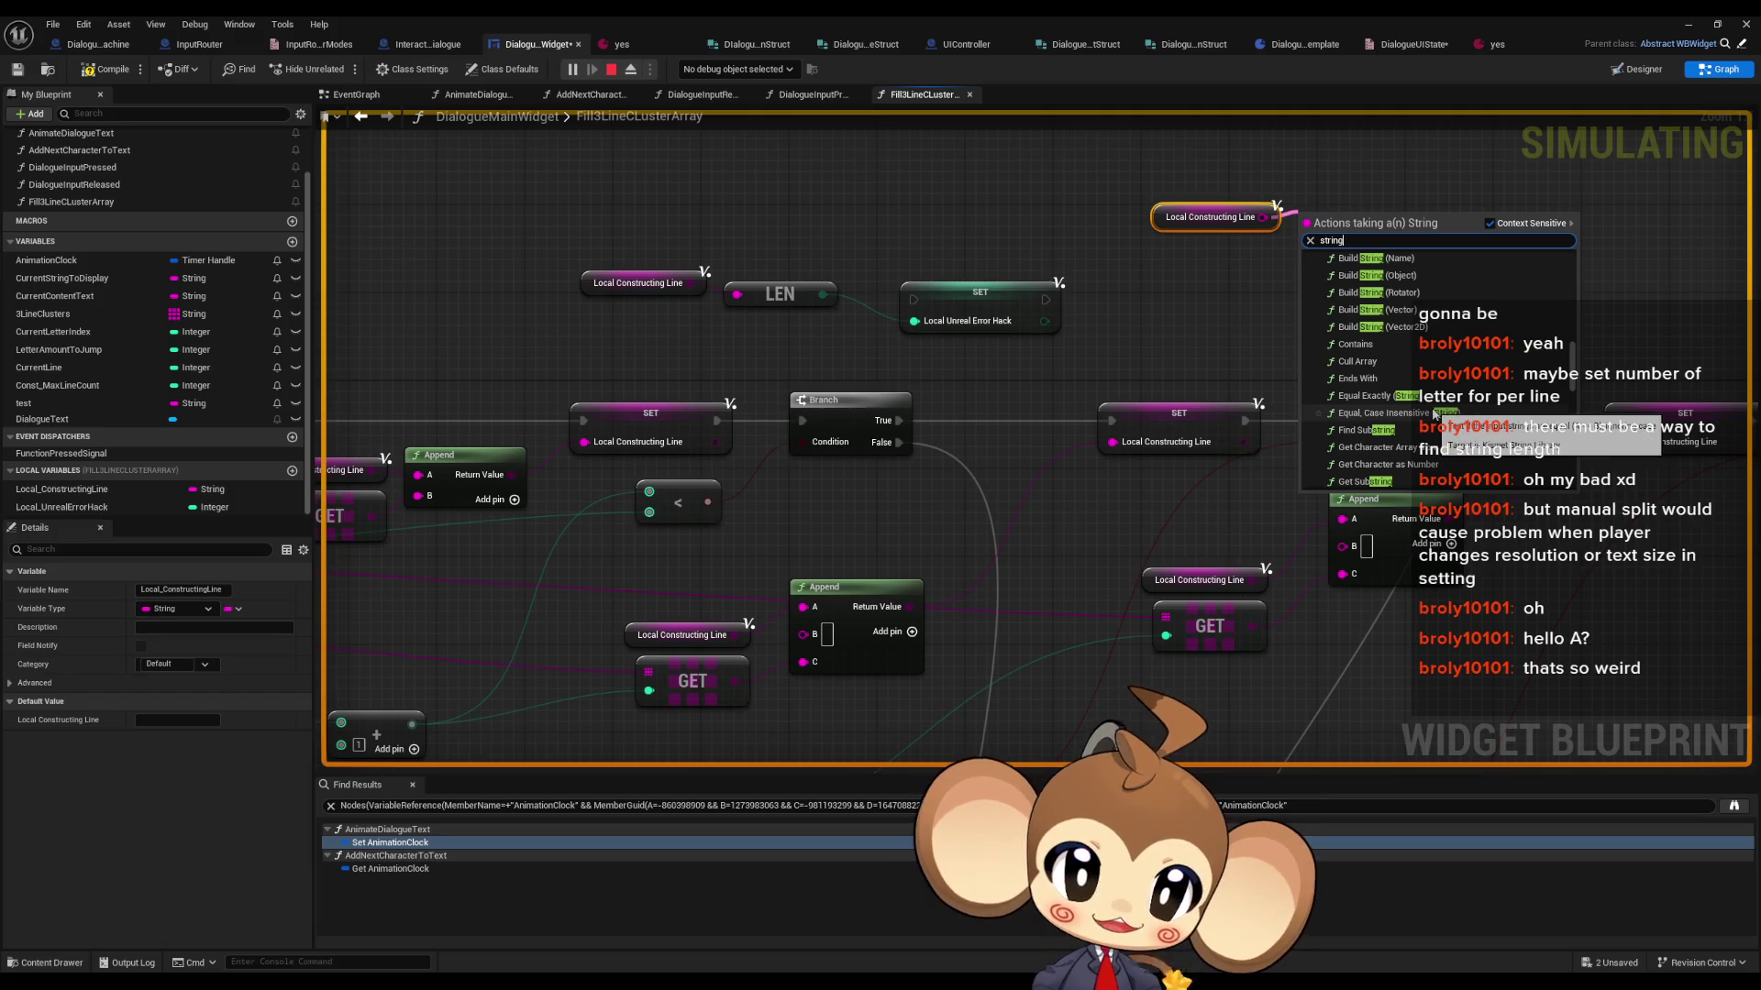
scroll(1433, 415, "down", 1)
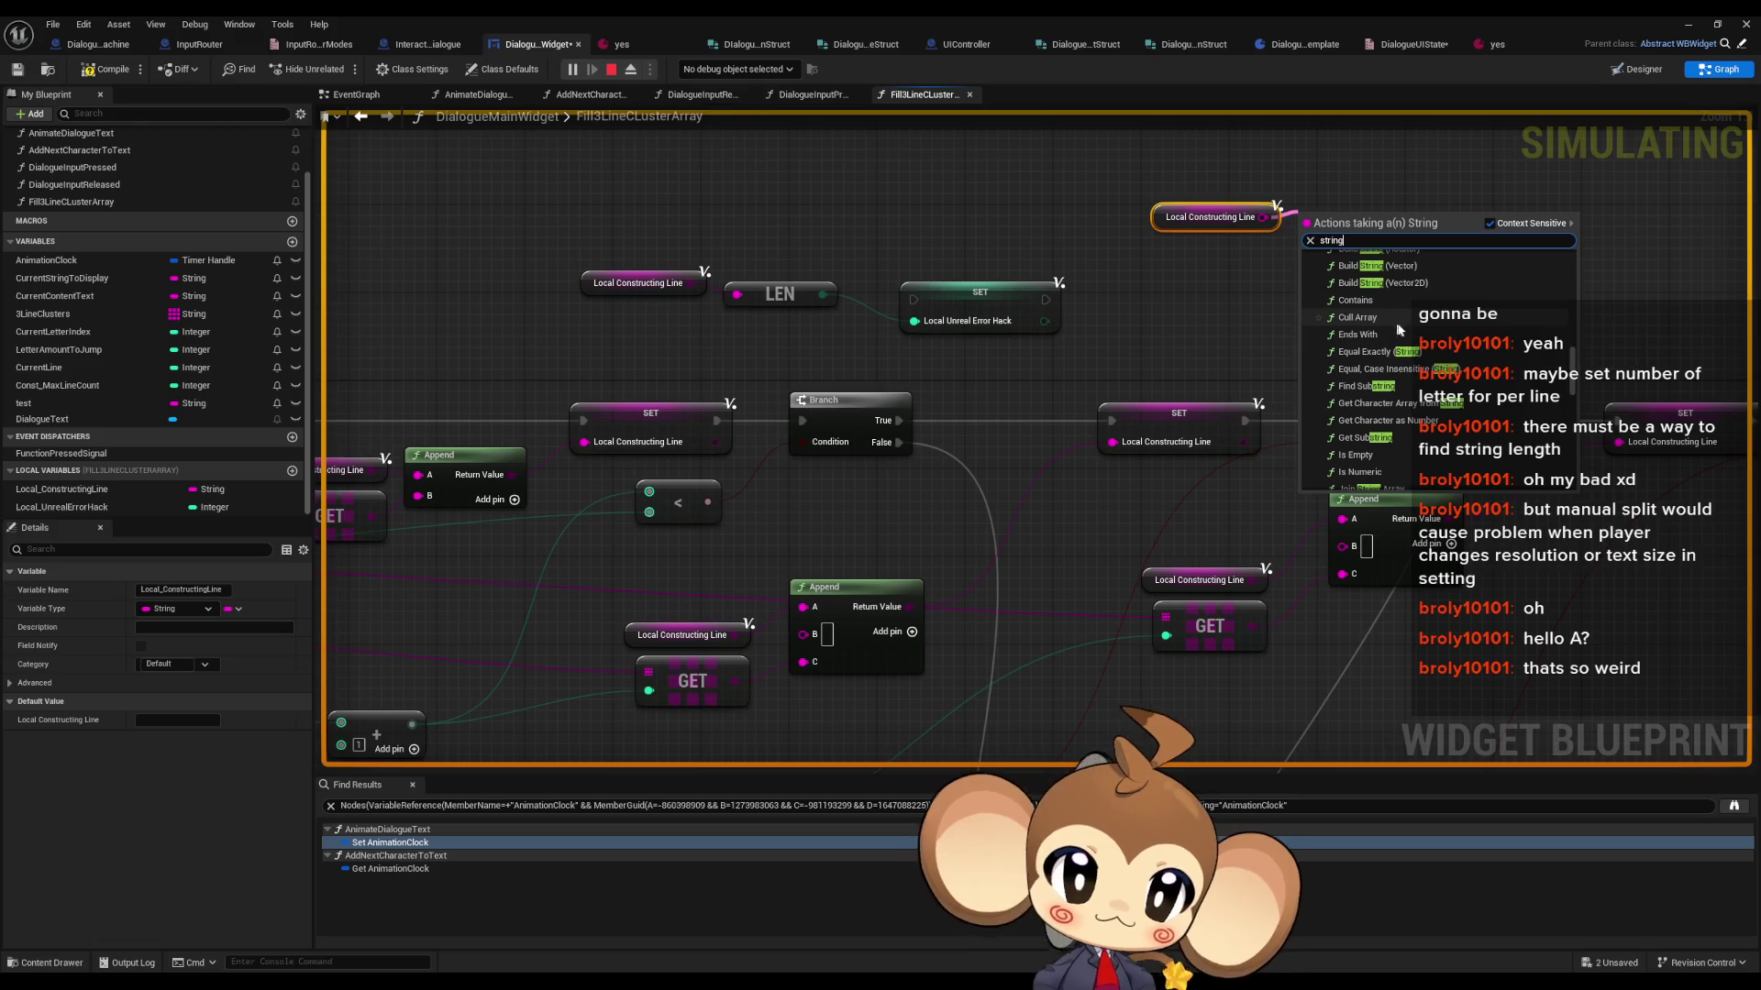
key("Escape")
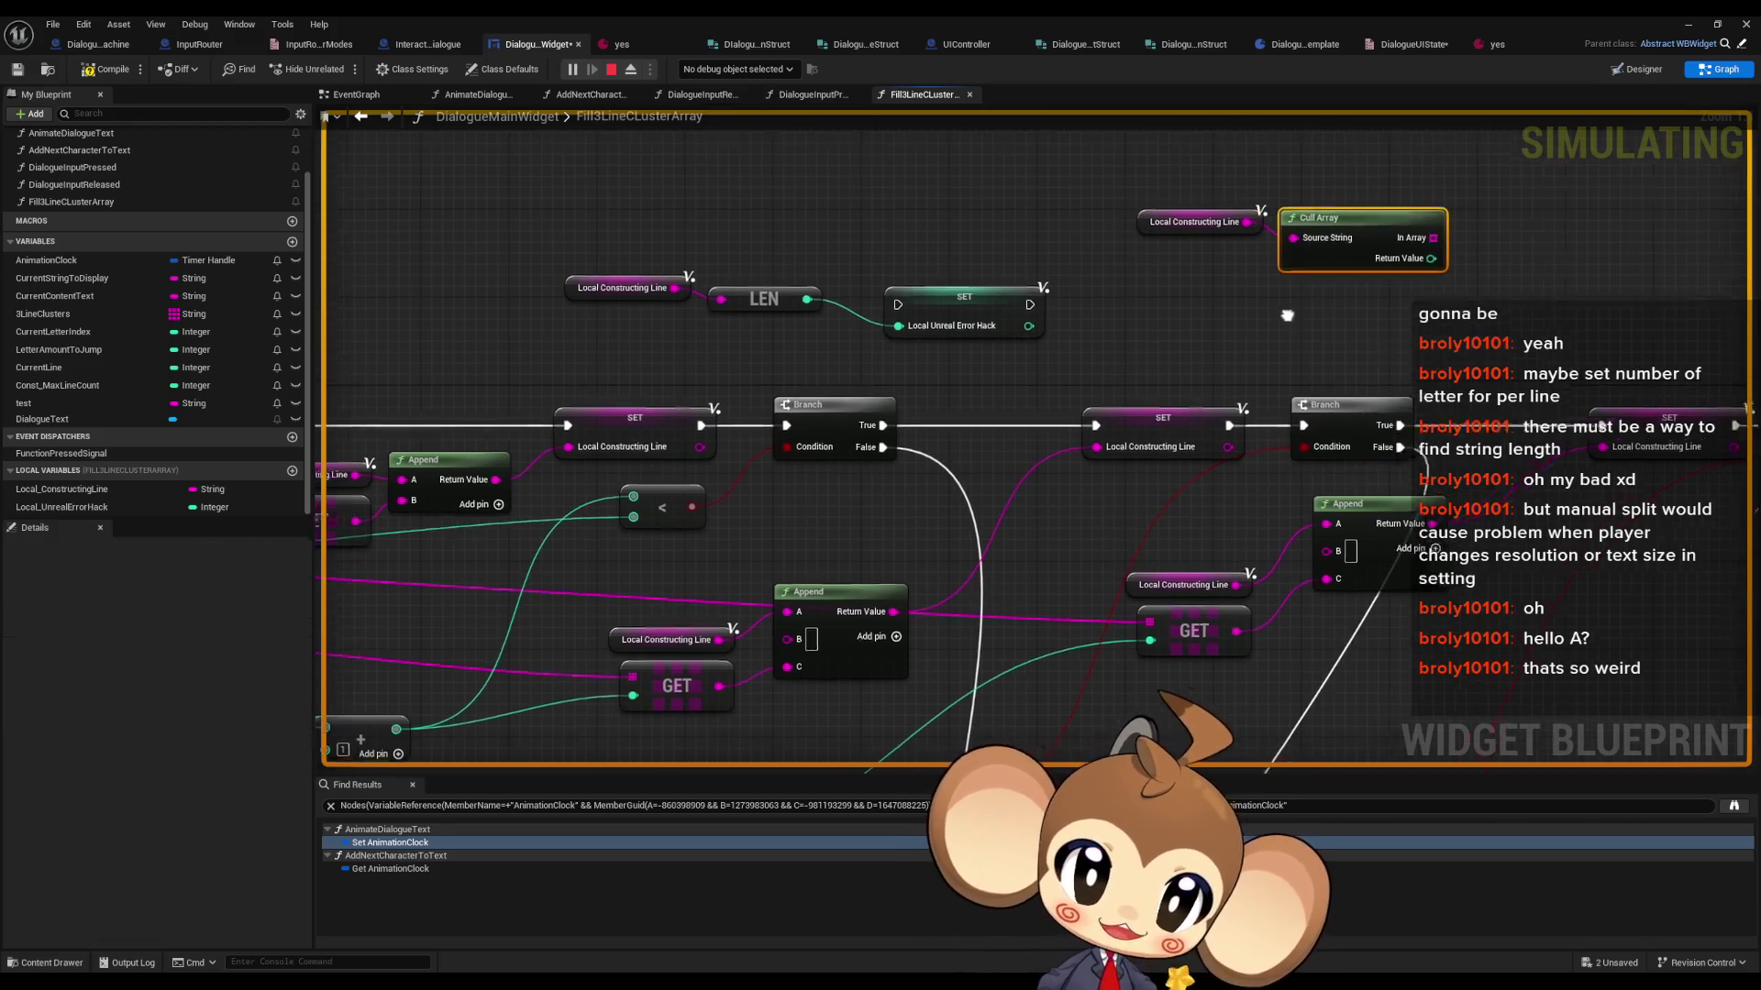
left_click_drag(1134, 231, 1231, 278)
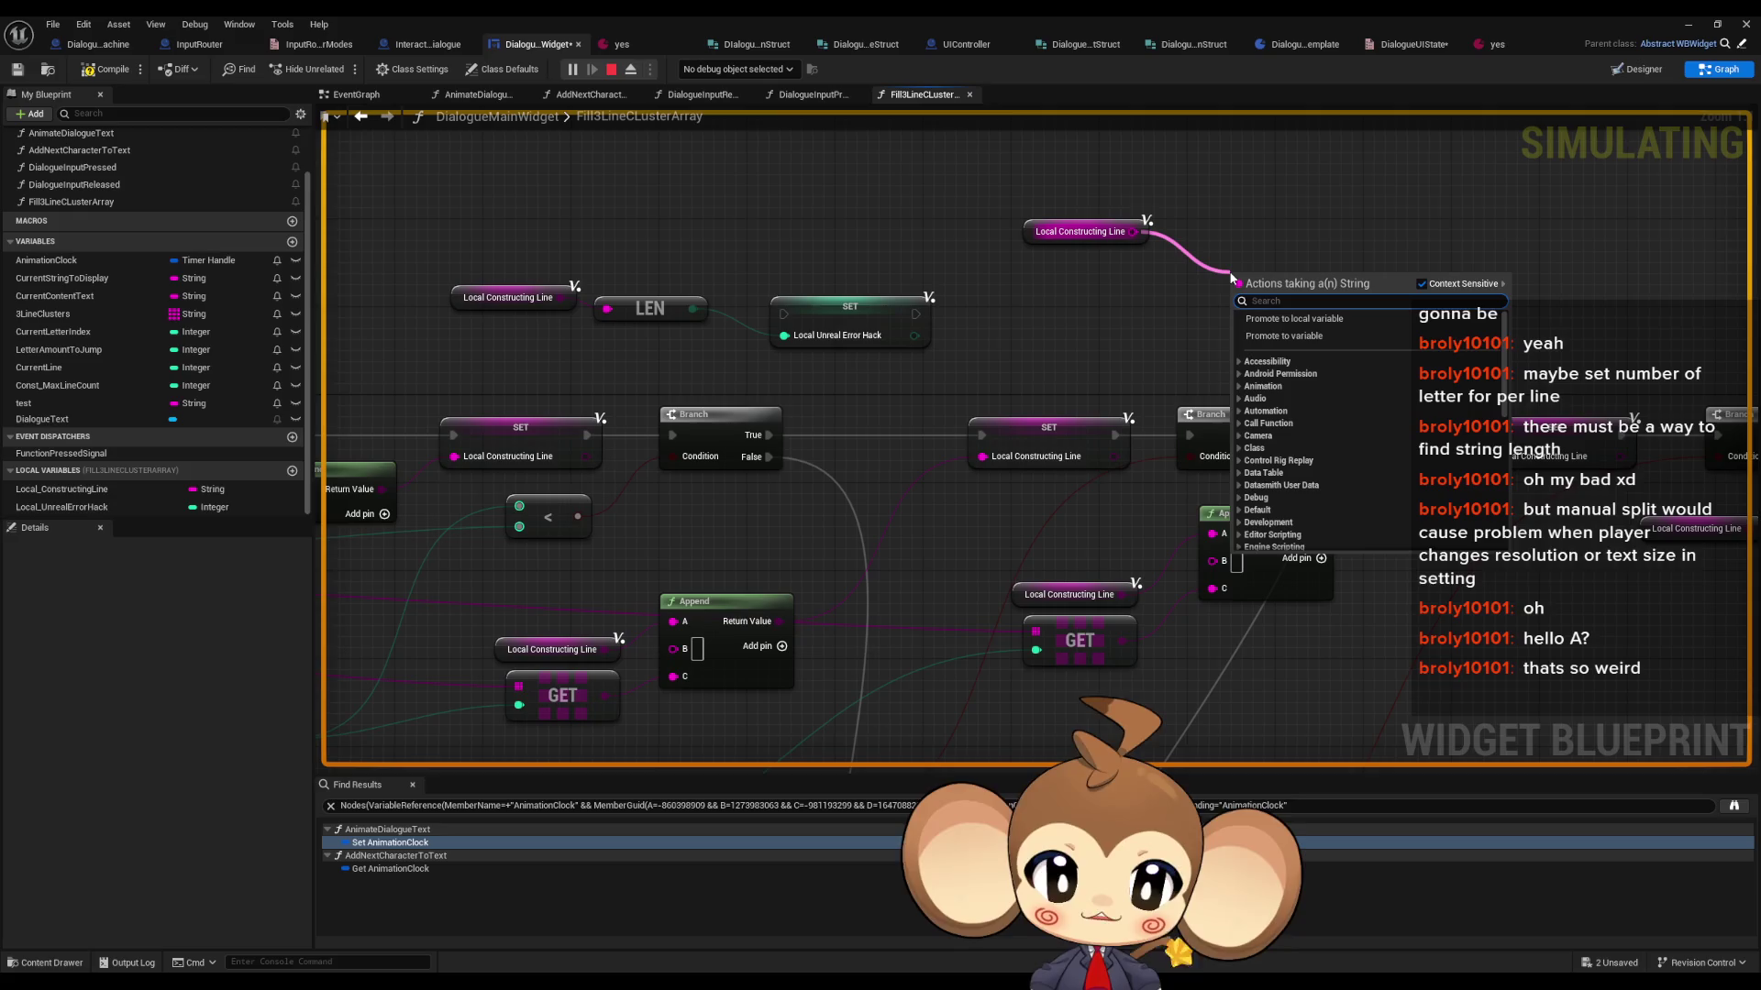
type("string")
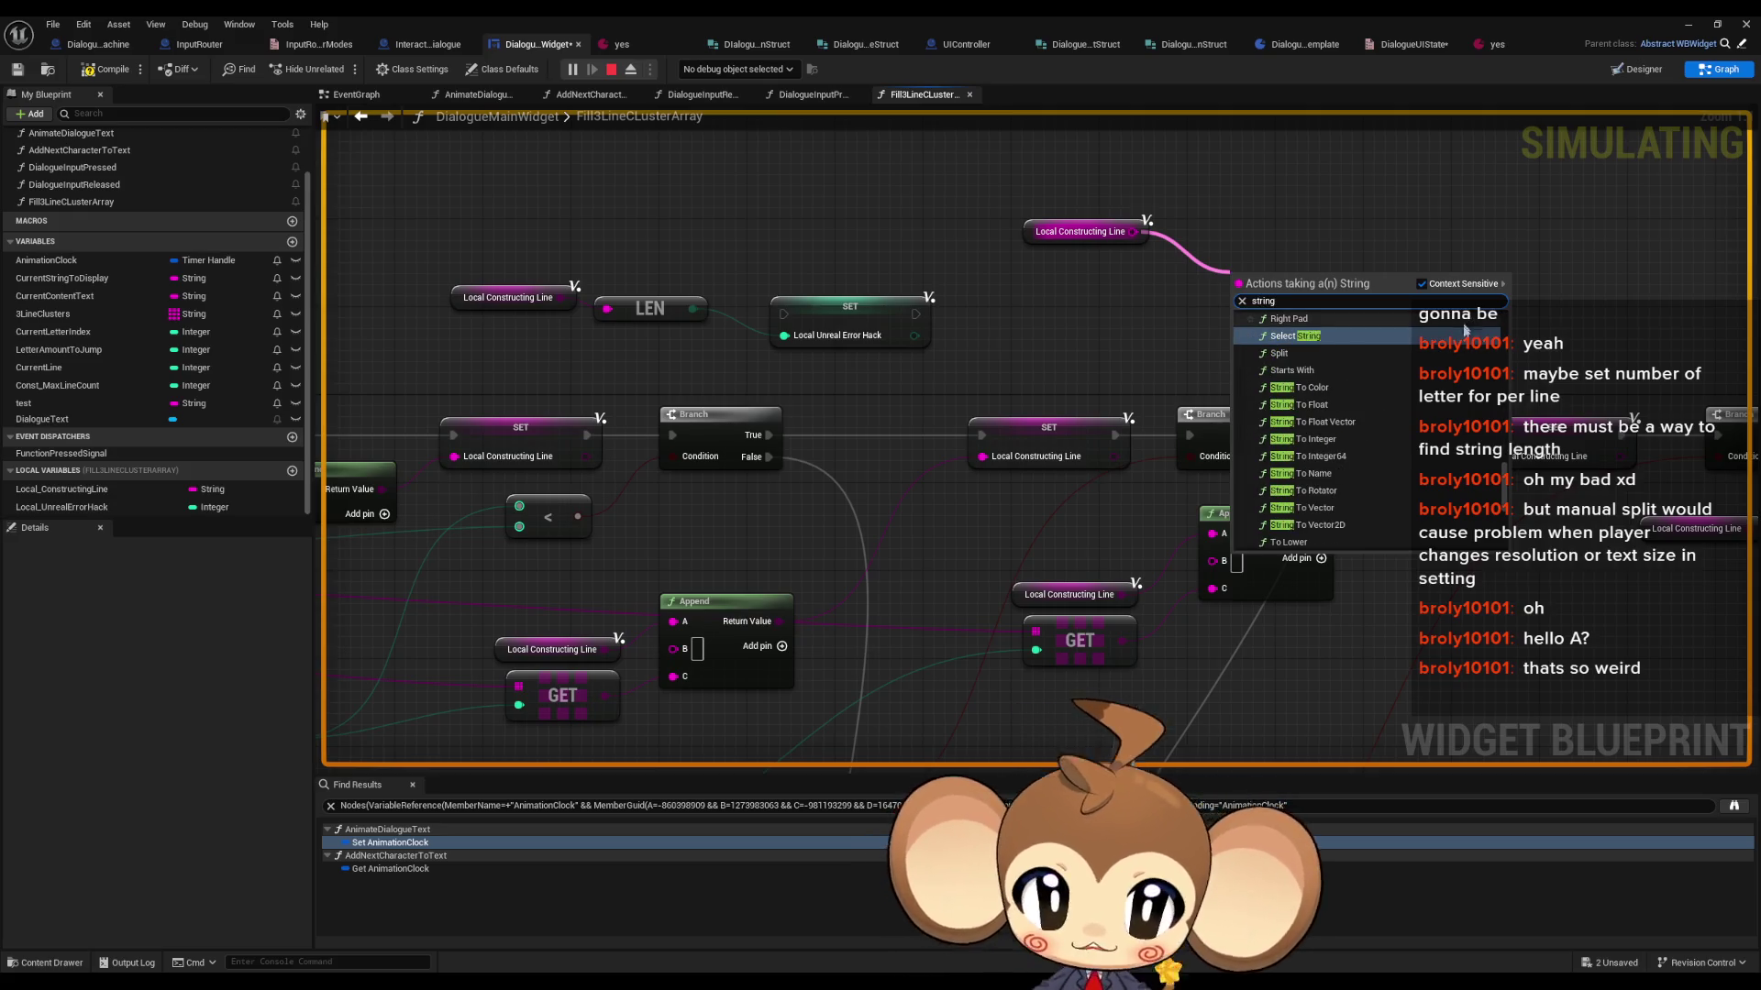
scroll(1383, 405, "down", 5)
scroll(1394, 421, "down", 5)
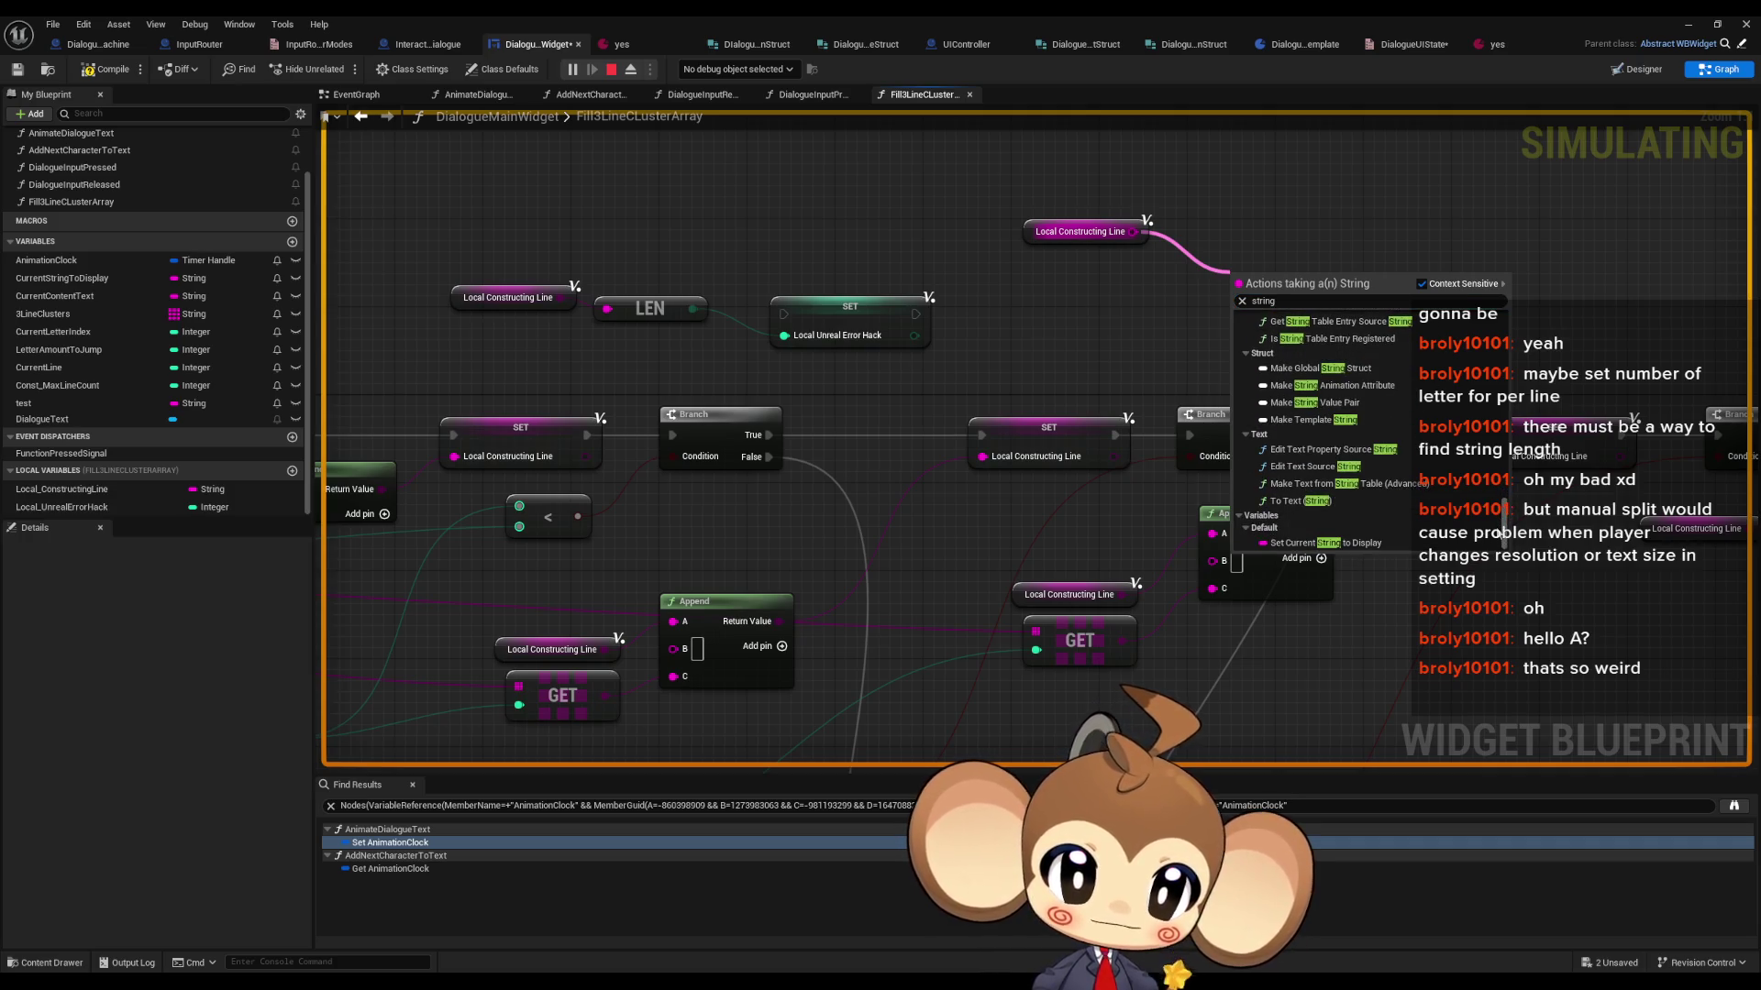
scroll(1501, 535, "up", 8)
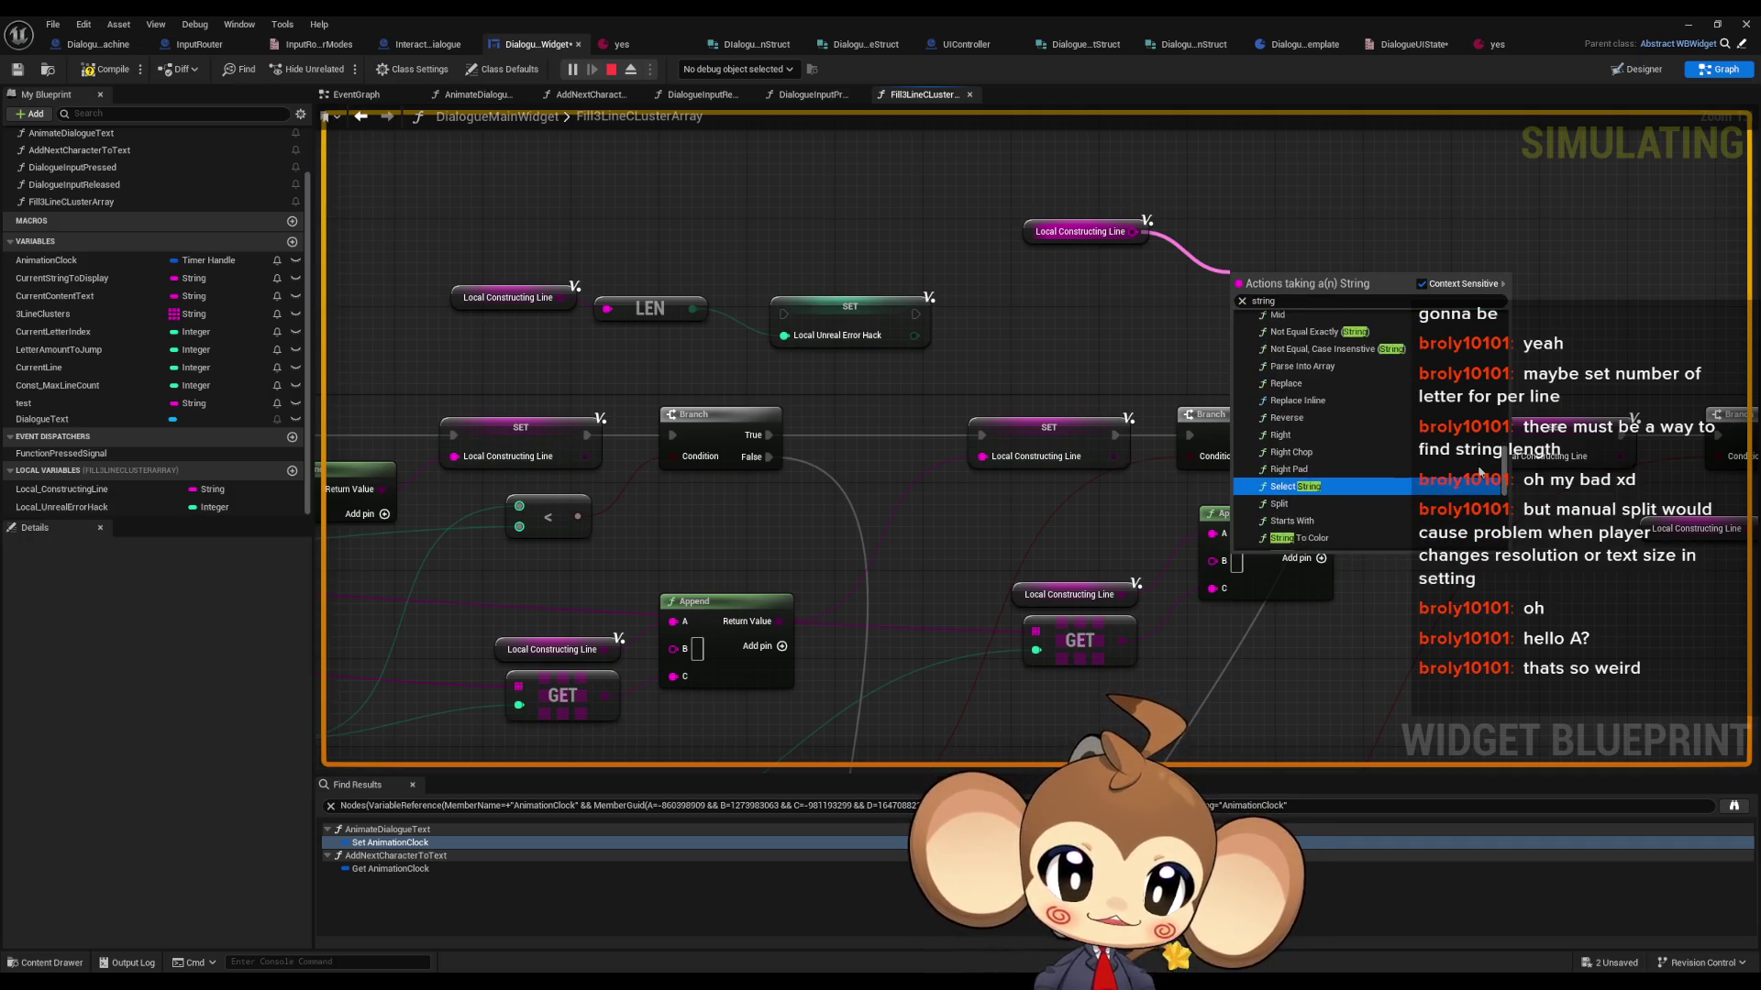
scroll(1475, 477, "down", 5)
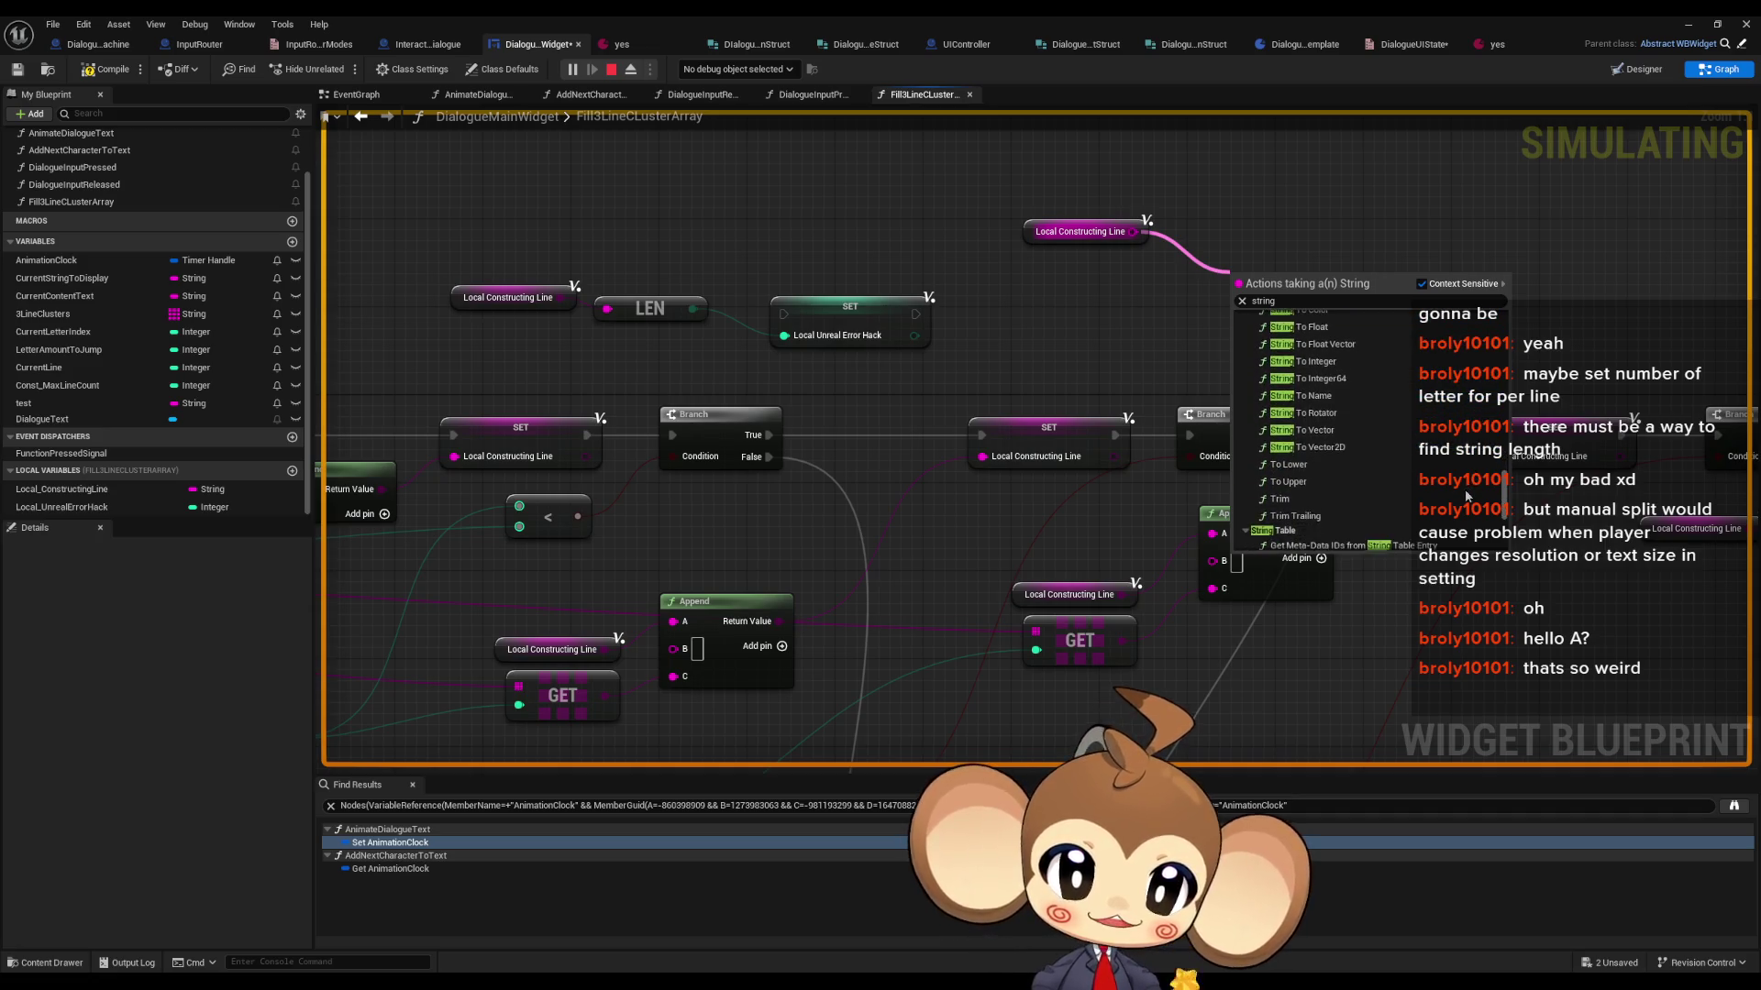
scroll(1466, 499, "down", 2)
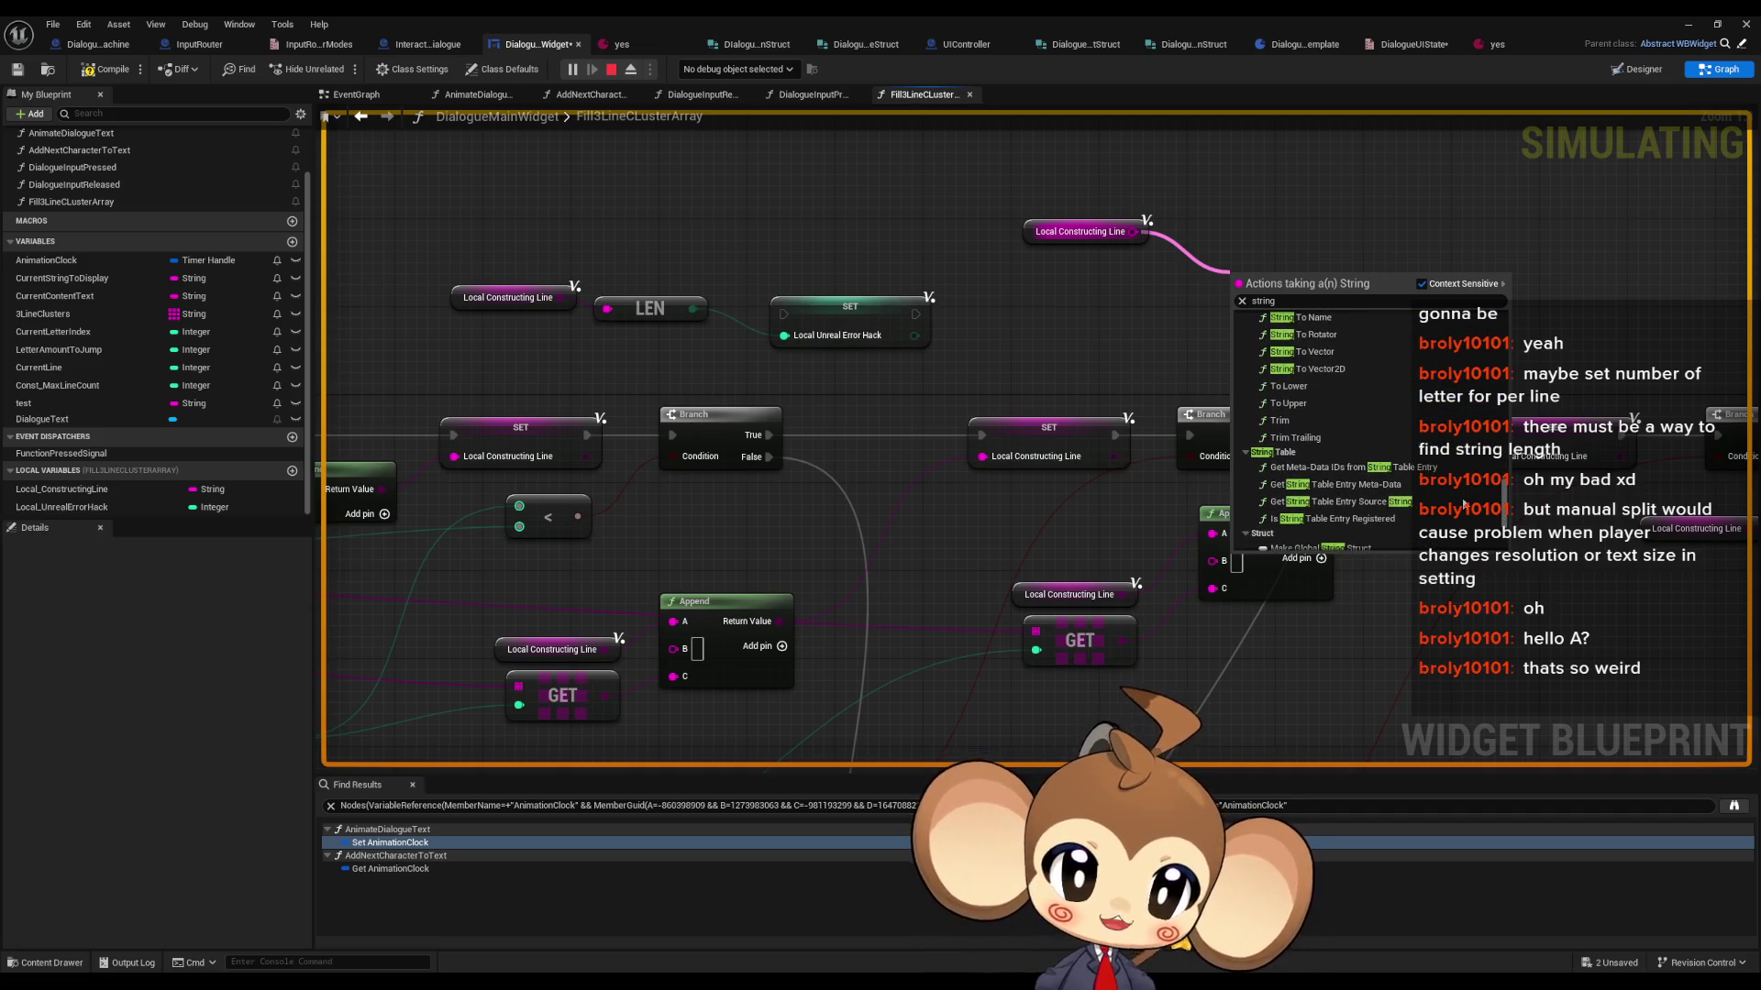
scroll(1465, 502, "up", 1)
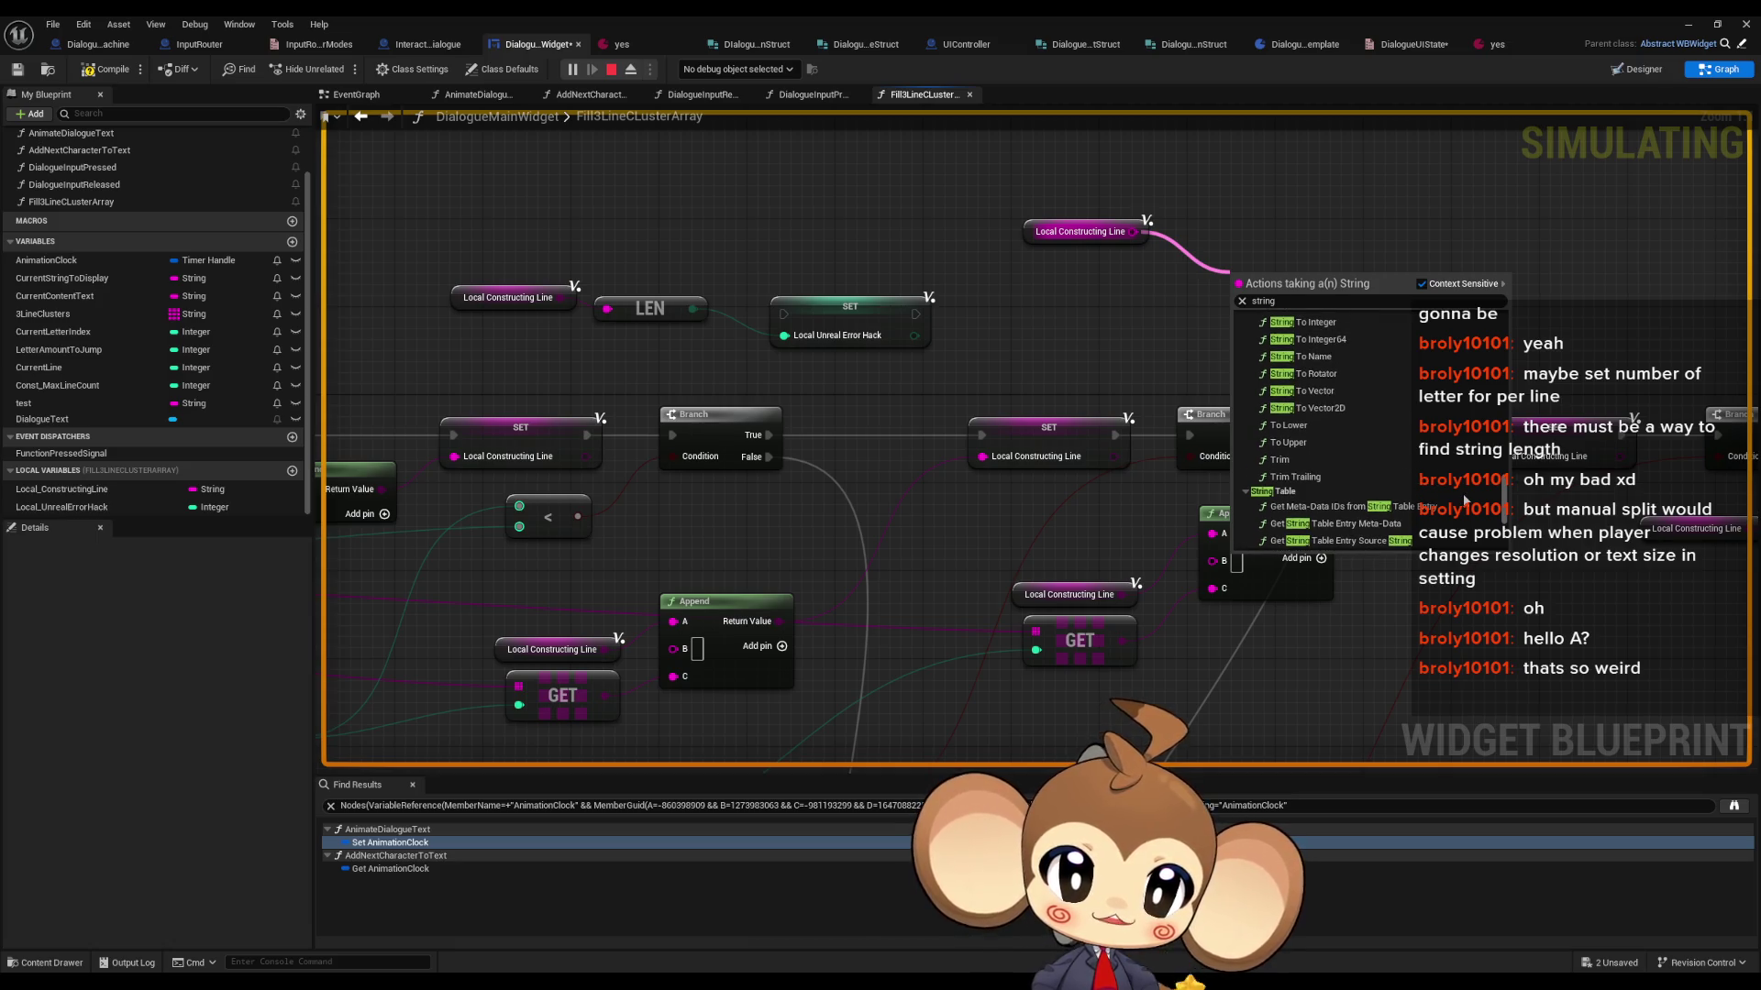
scroll(1464, 500, "up", 2)
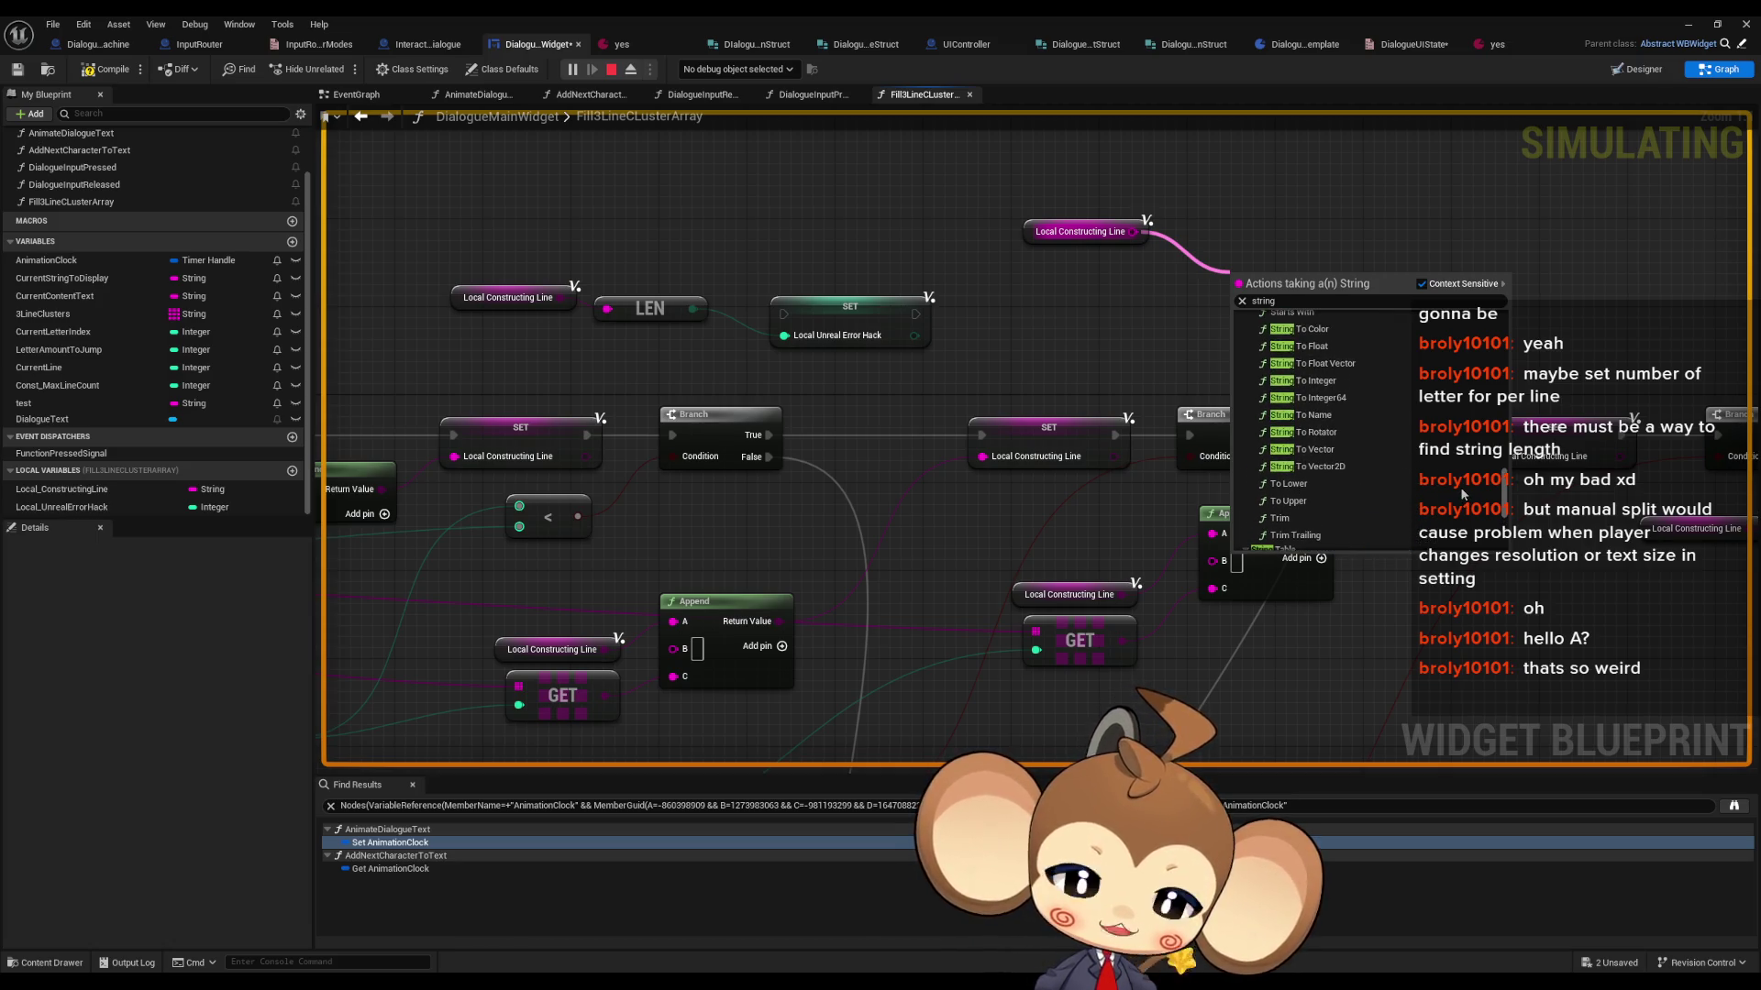
scroll(1463, 494, "up", 1)
scroll(1463, 493, "up", 3)
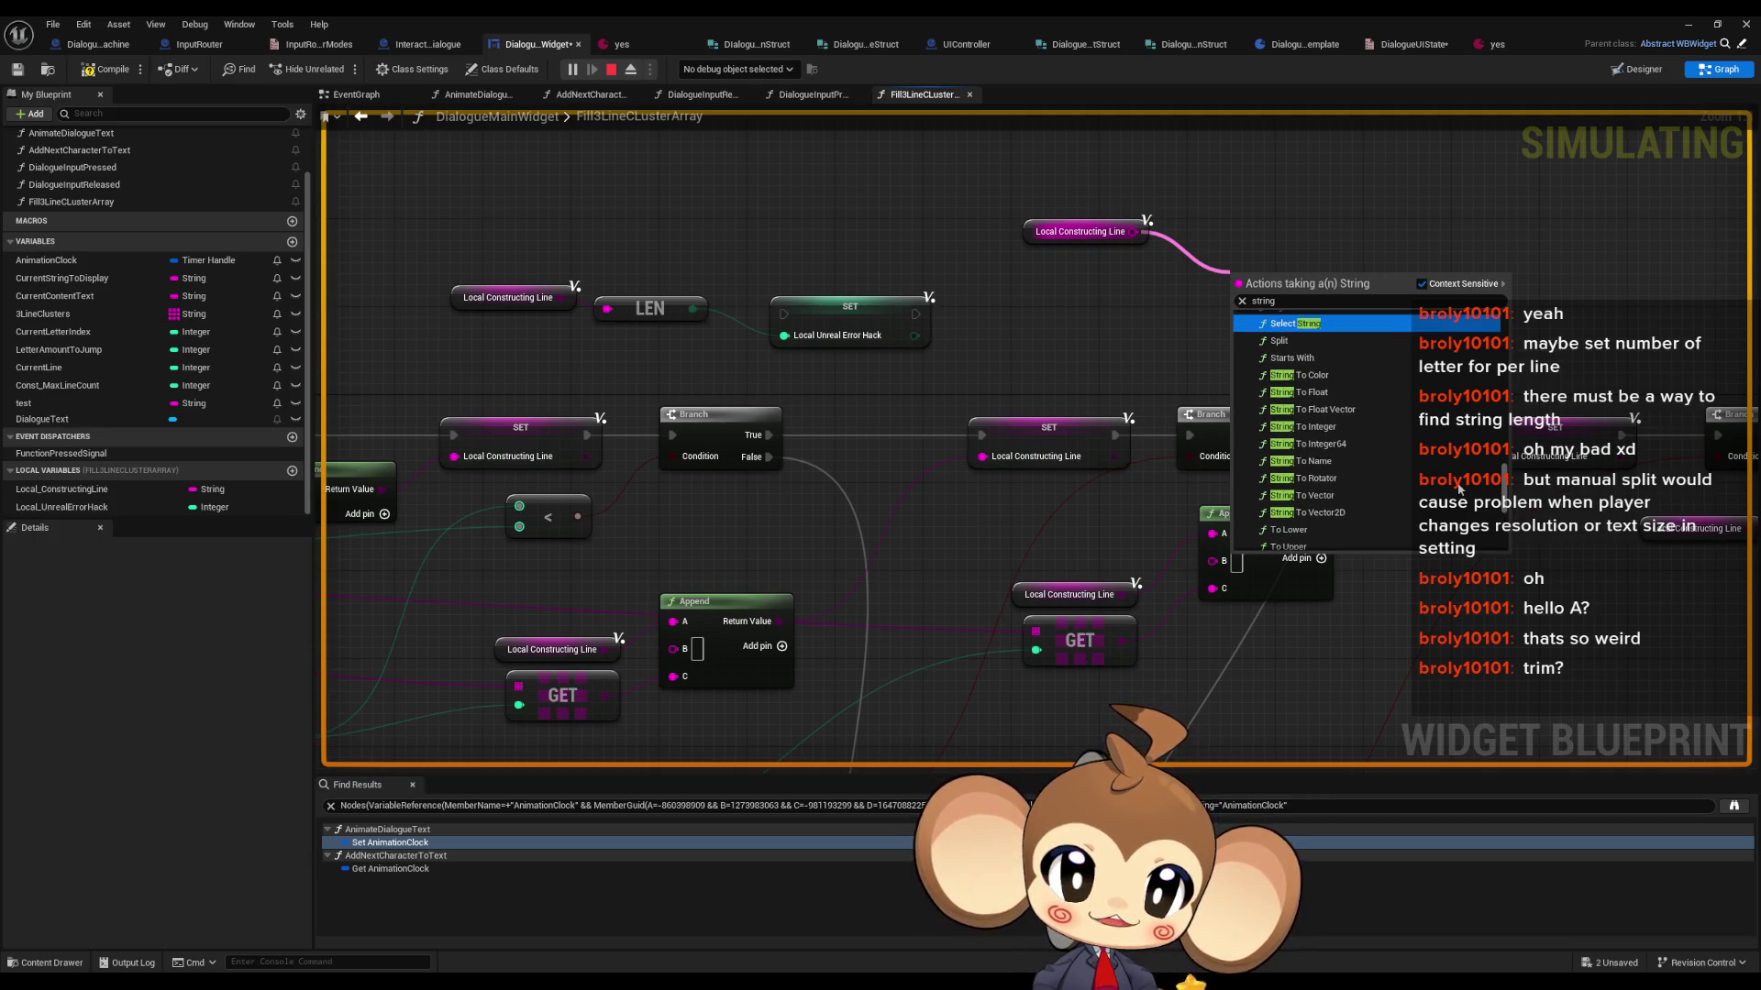
scroll(1458, 481, "up", 1)
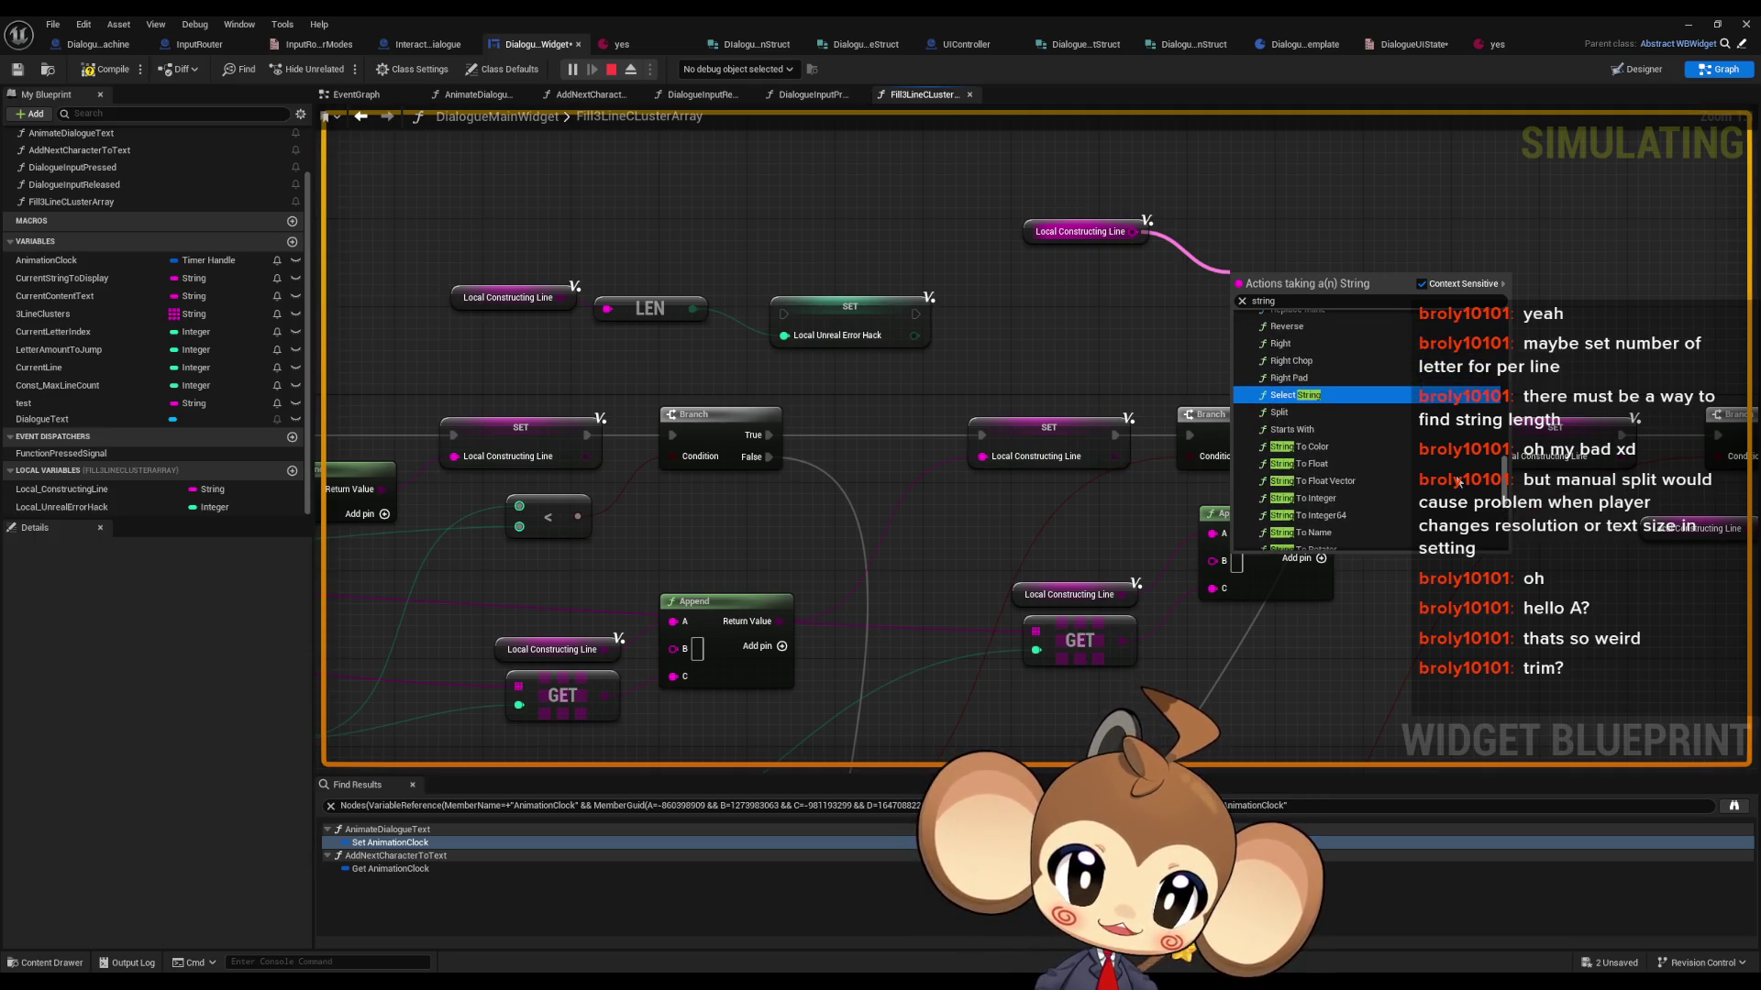
scroll(1458, 482, "up", 3)
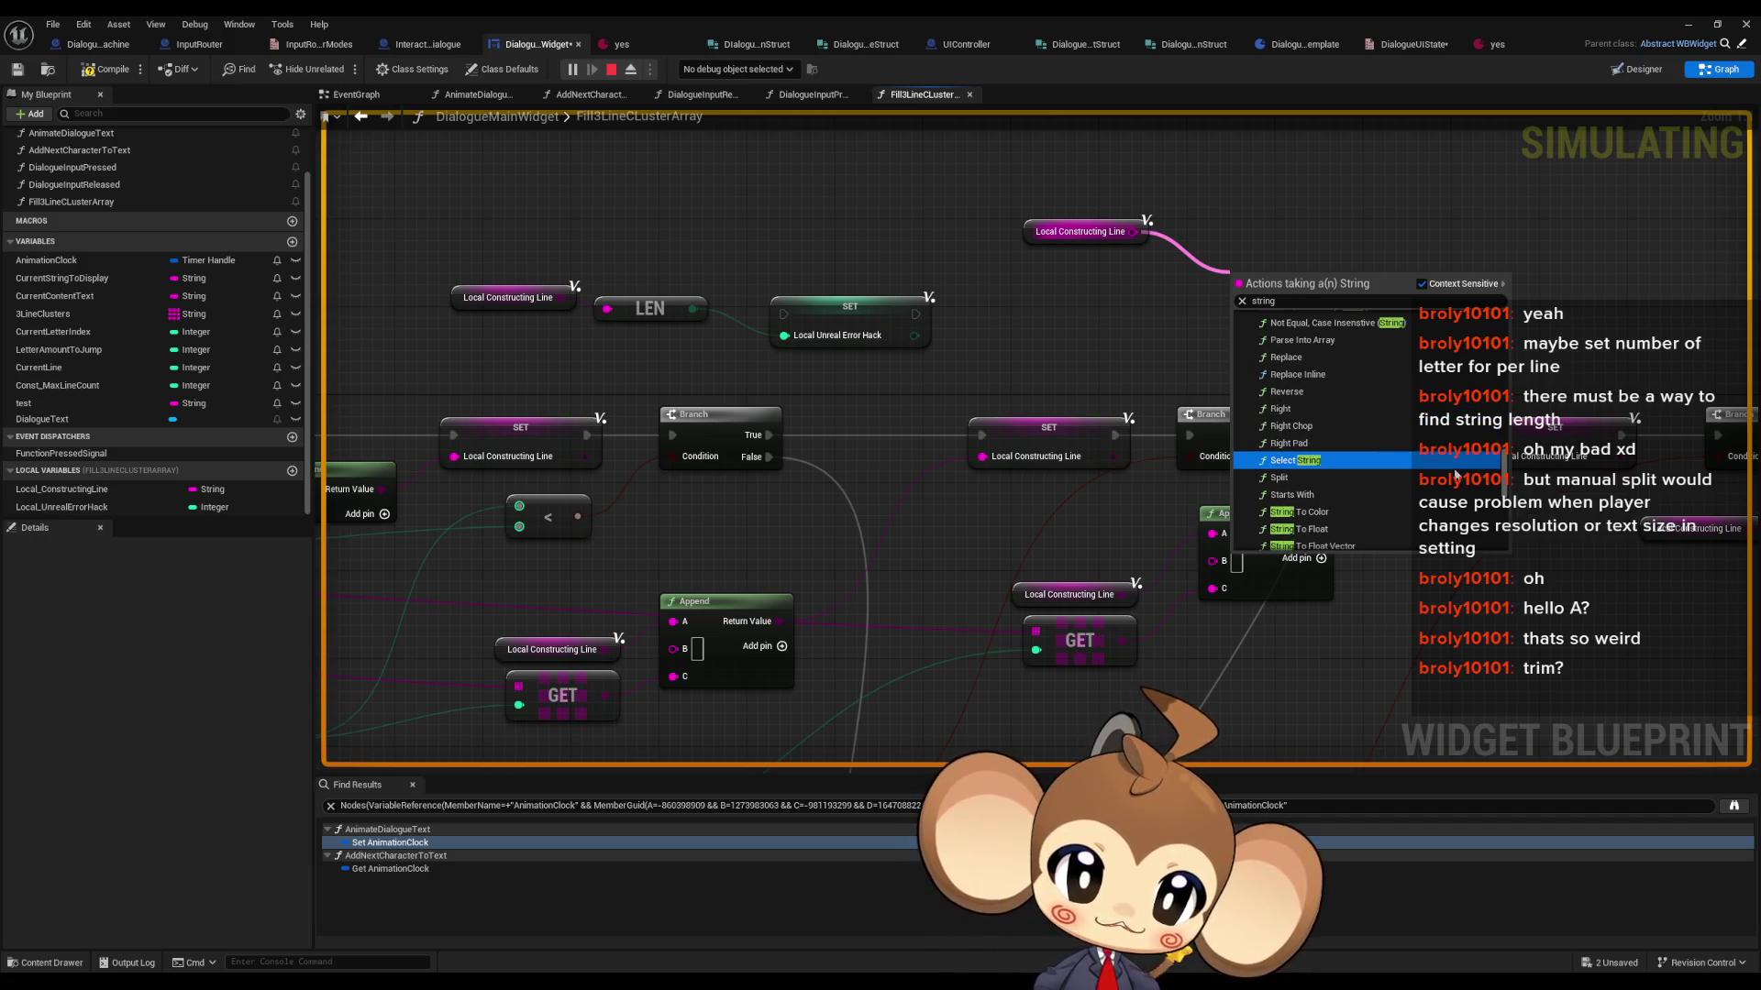
scroll(1456, 474, "up", 3)
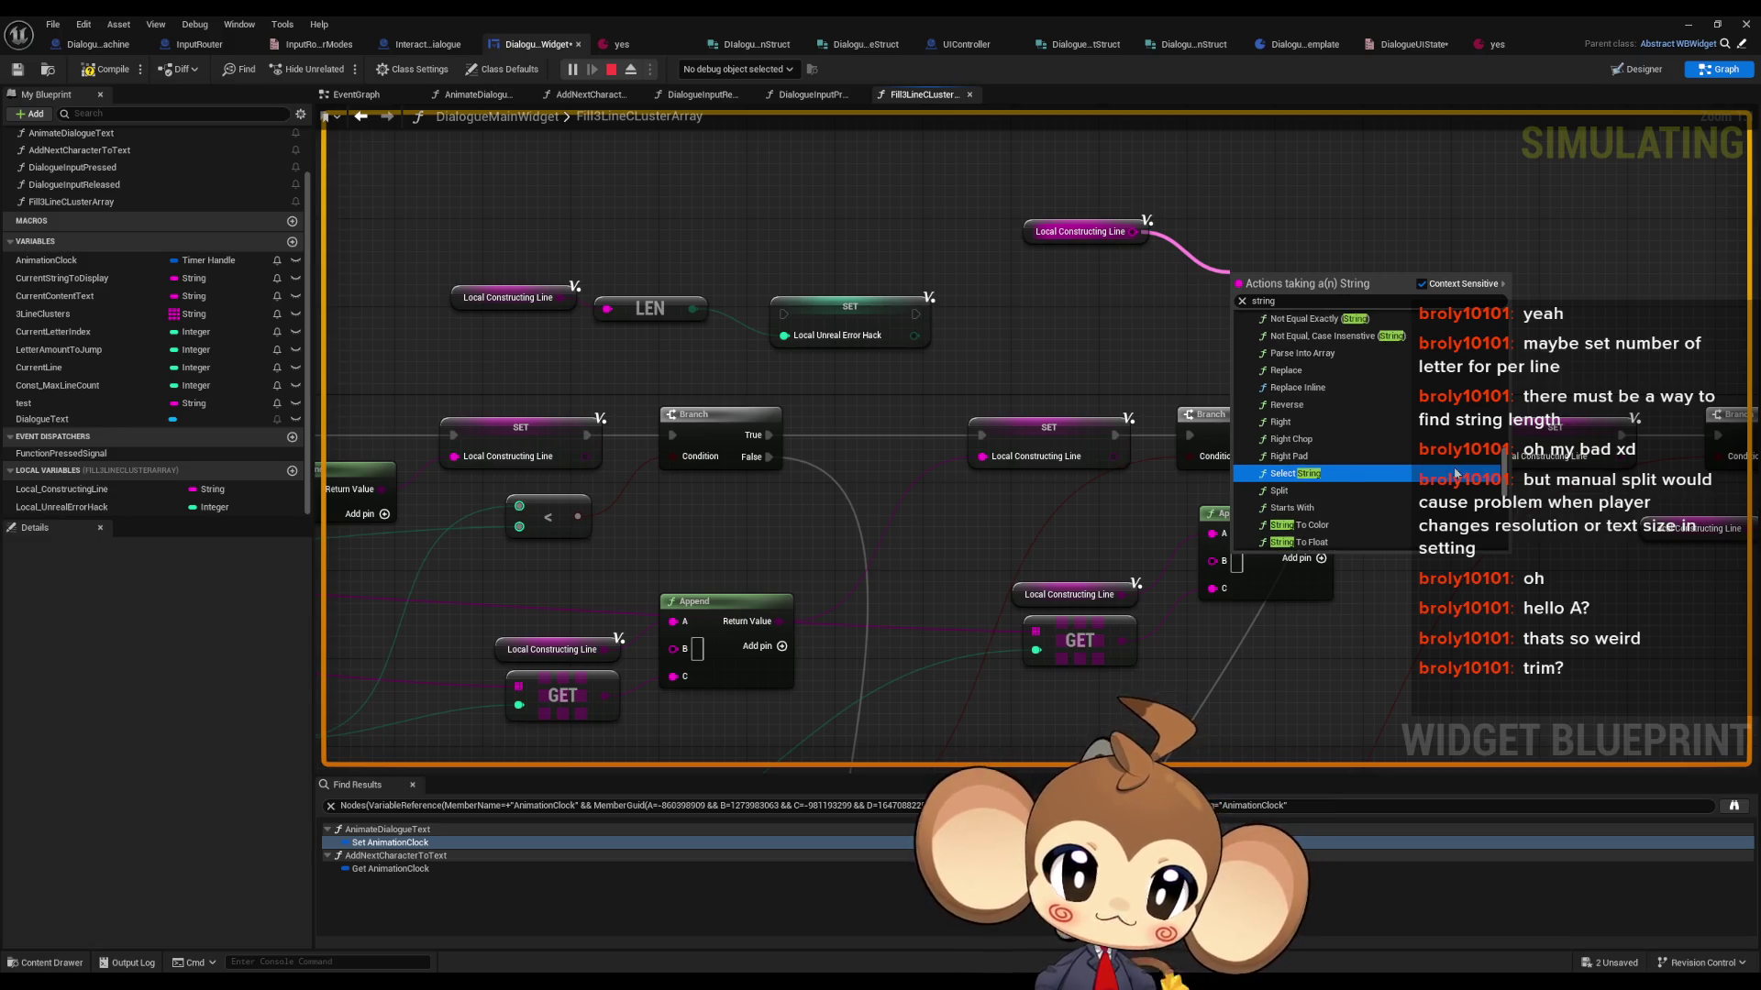
scroll(1451, 462, "up", 3)
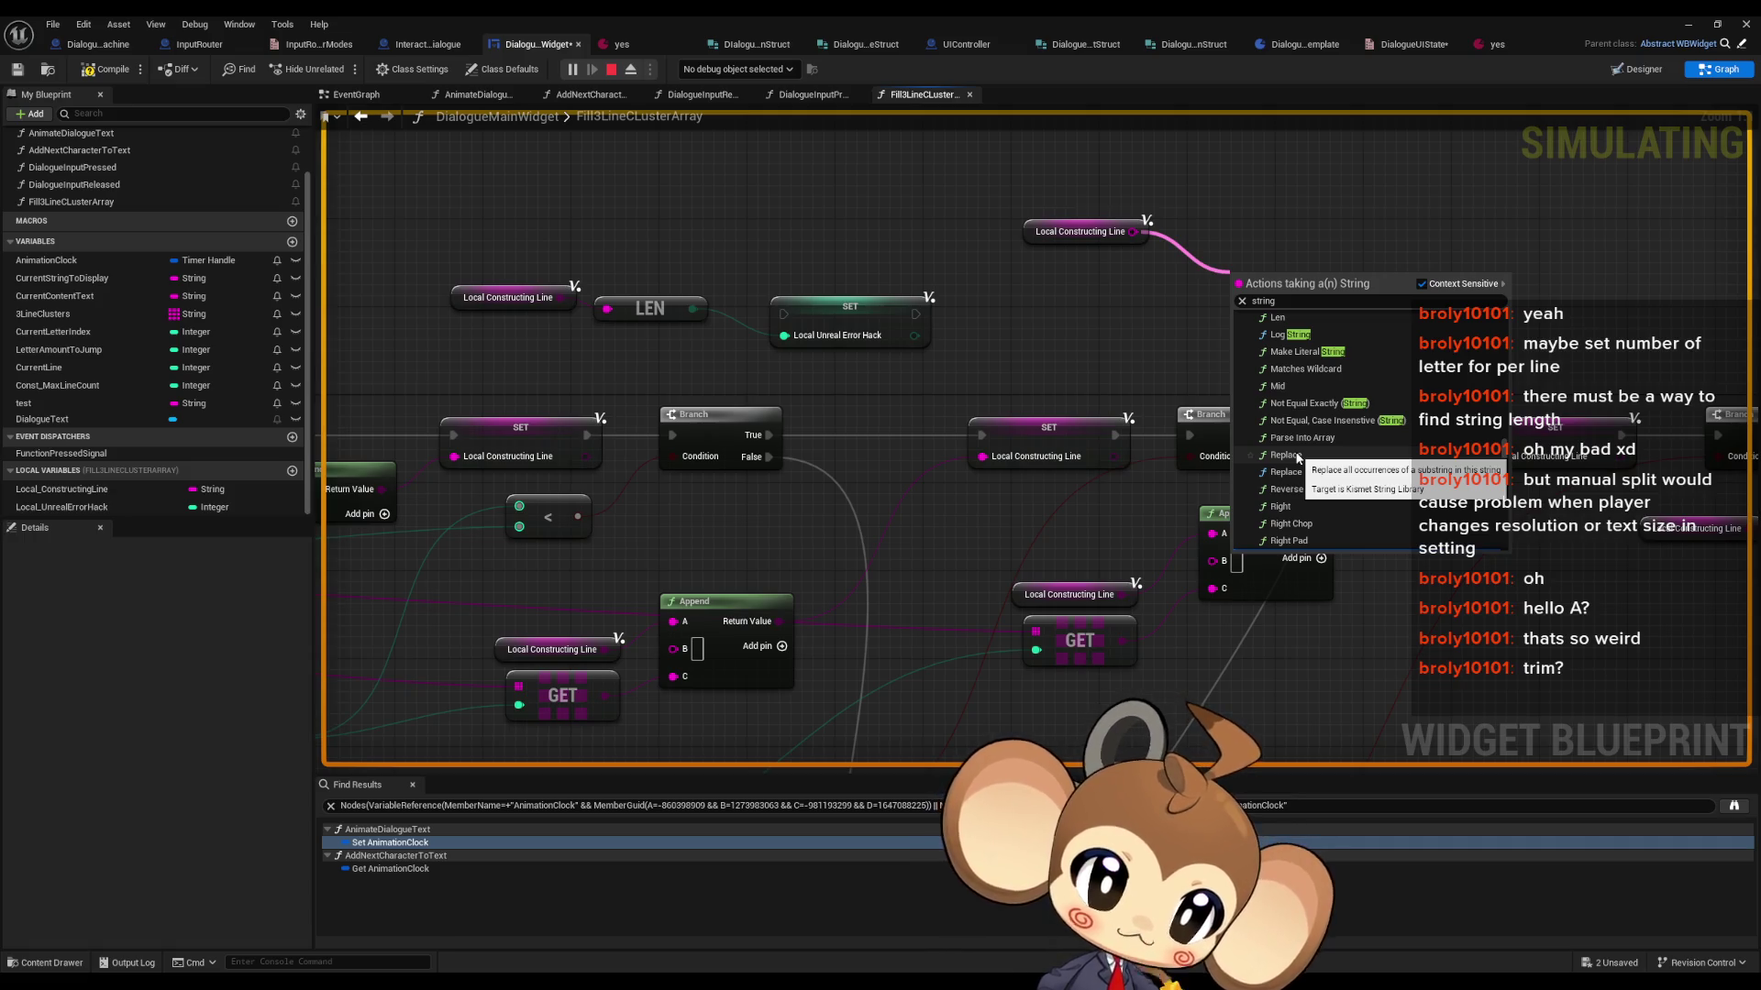
scroll(1324, 438, "up", 1)
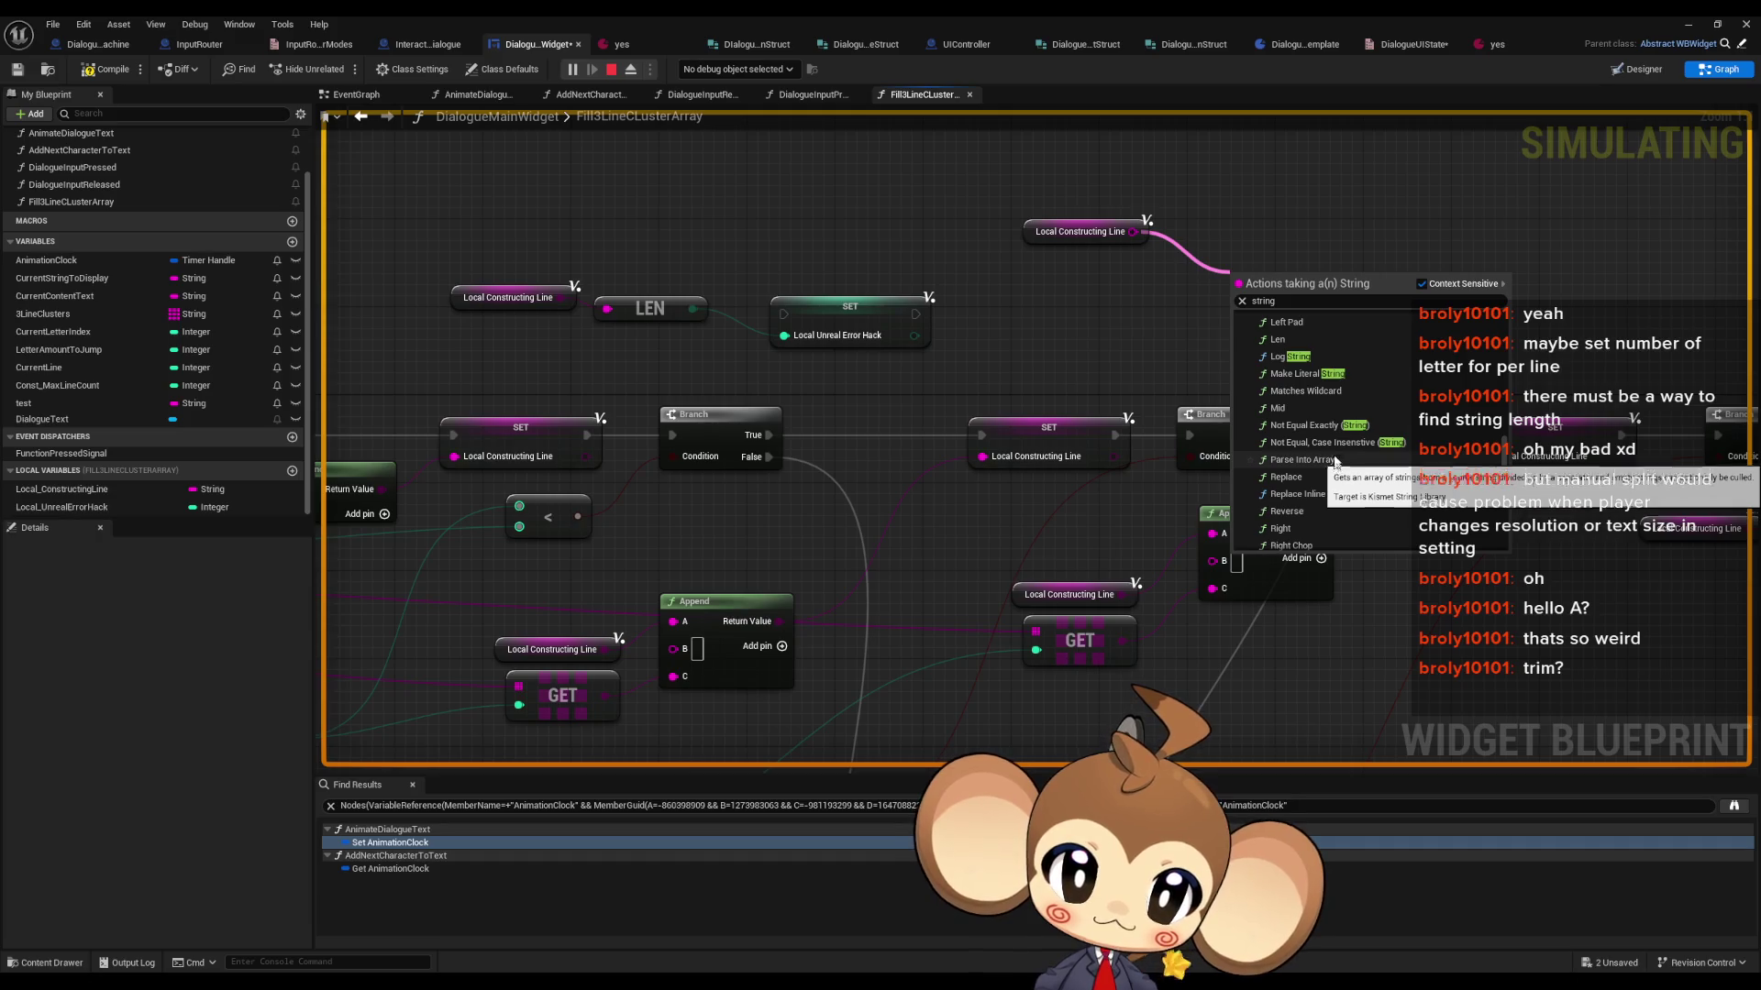
scroll(1301, 426, "up", 2)
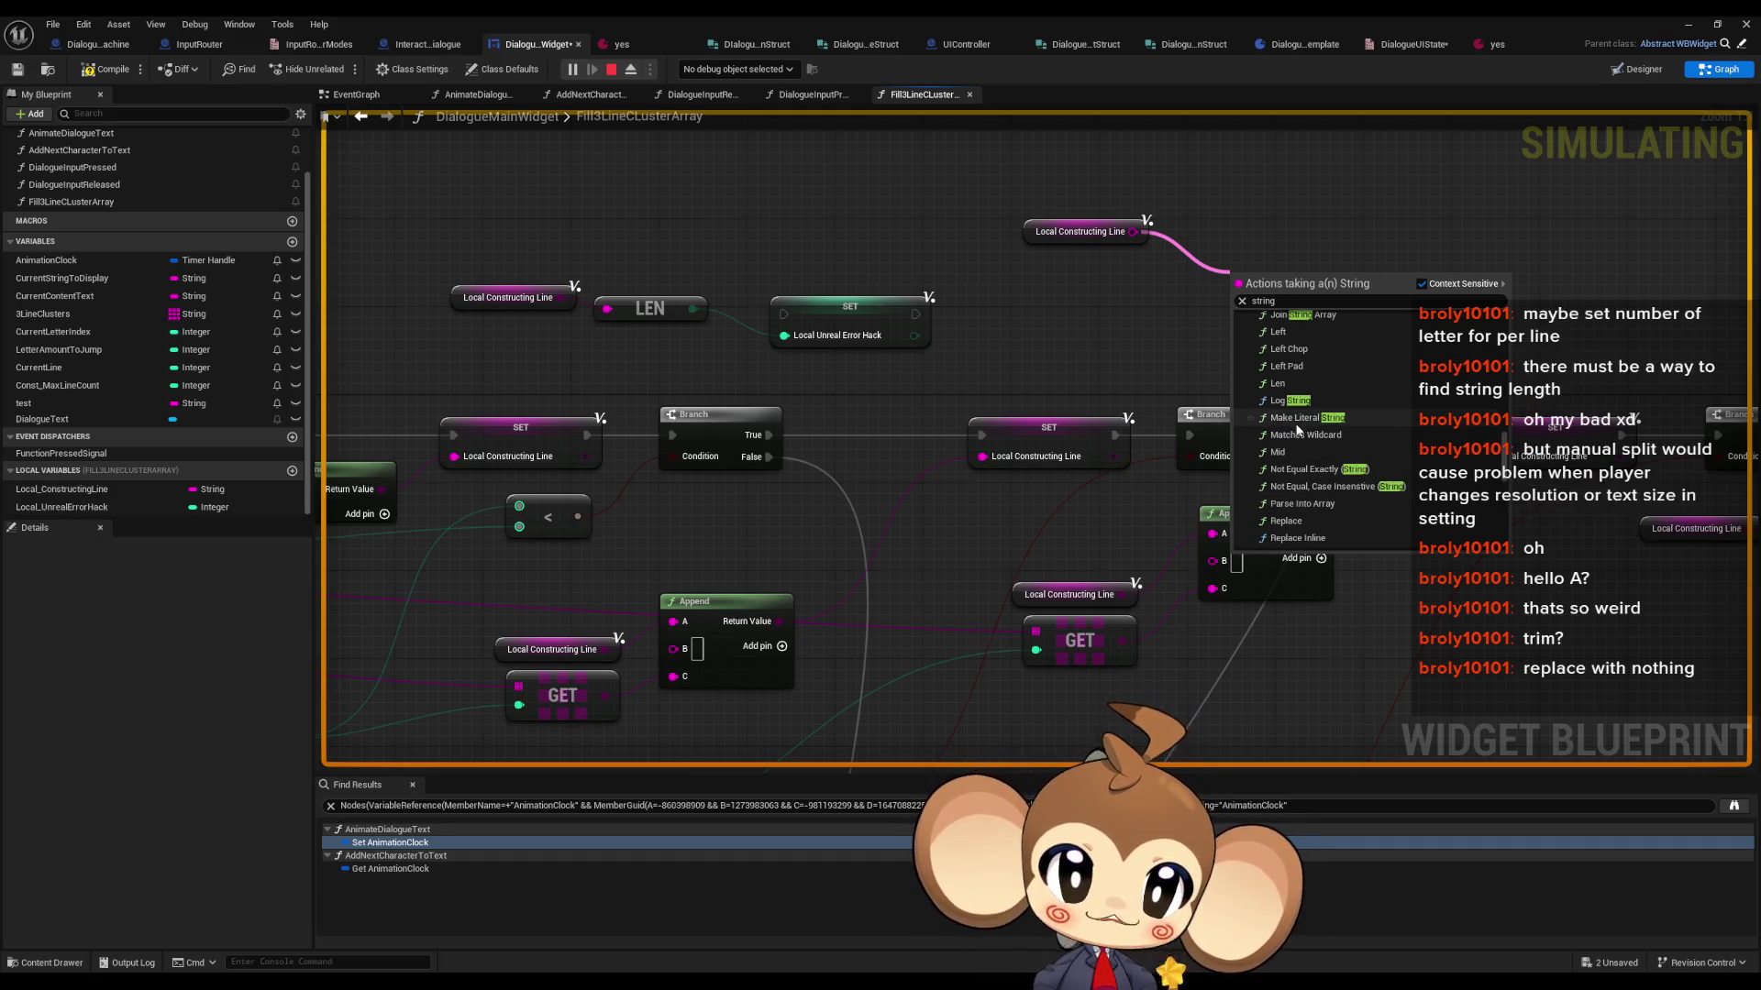
scroll(1298, 427, "up", 2)
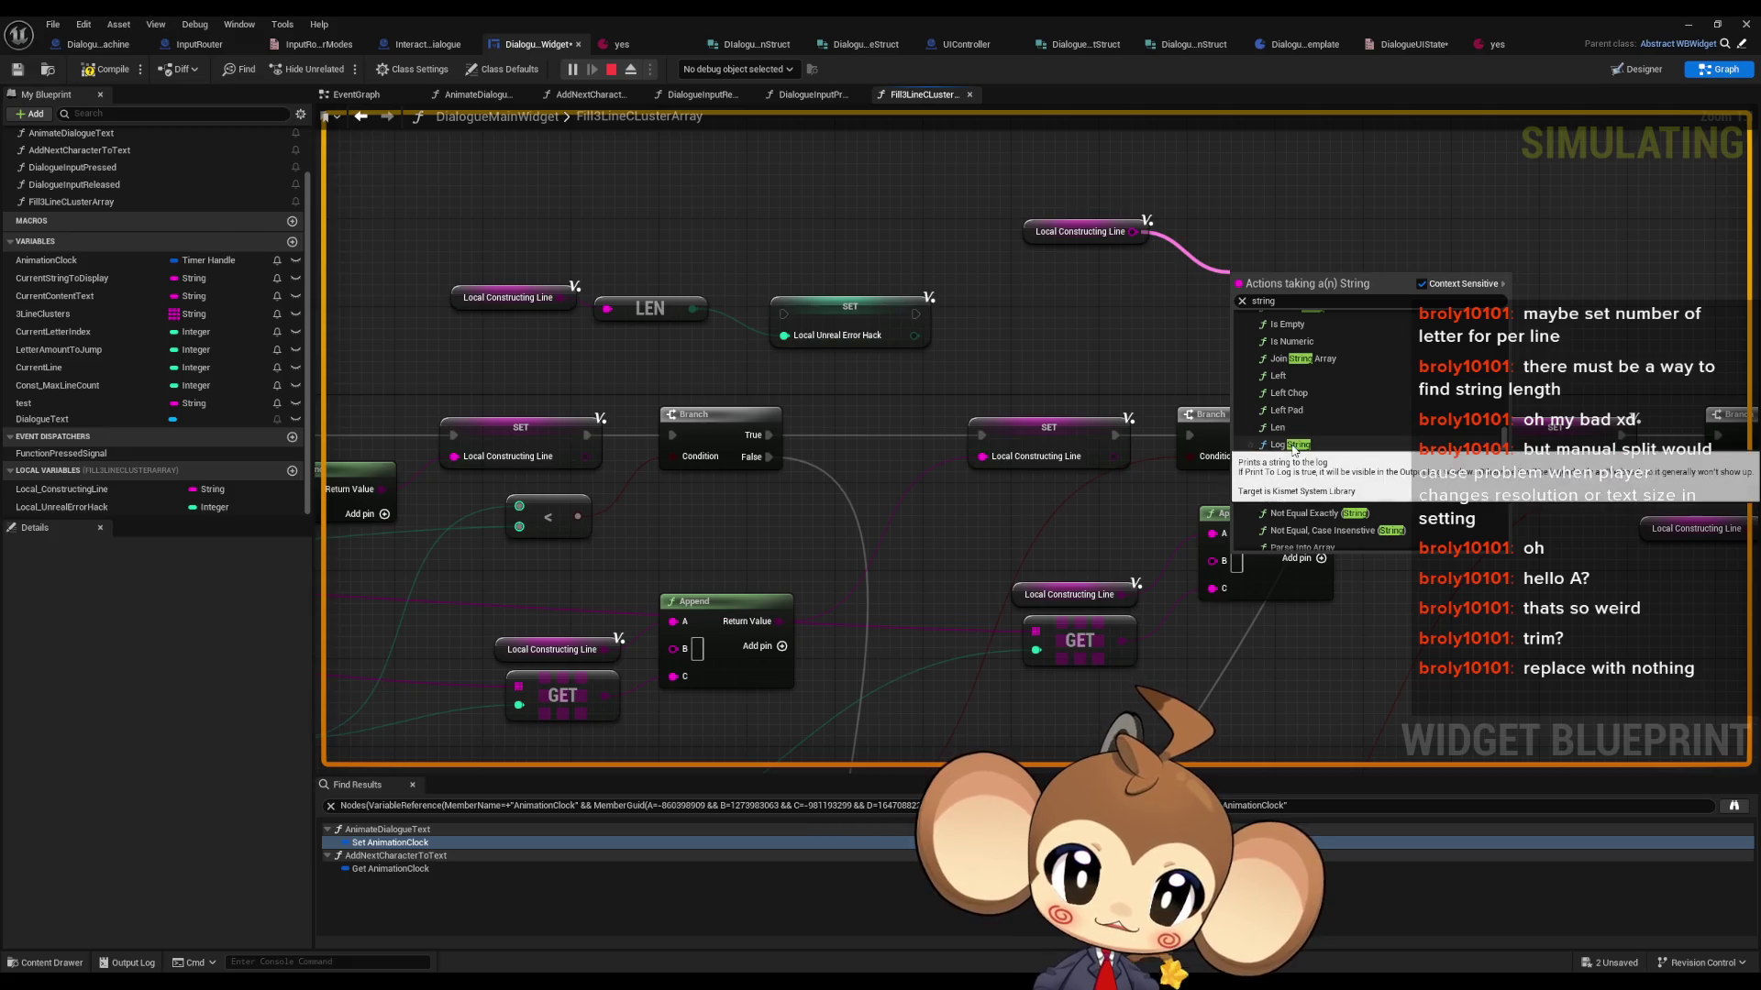
scroll(1293, 448, "up", 1)
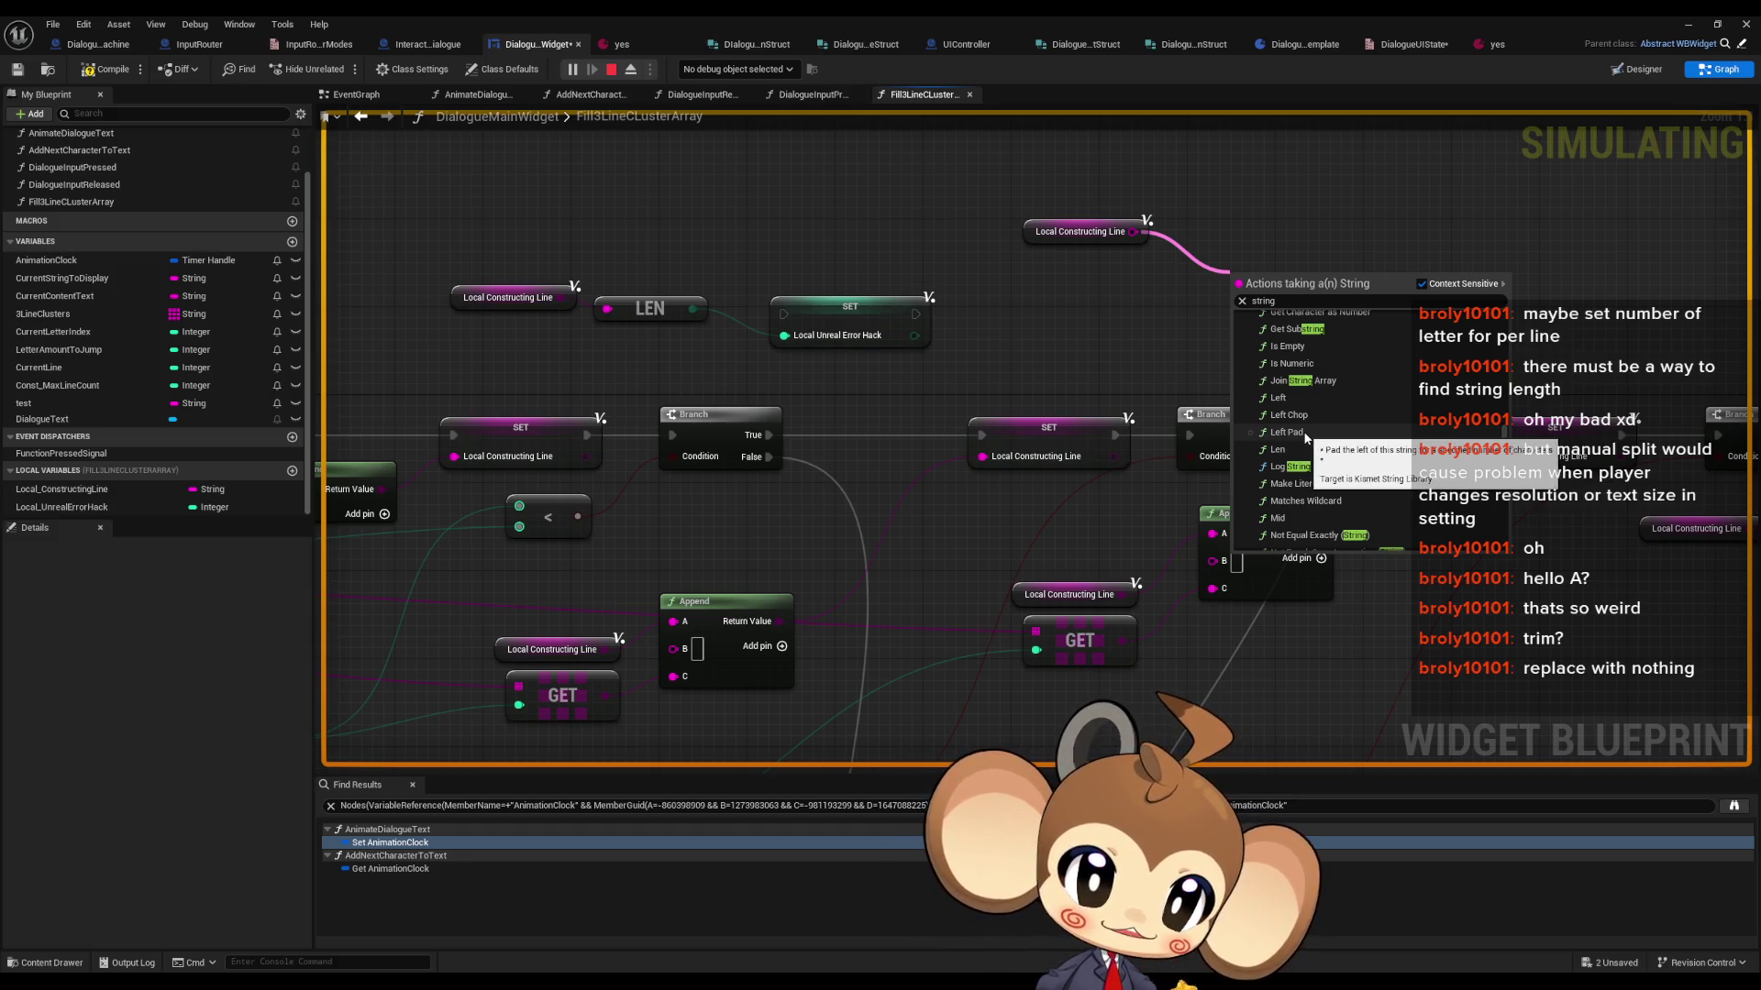
scroll(1304, 436, "up", 1)
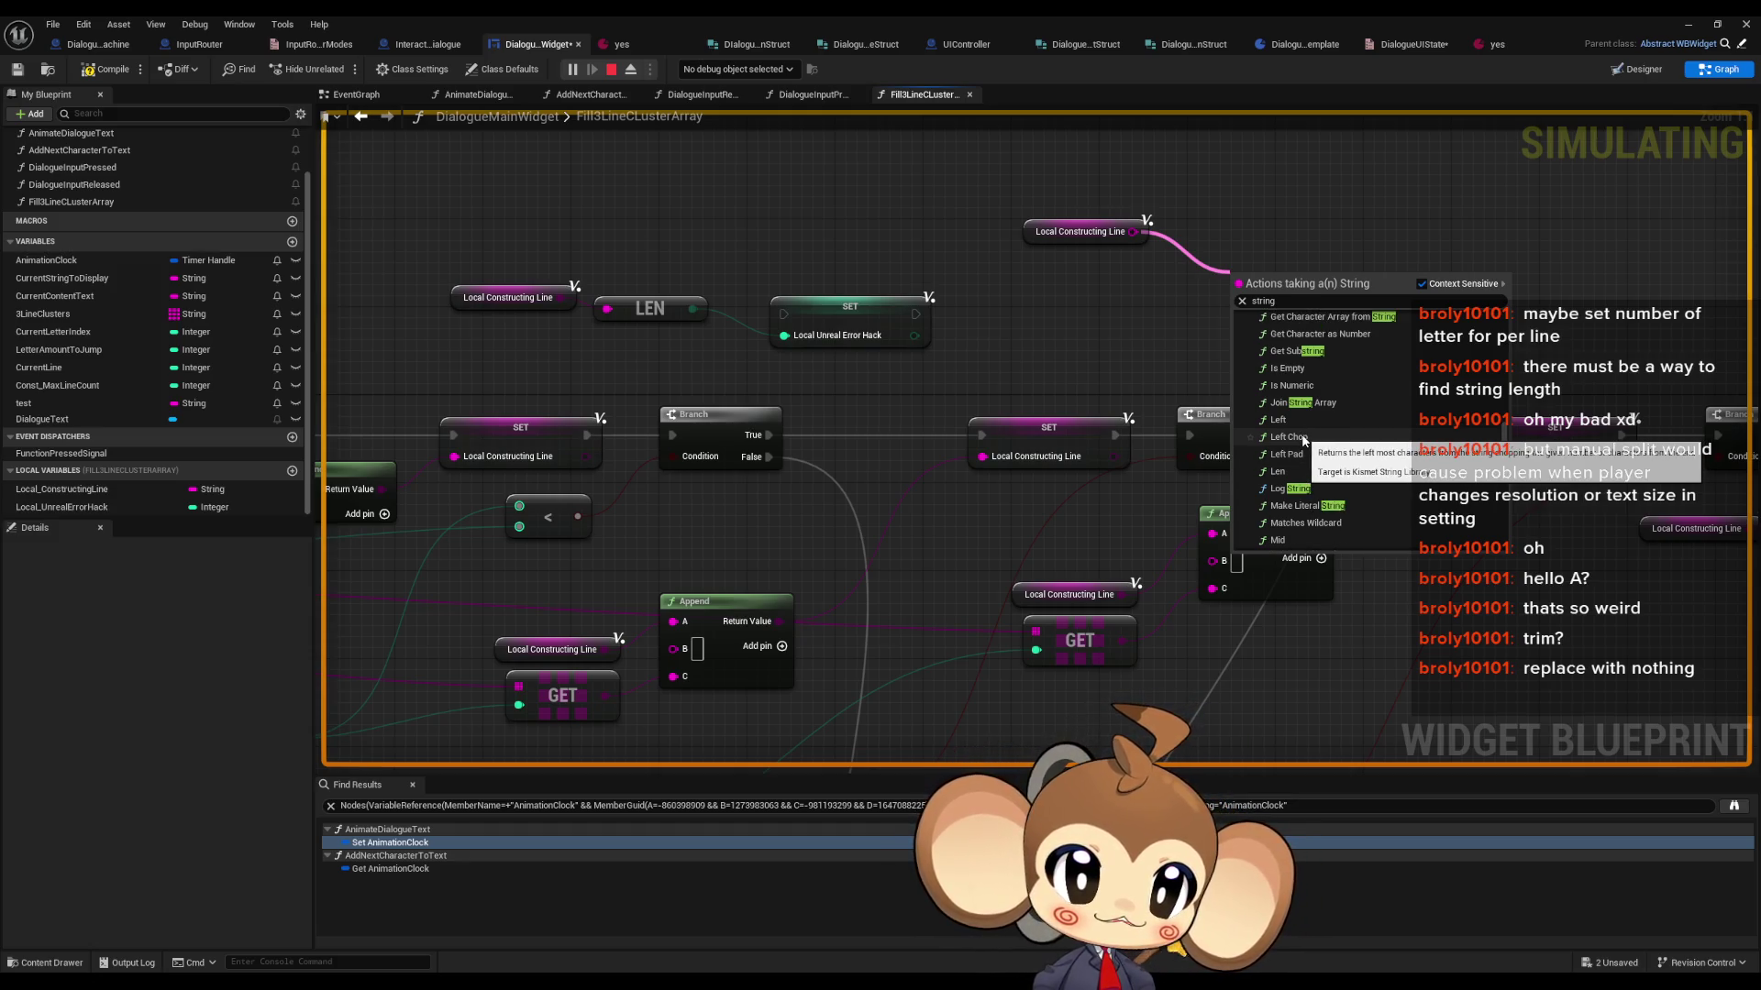
scroll(1326, 409, "up", 2)
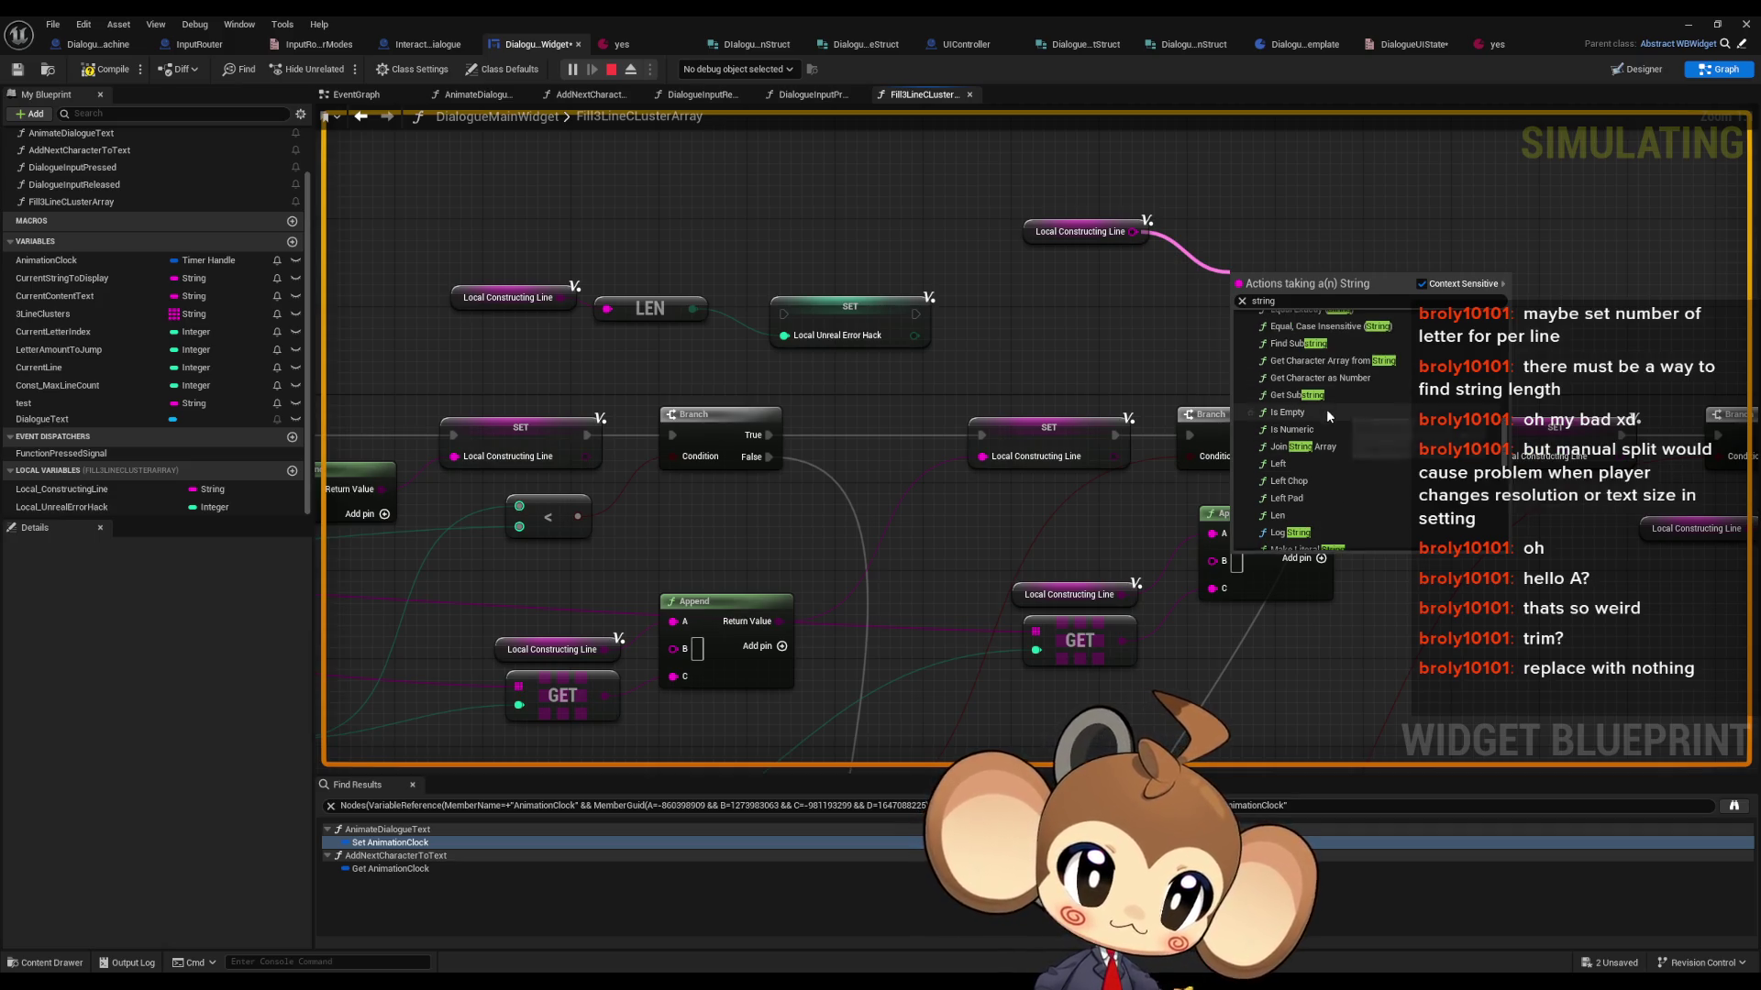
scroll(1326, 417, "up", 1)
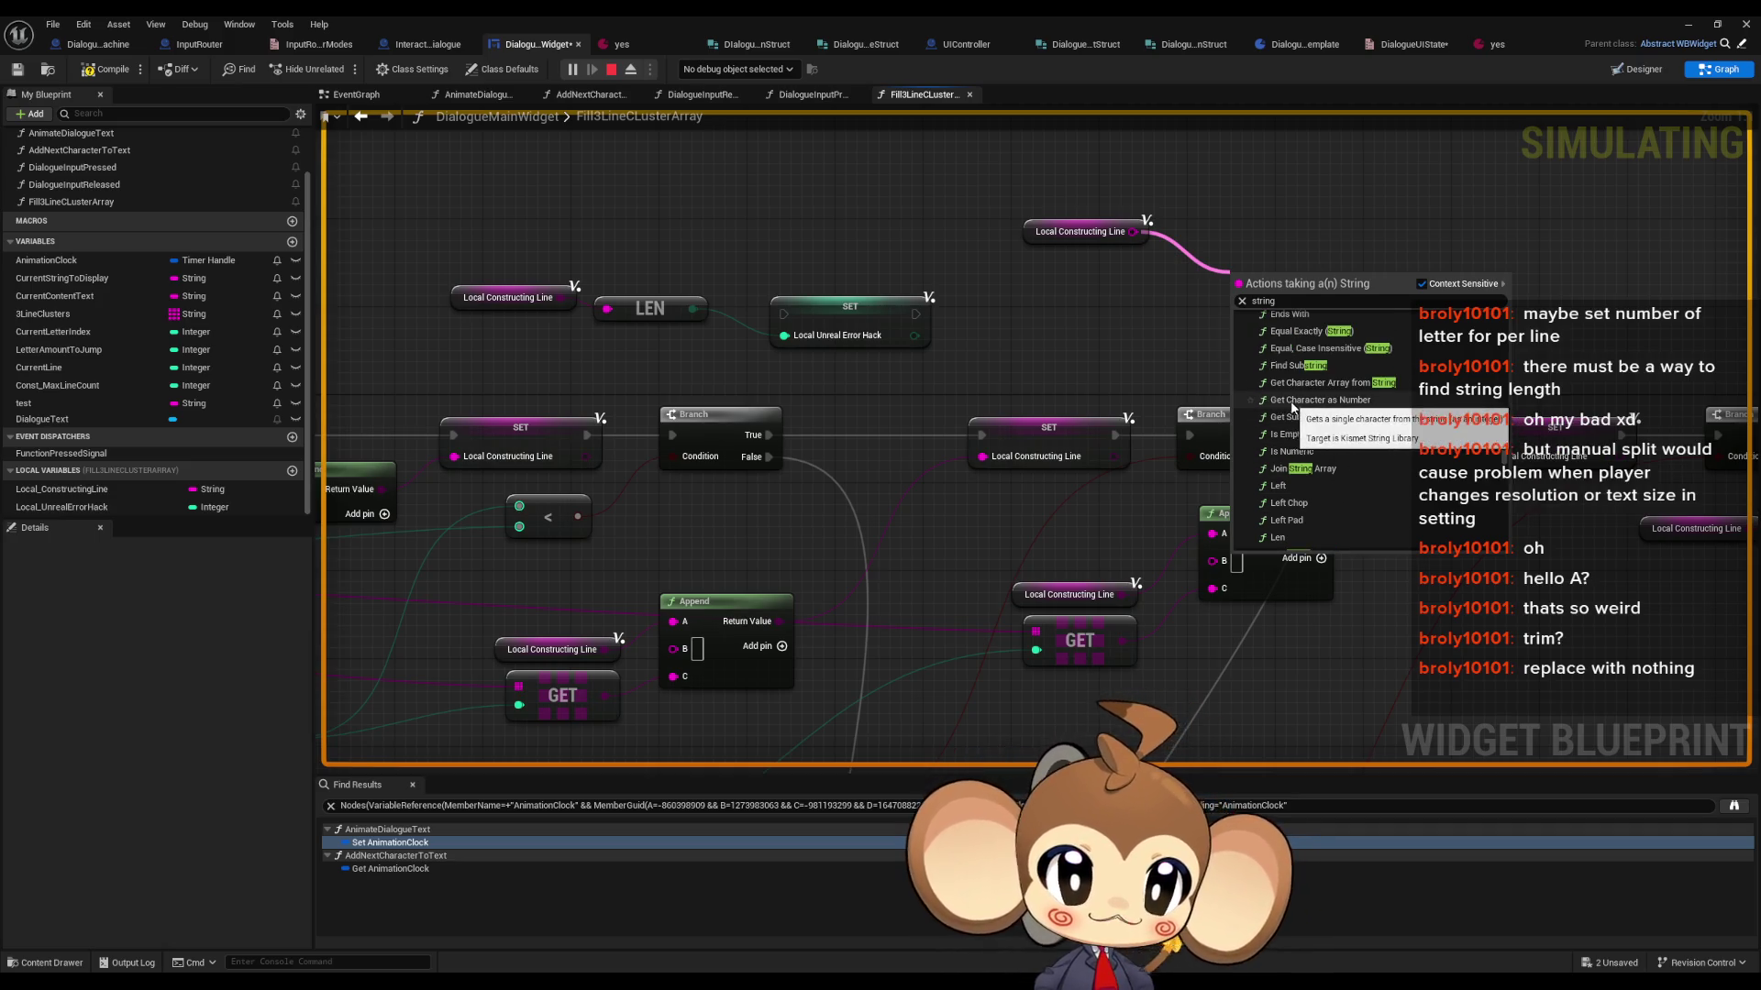
scroll(1359, 409, "up", 1)
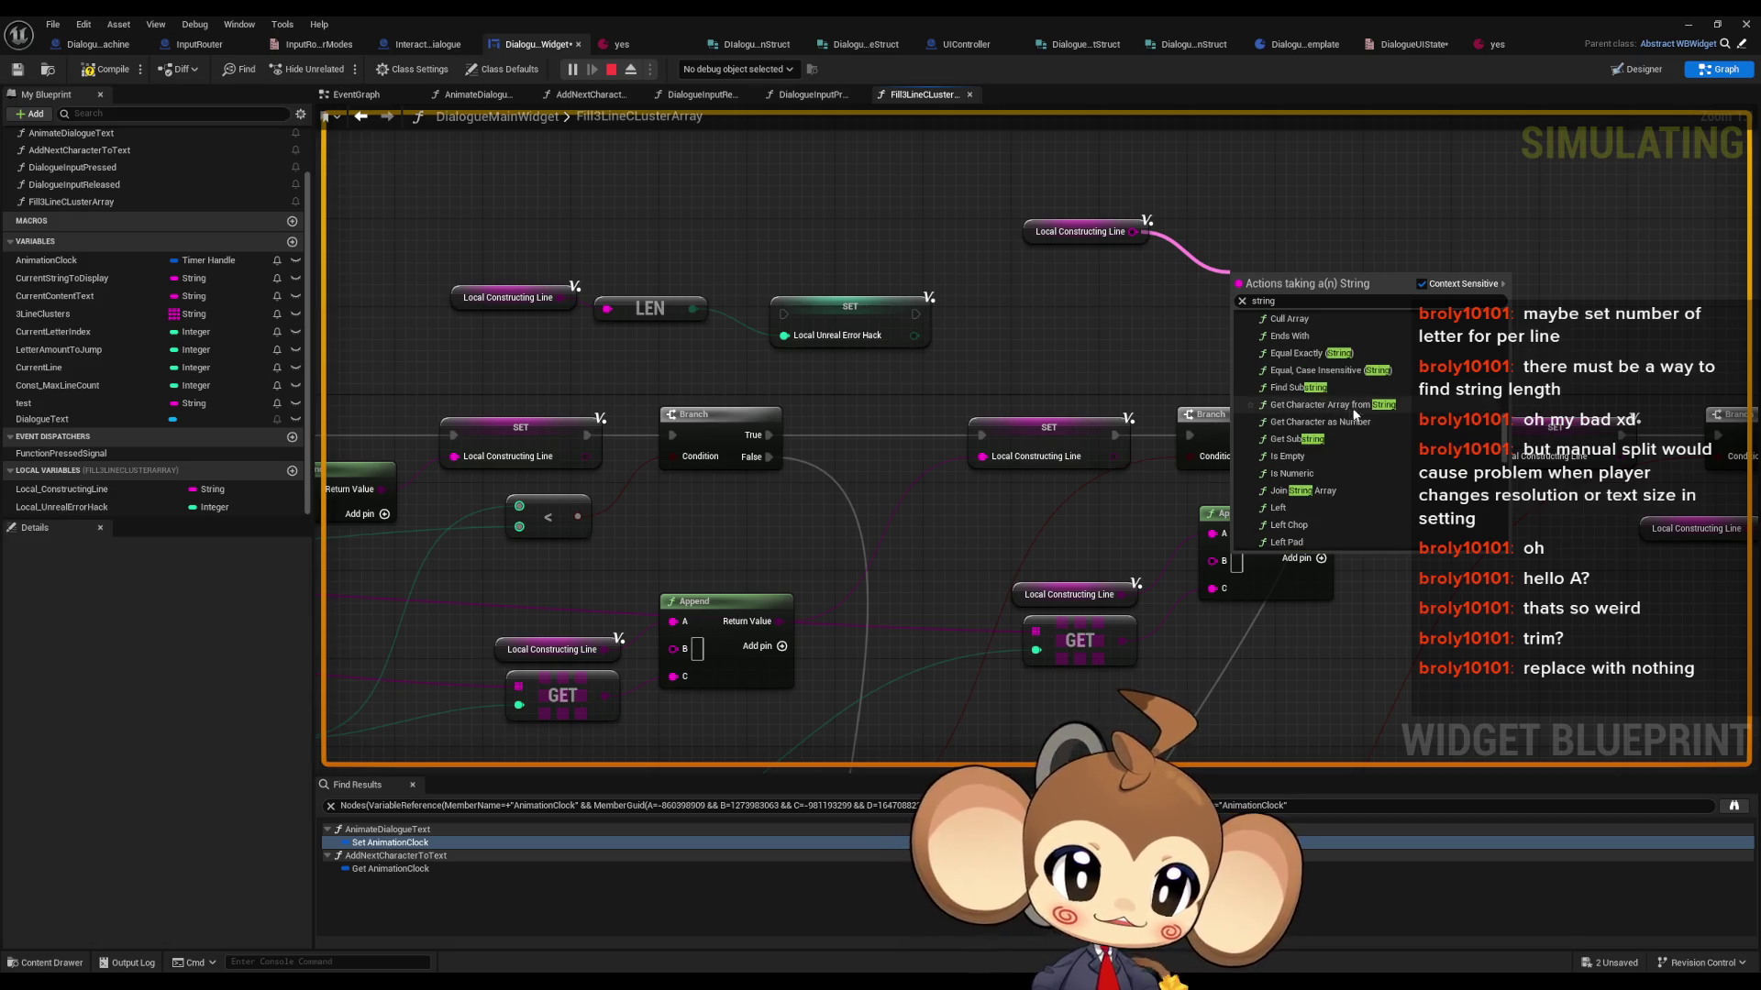
scroll(1303, 414, "up", 1)
scroll(1303, 414, "up", 1)
scroll(1306, 423, "up", 1)
scroll(1304, 420, "up", 4)
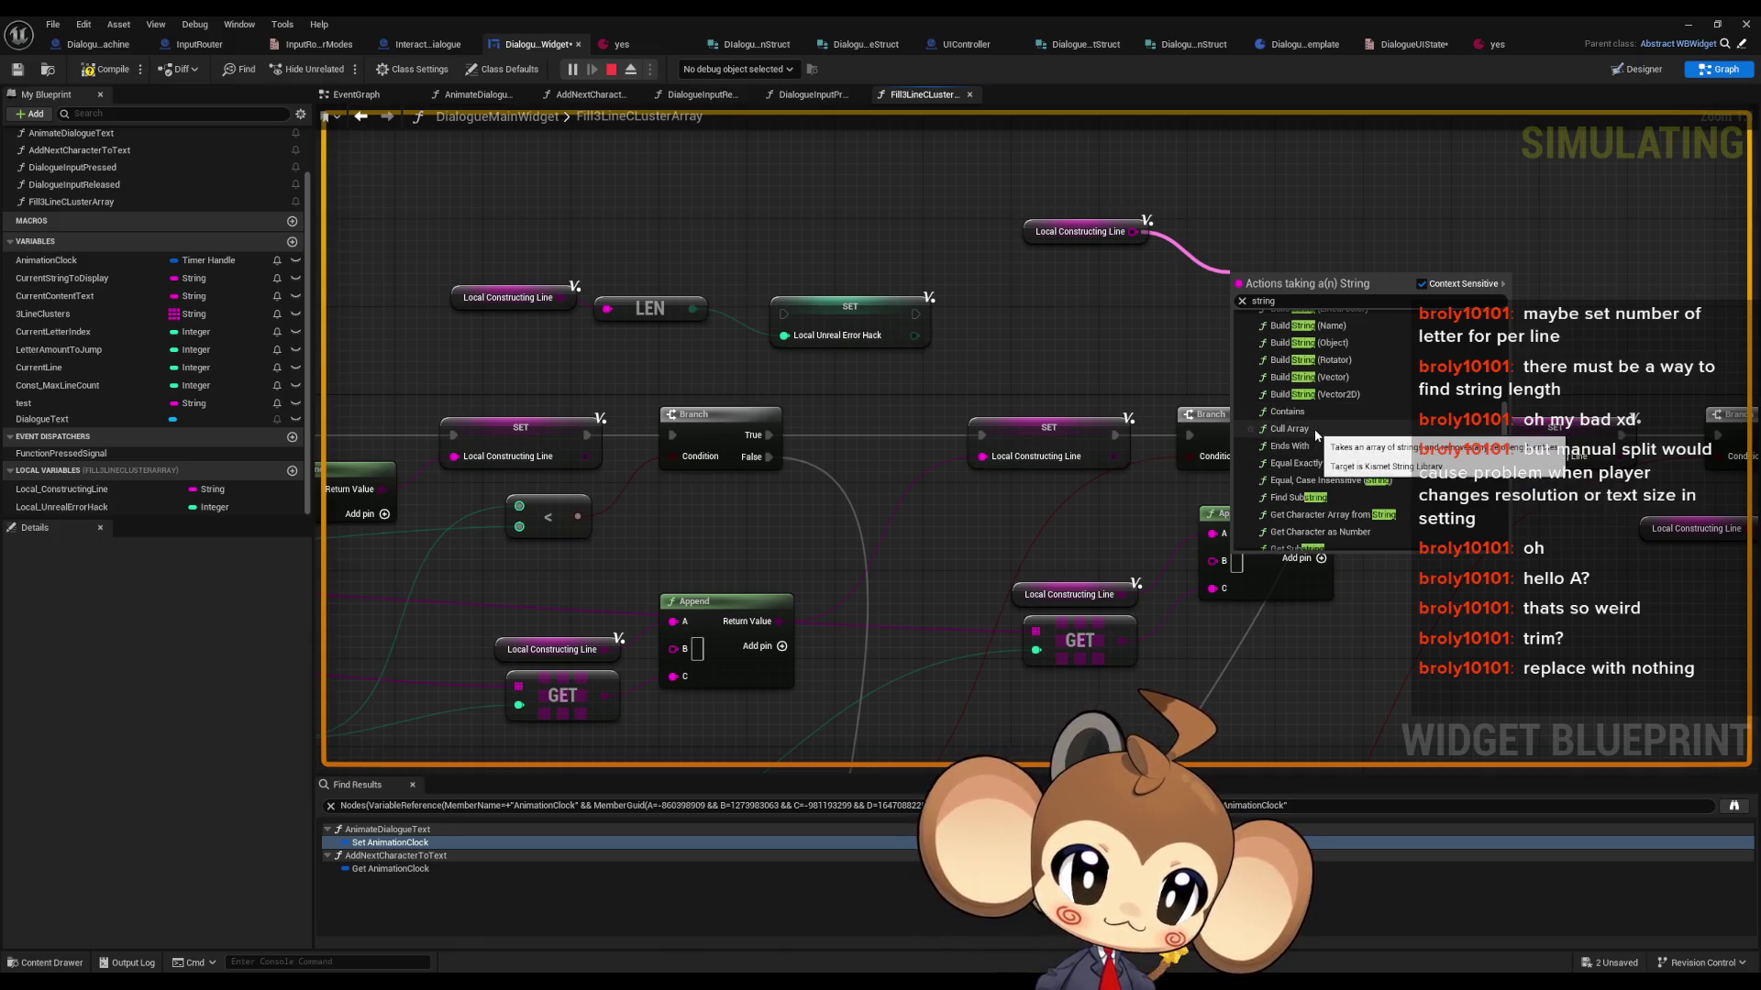
scroll(1315, 435, "up", 9)
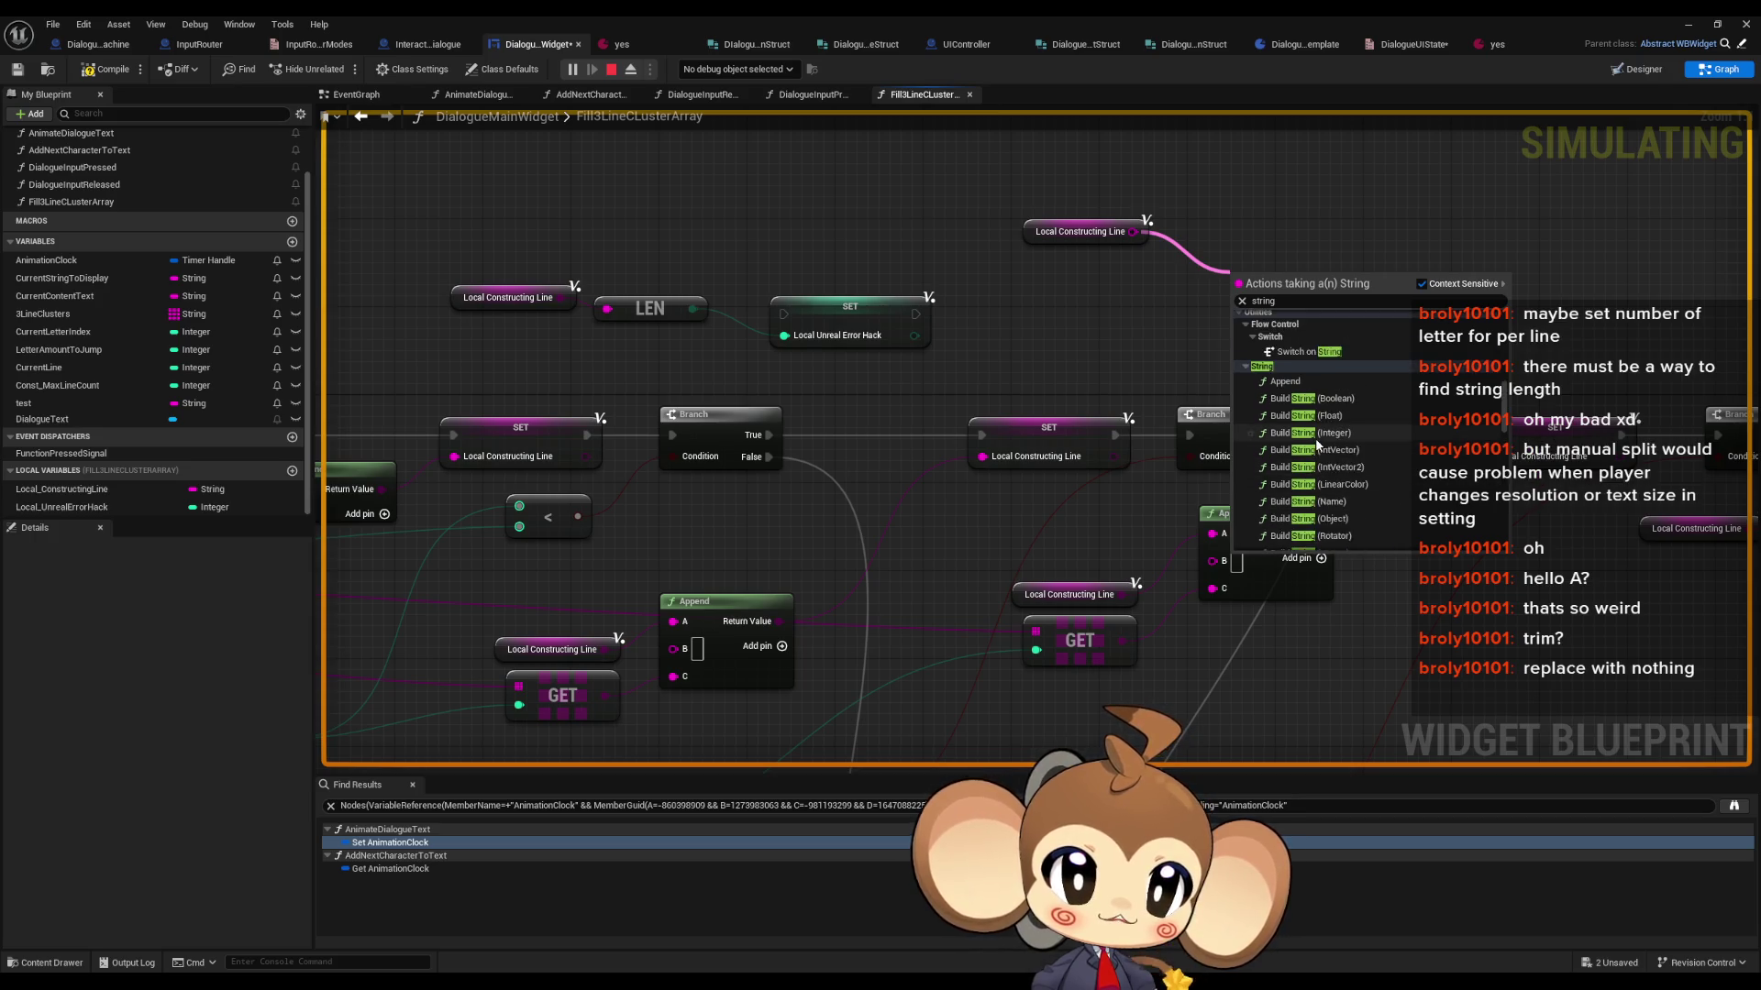
scroll(1317, 438, "down", 8)
scroll(1349, 470, "down", 12)
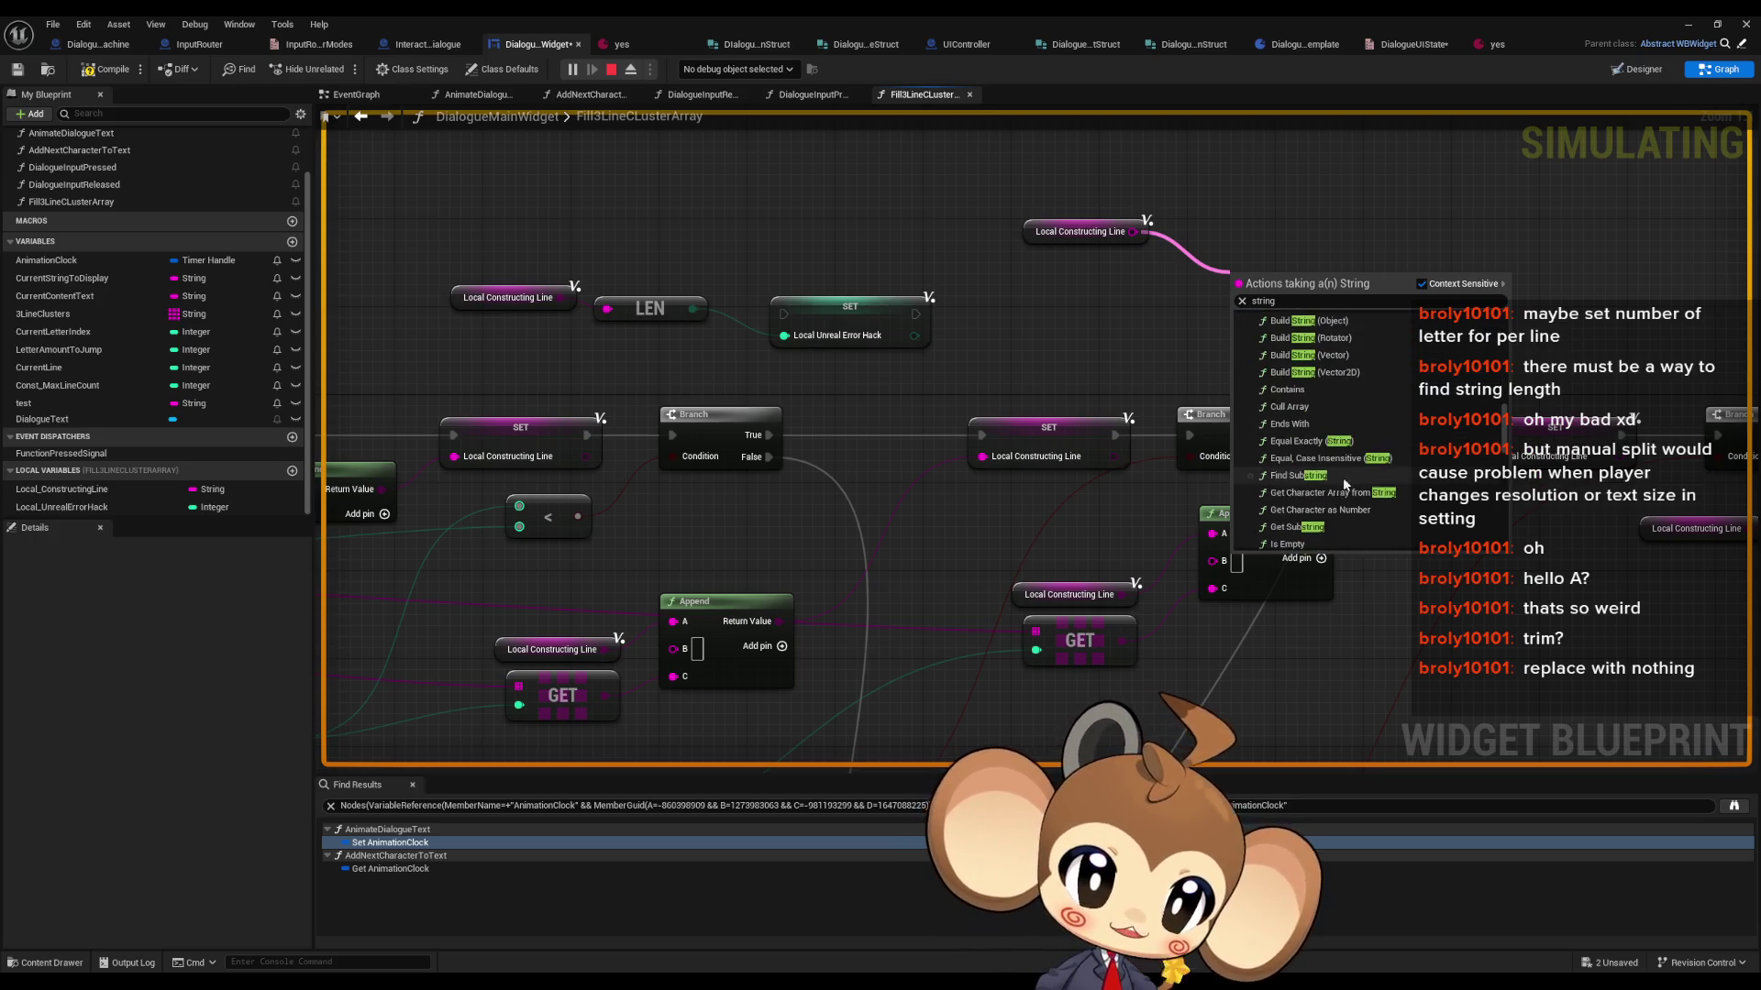
scroll(1352, 474, "down", 5)
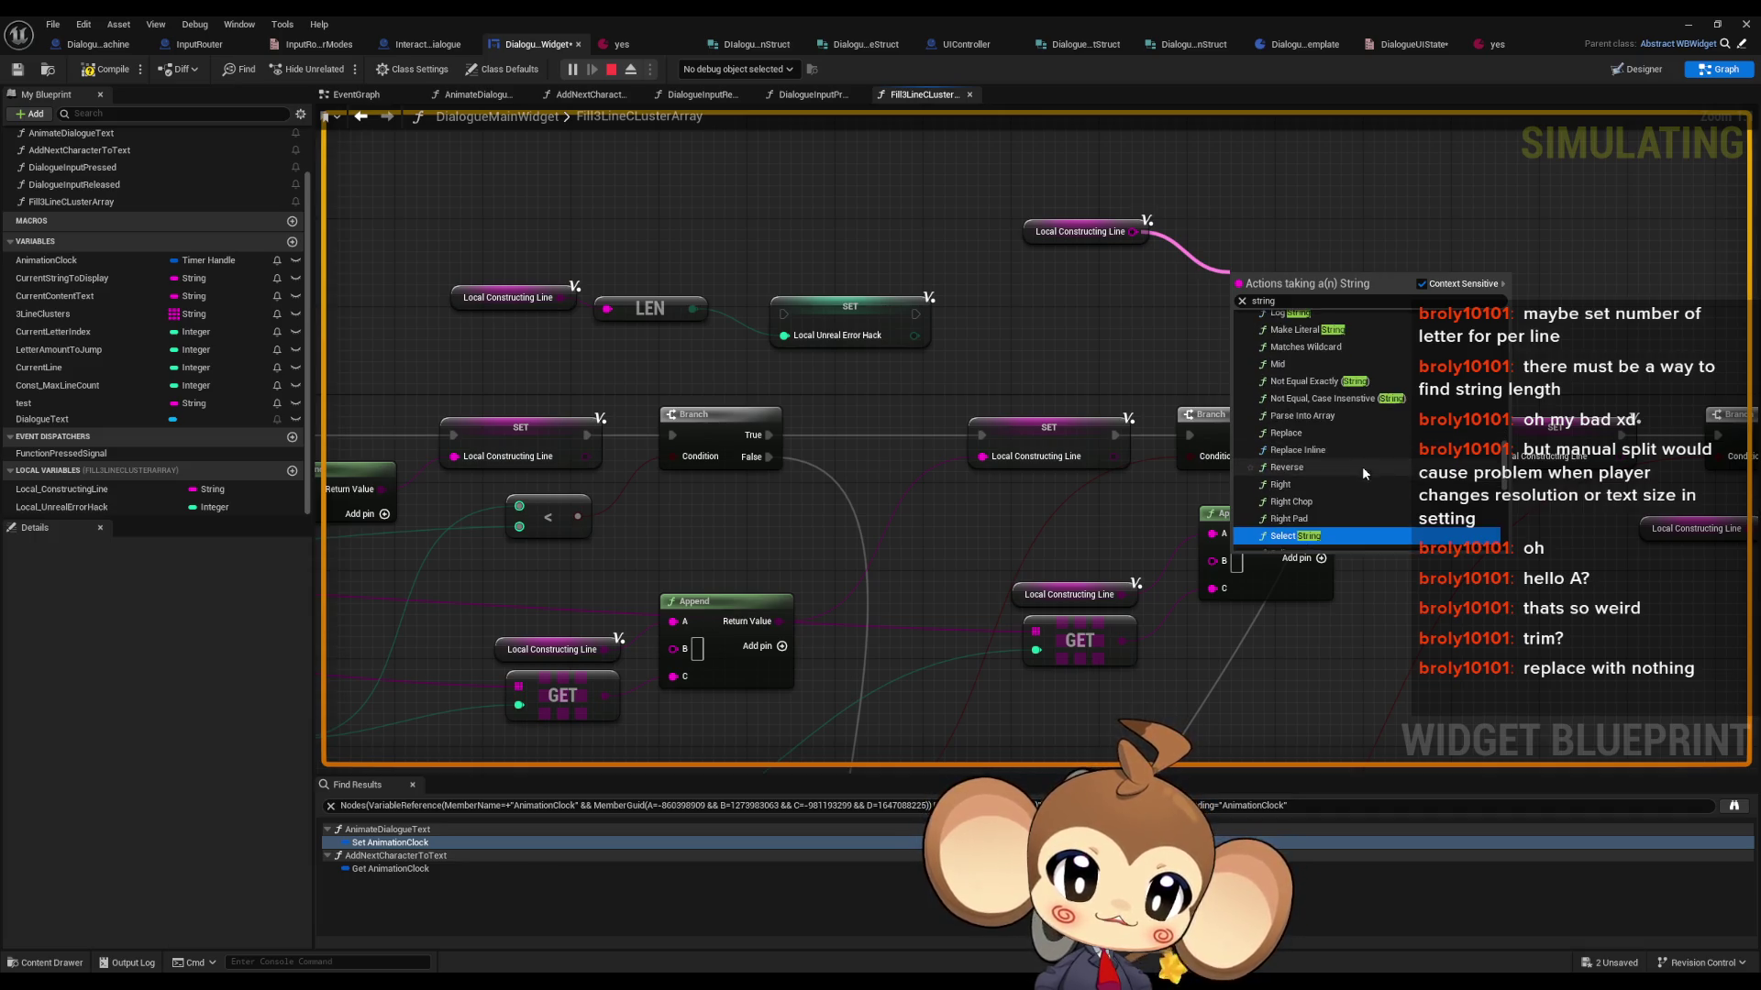
scroll(1364, 472, "down", 3)
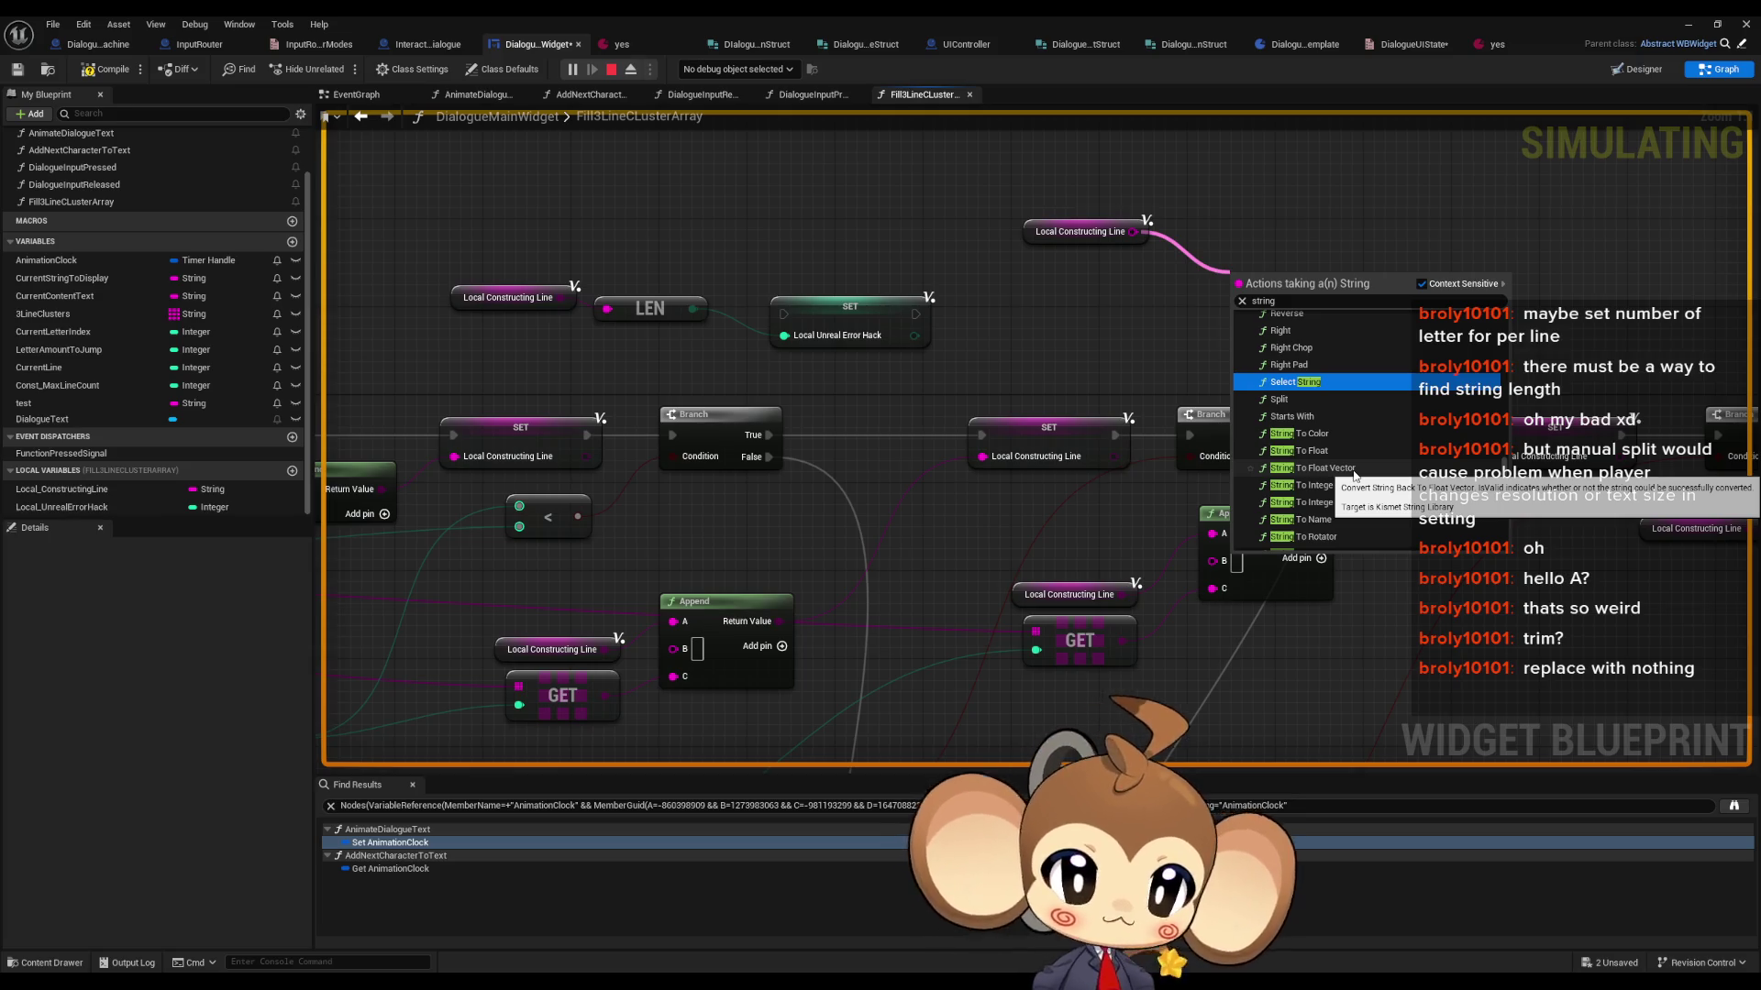
scroll(1429, 470, "down", 5)
scroll(1436, 467, "down", 5)
scroll(1462, 495, "down", 3)
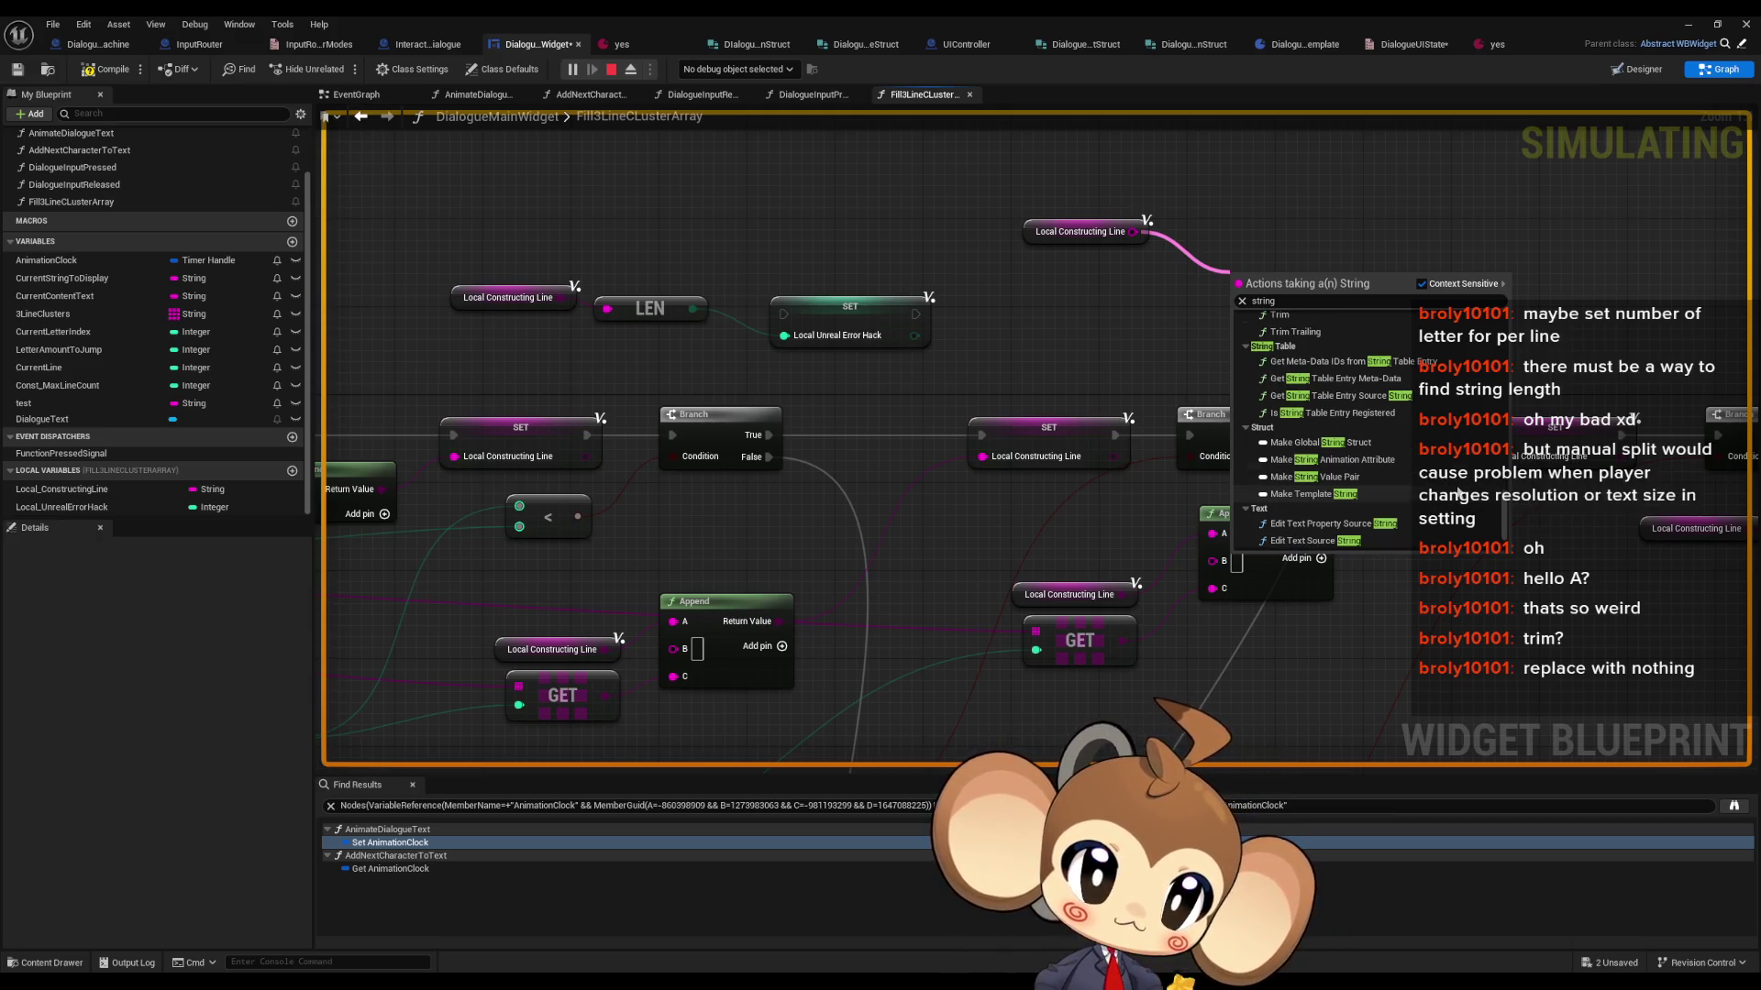
scroll(1430, 505, "up", 2)
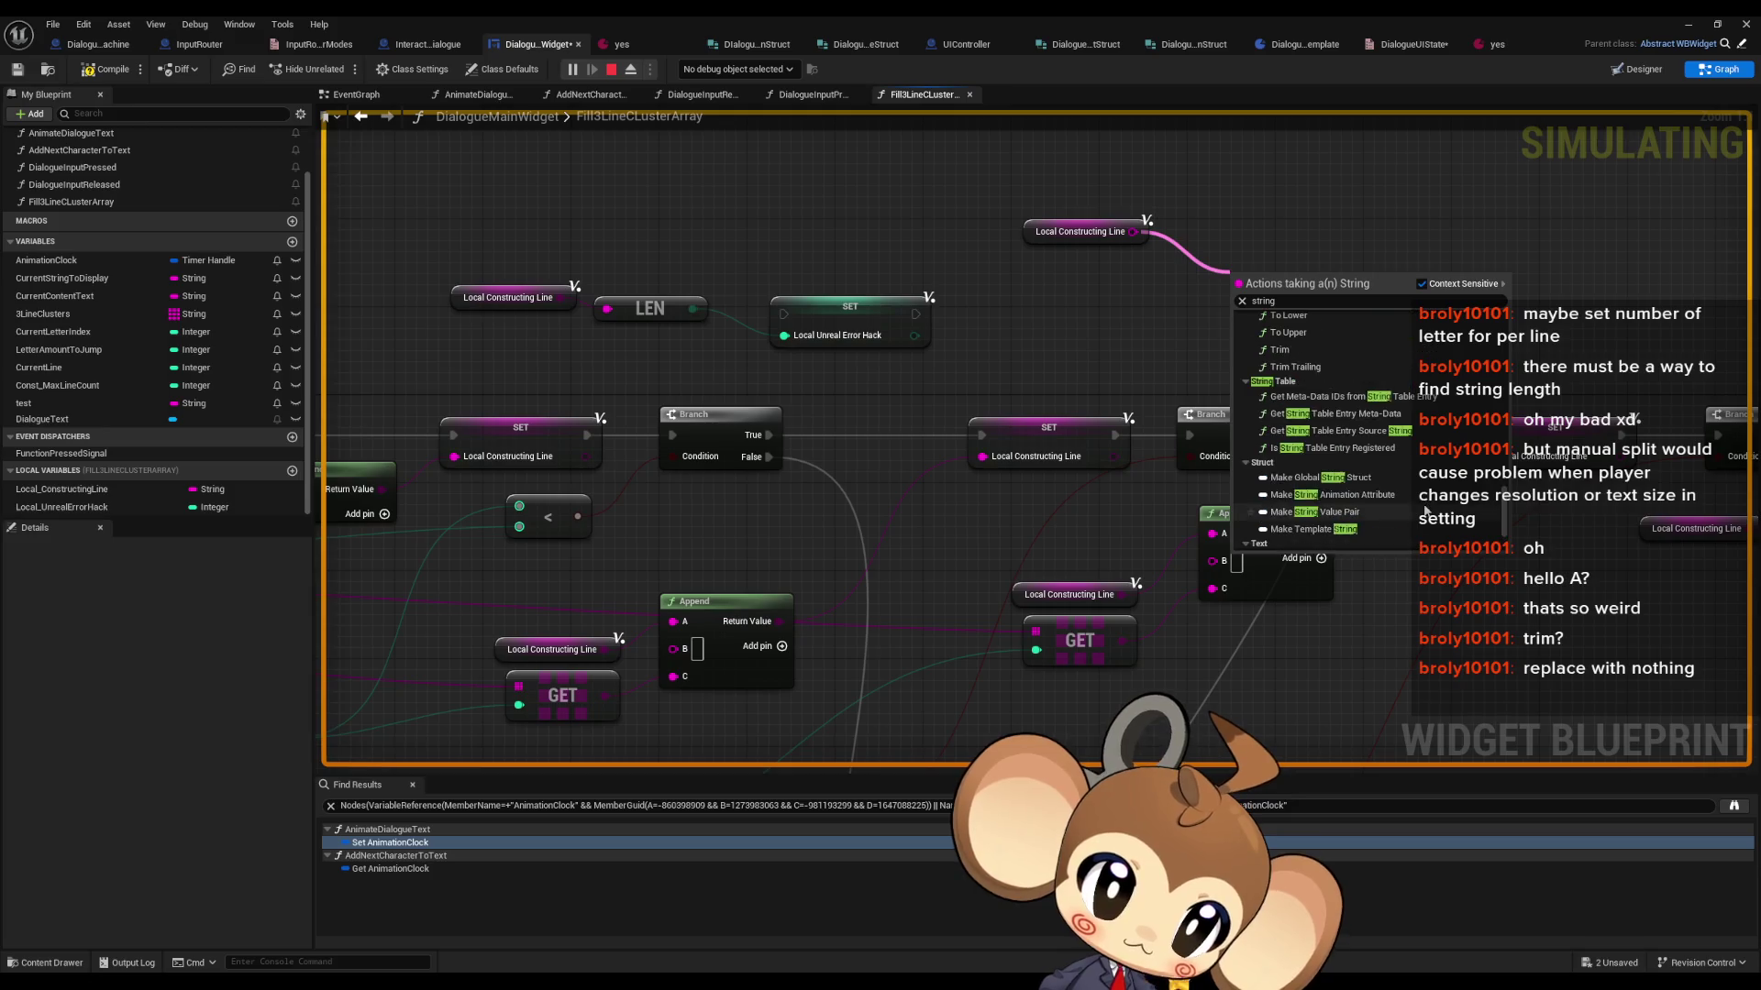
scroll(1426, 510, "up", 3)
scroll(1363, 467, "up", 4)
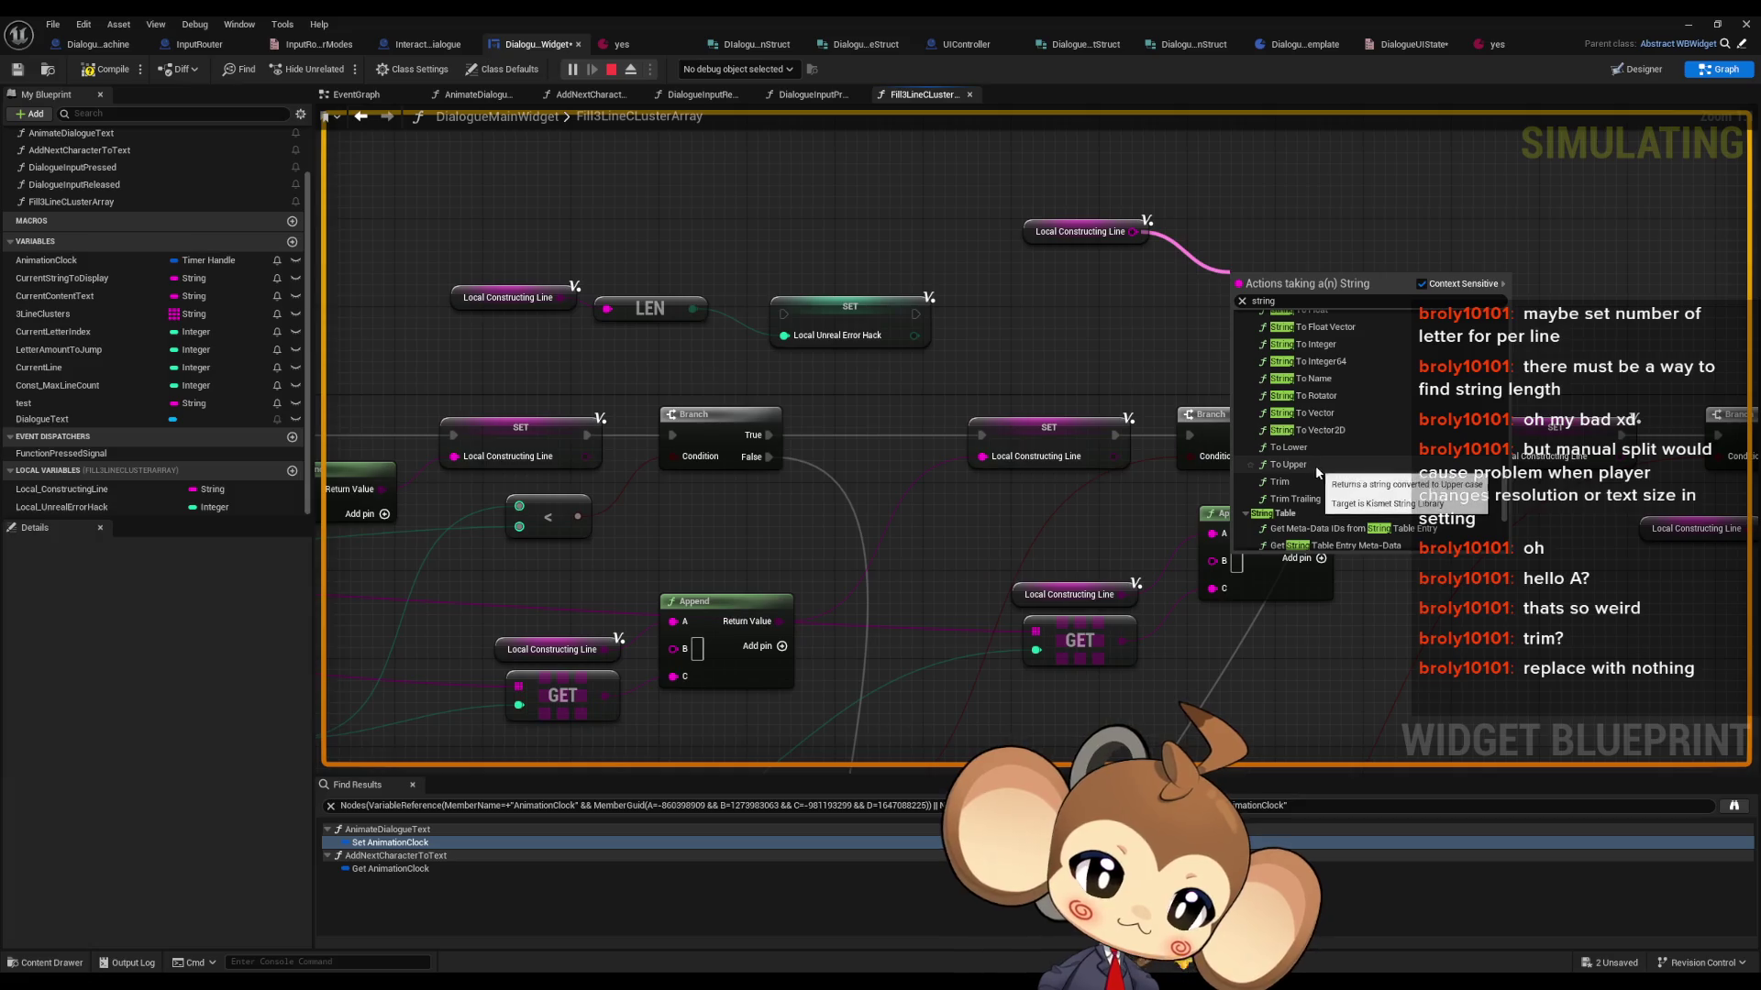
scroll(1349, 491, "up", 4)
scroll(1349, 484, "up", 6)
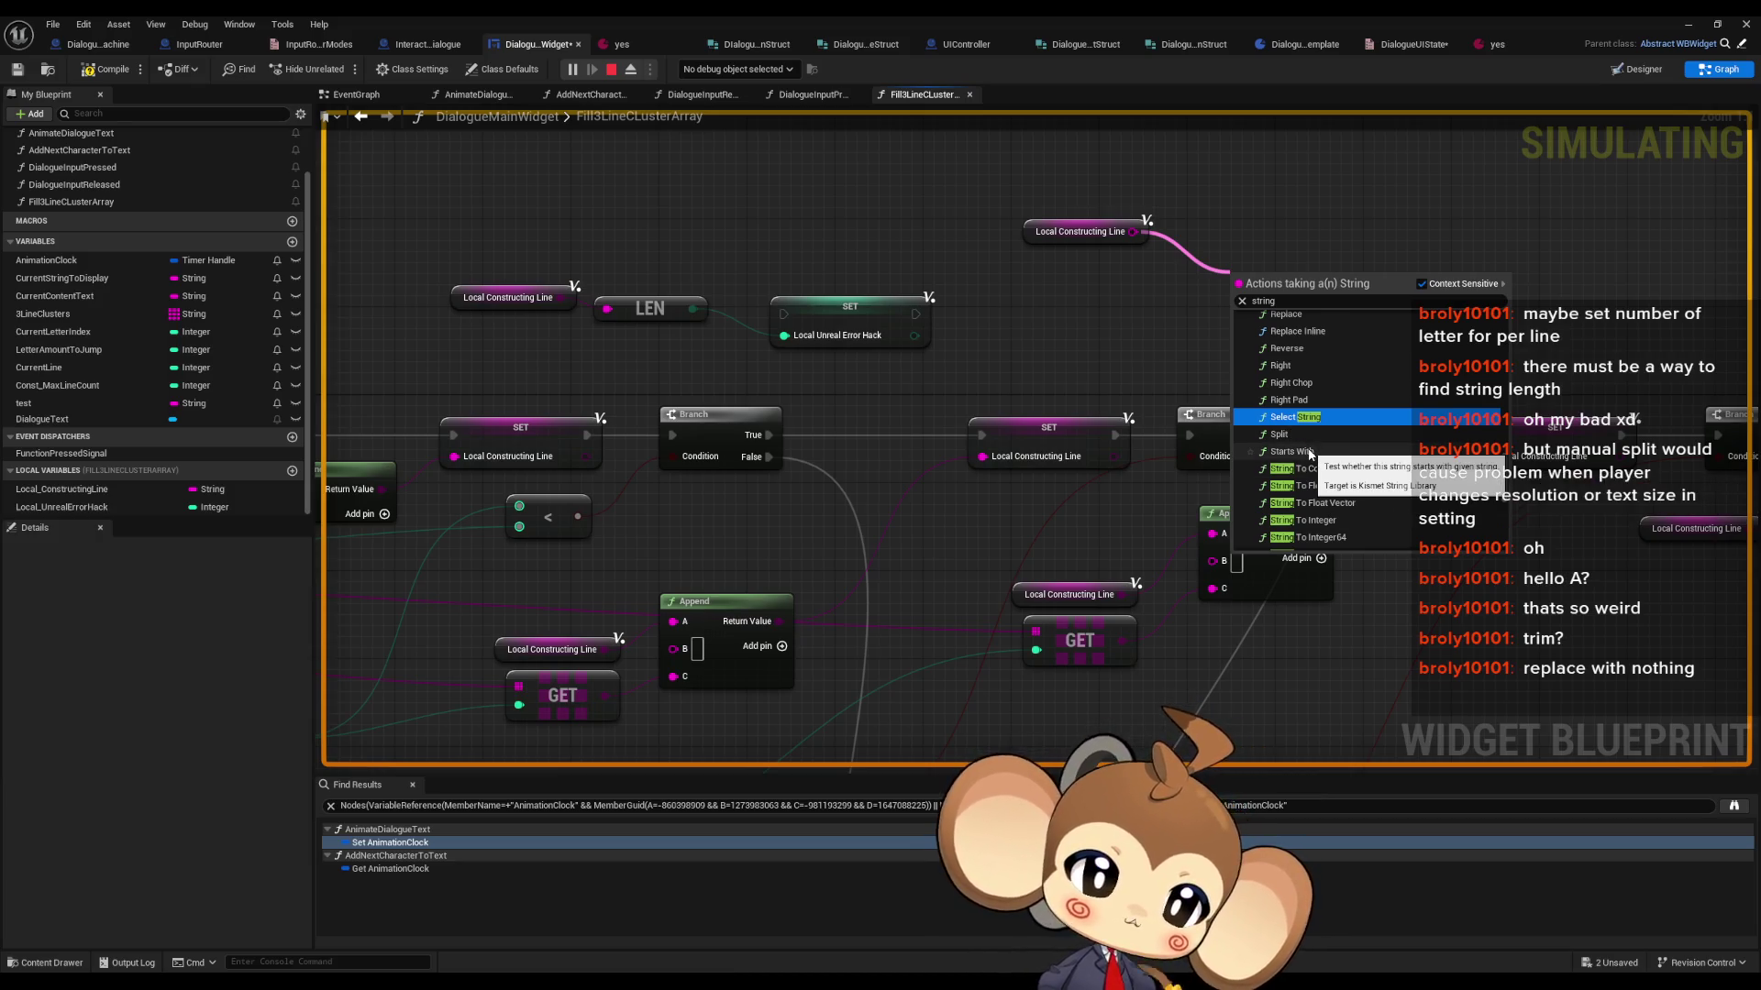
scroll(1304, 431, "up", 3)
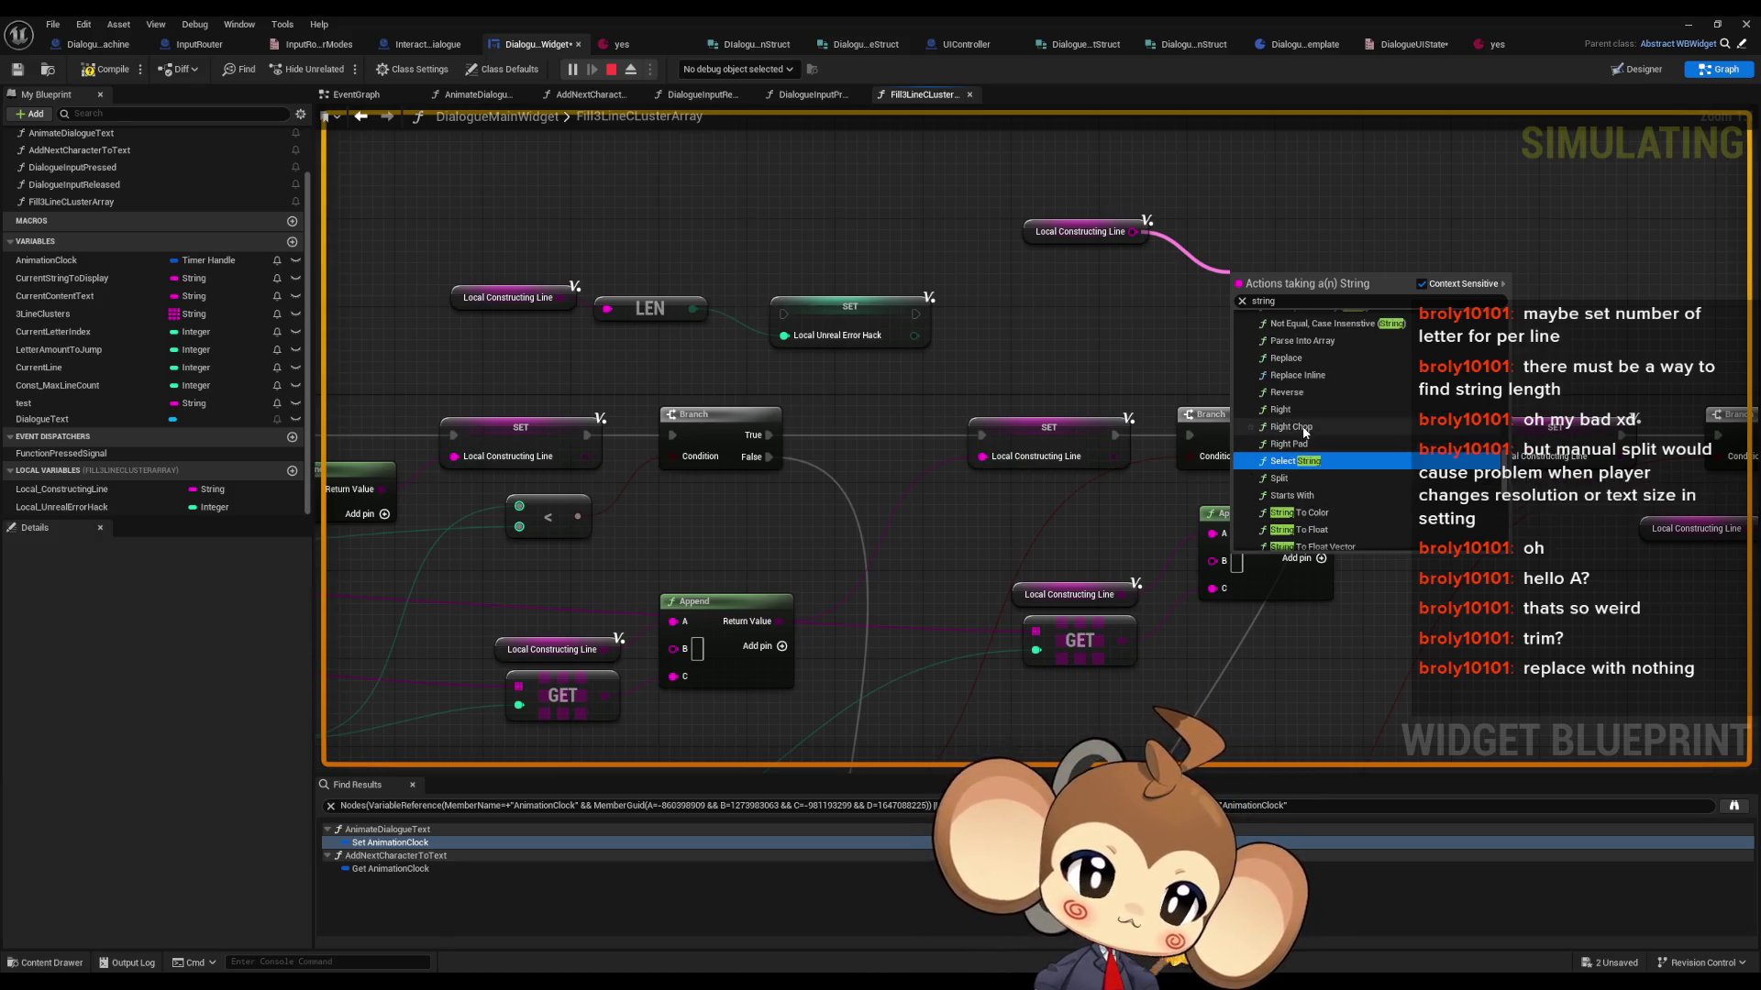
scroll(1306, 433, "up", 10)
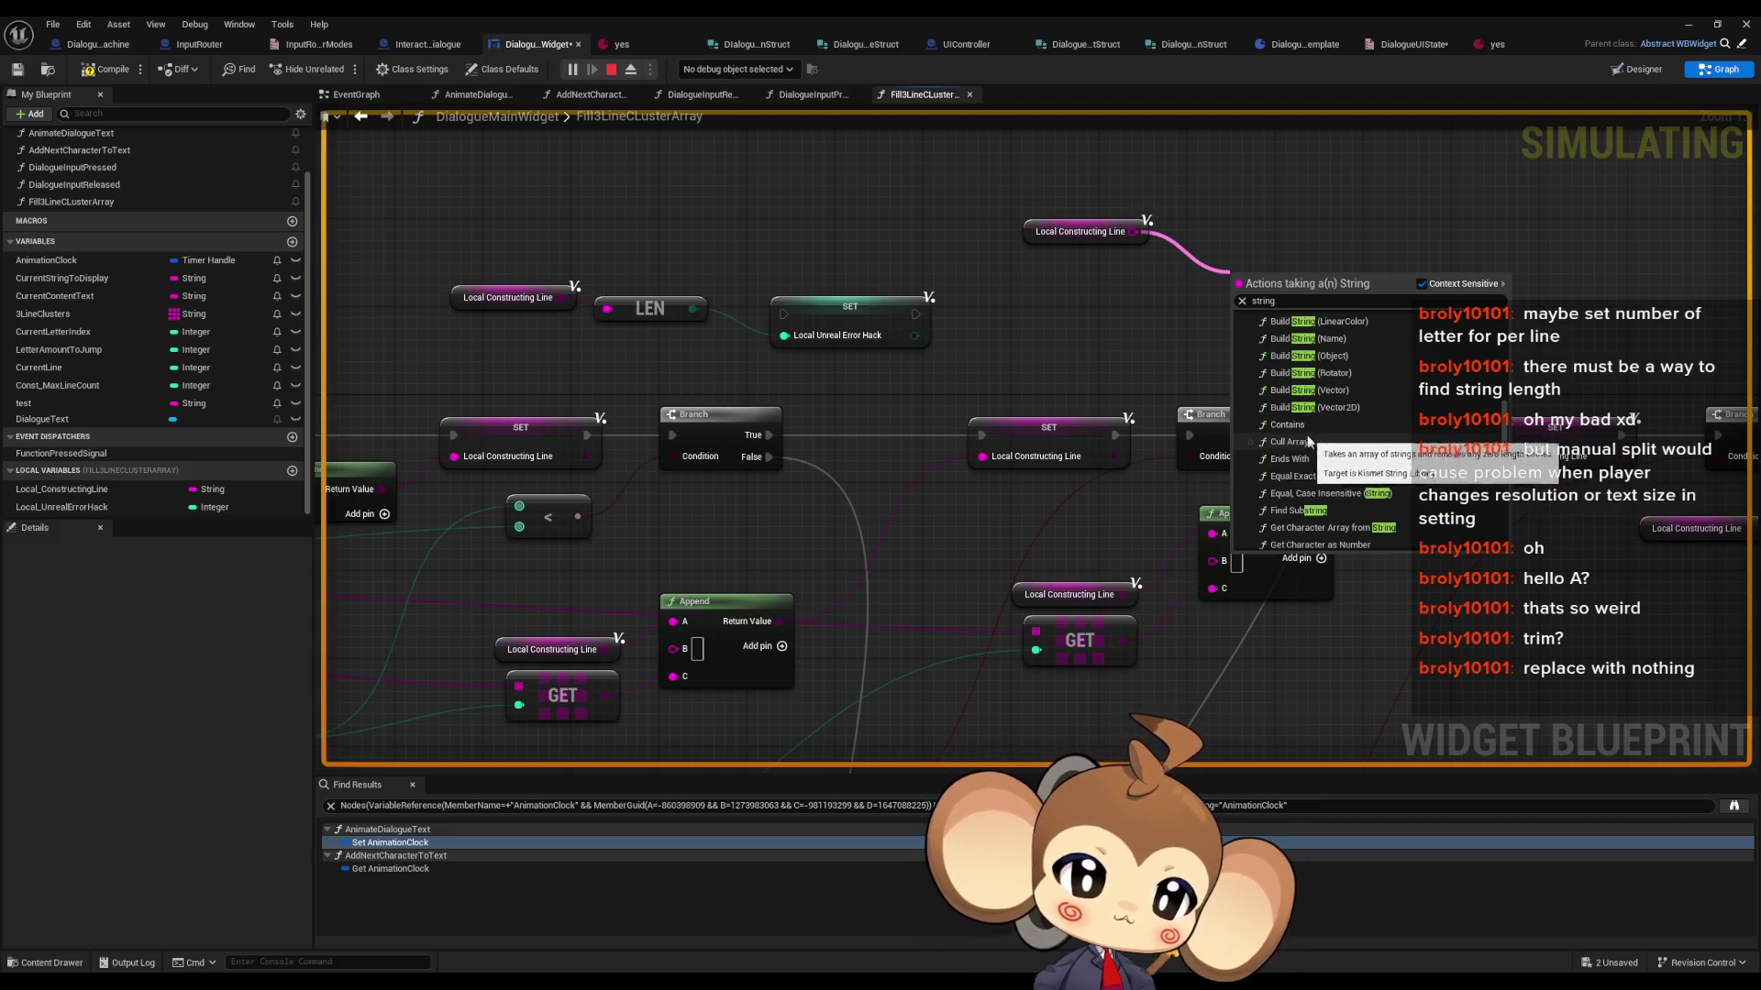
scroll(1348, 460, "up", 5)
scroll(1348, 463, "down", 6)
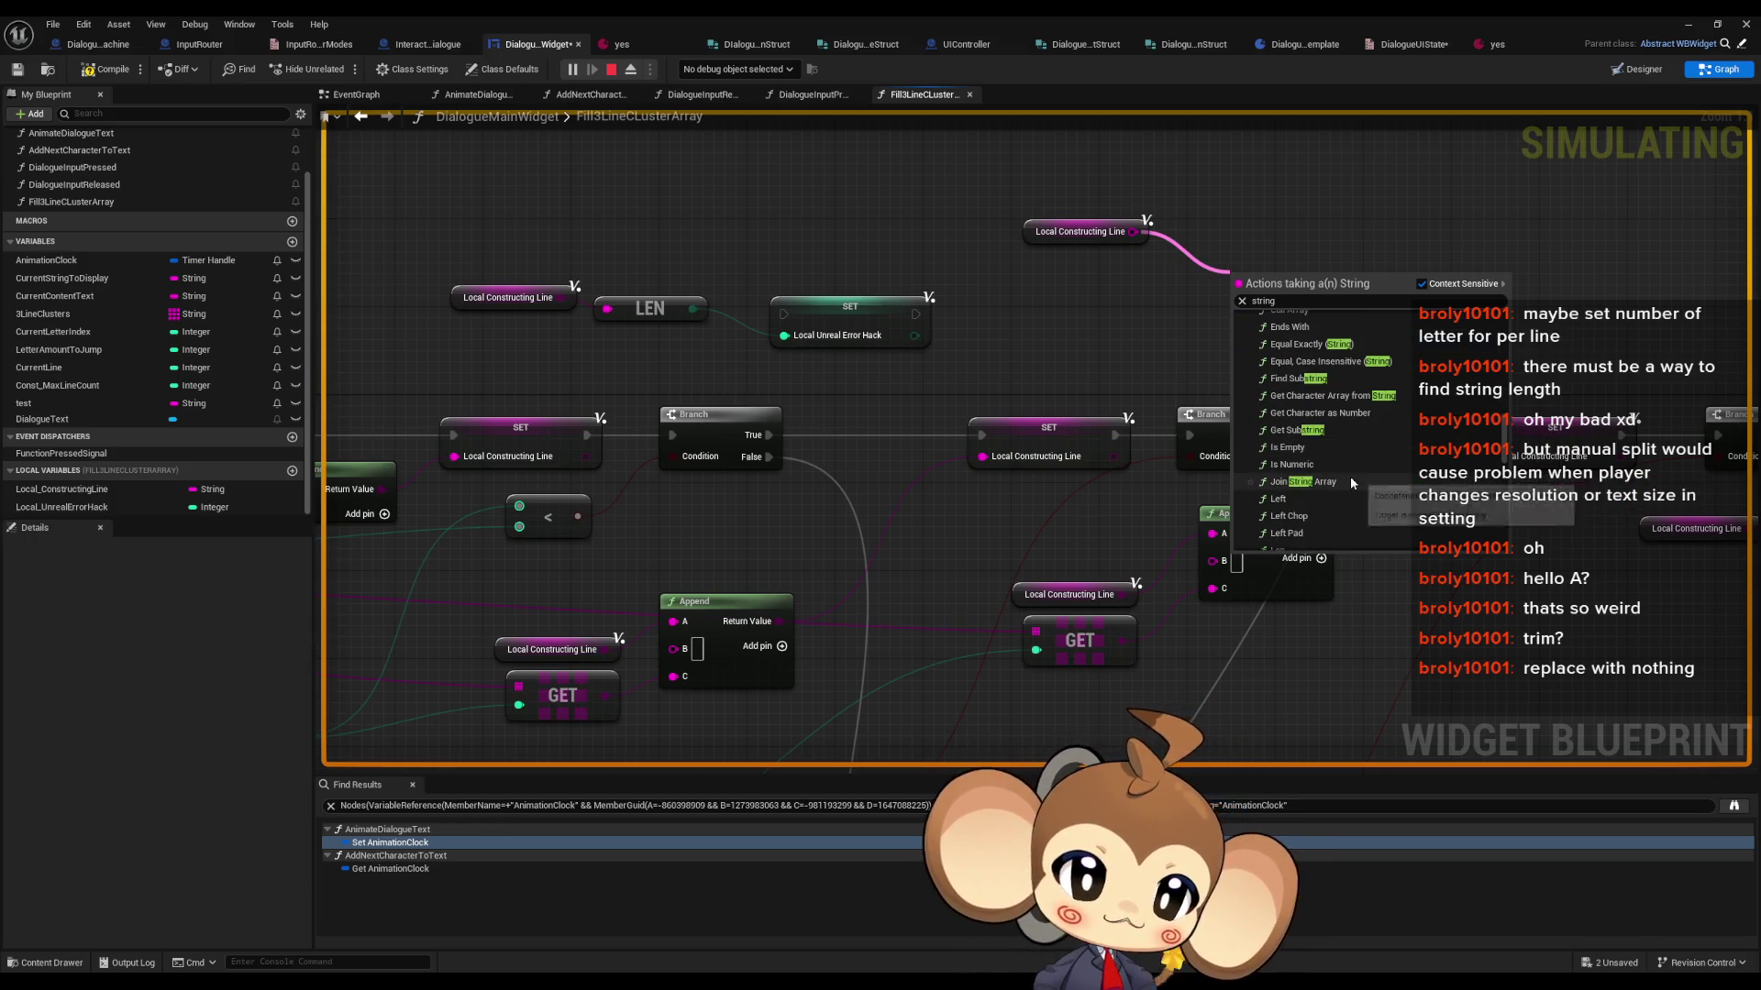
scroll(1296, 454, "down", 2)
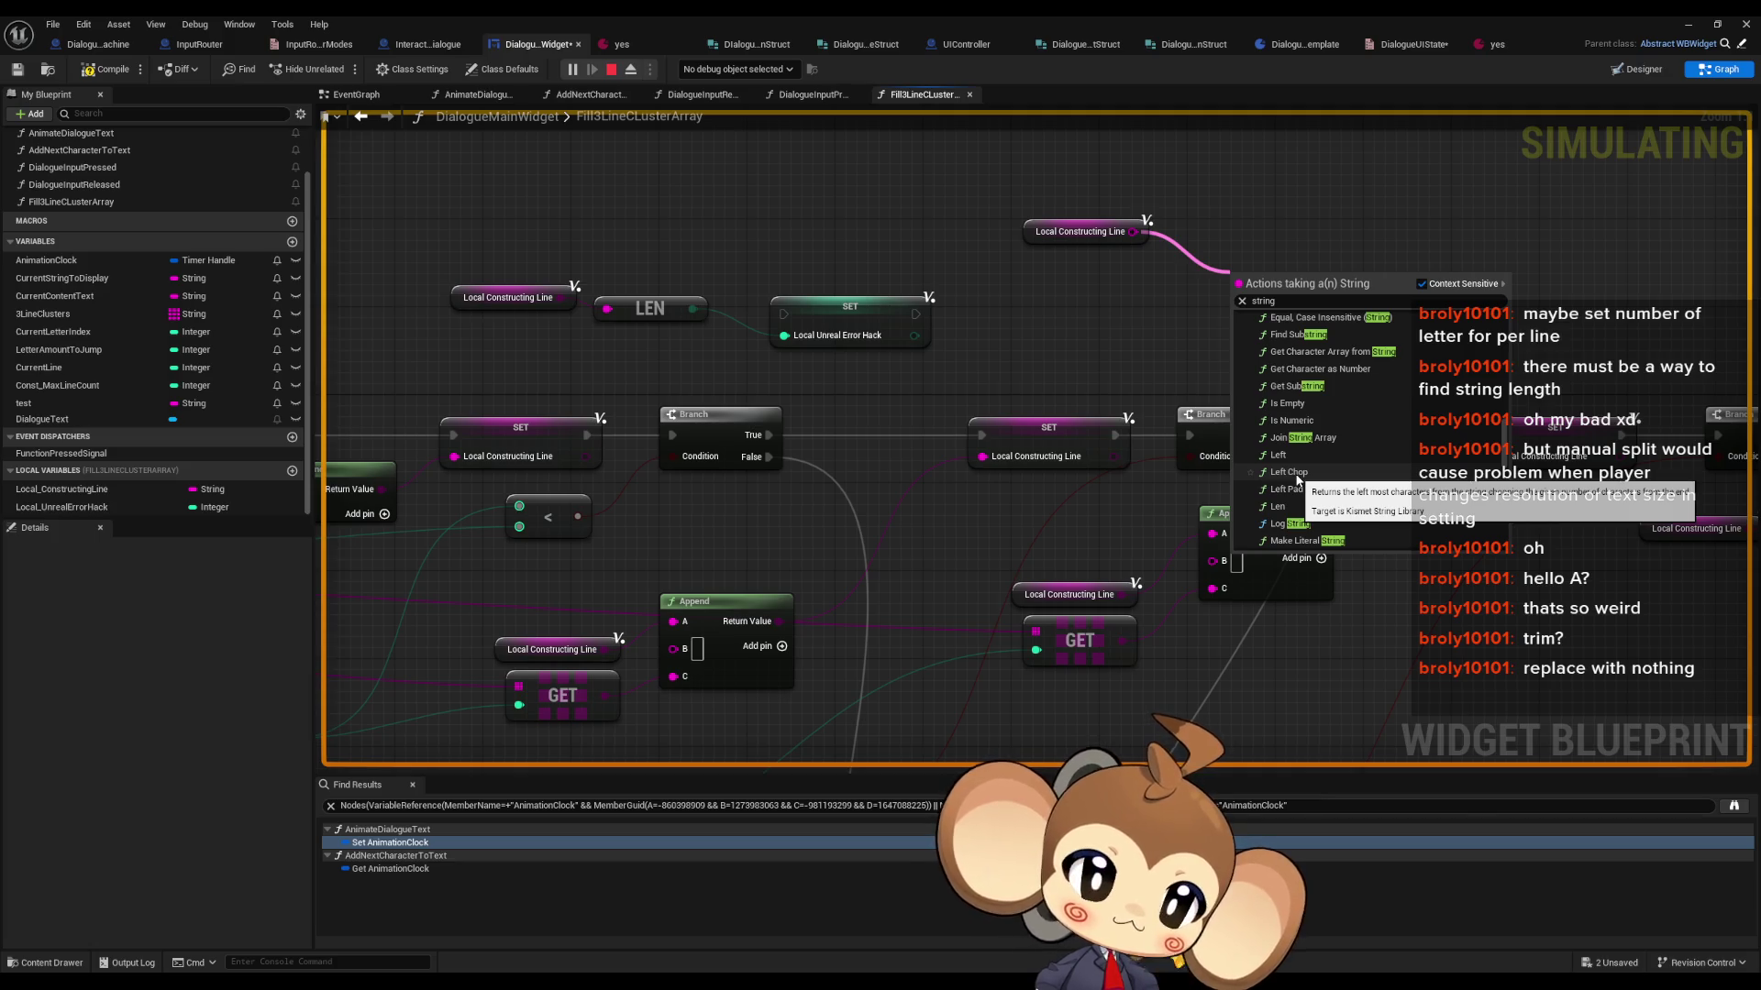
scroll(1300, 473, "down", 2)
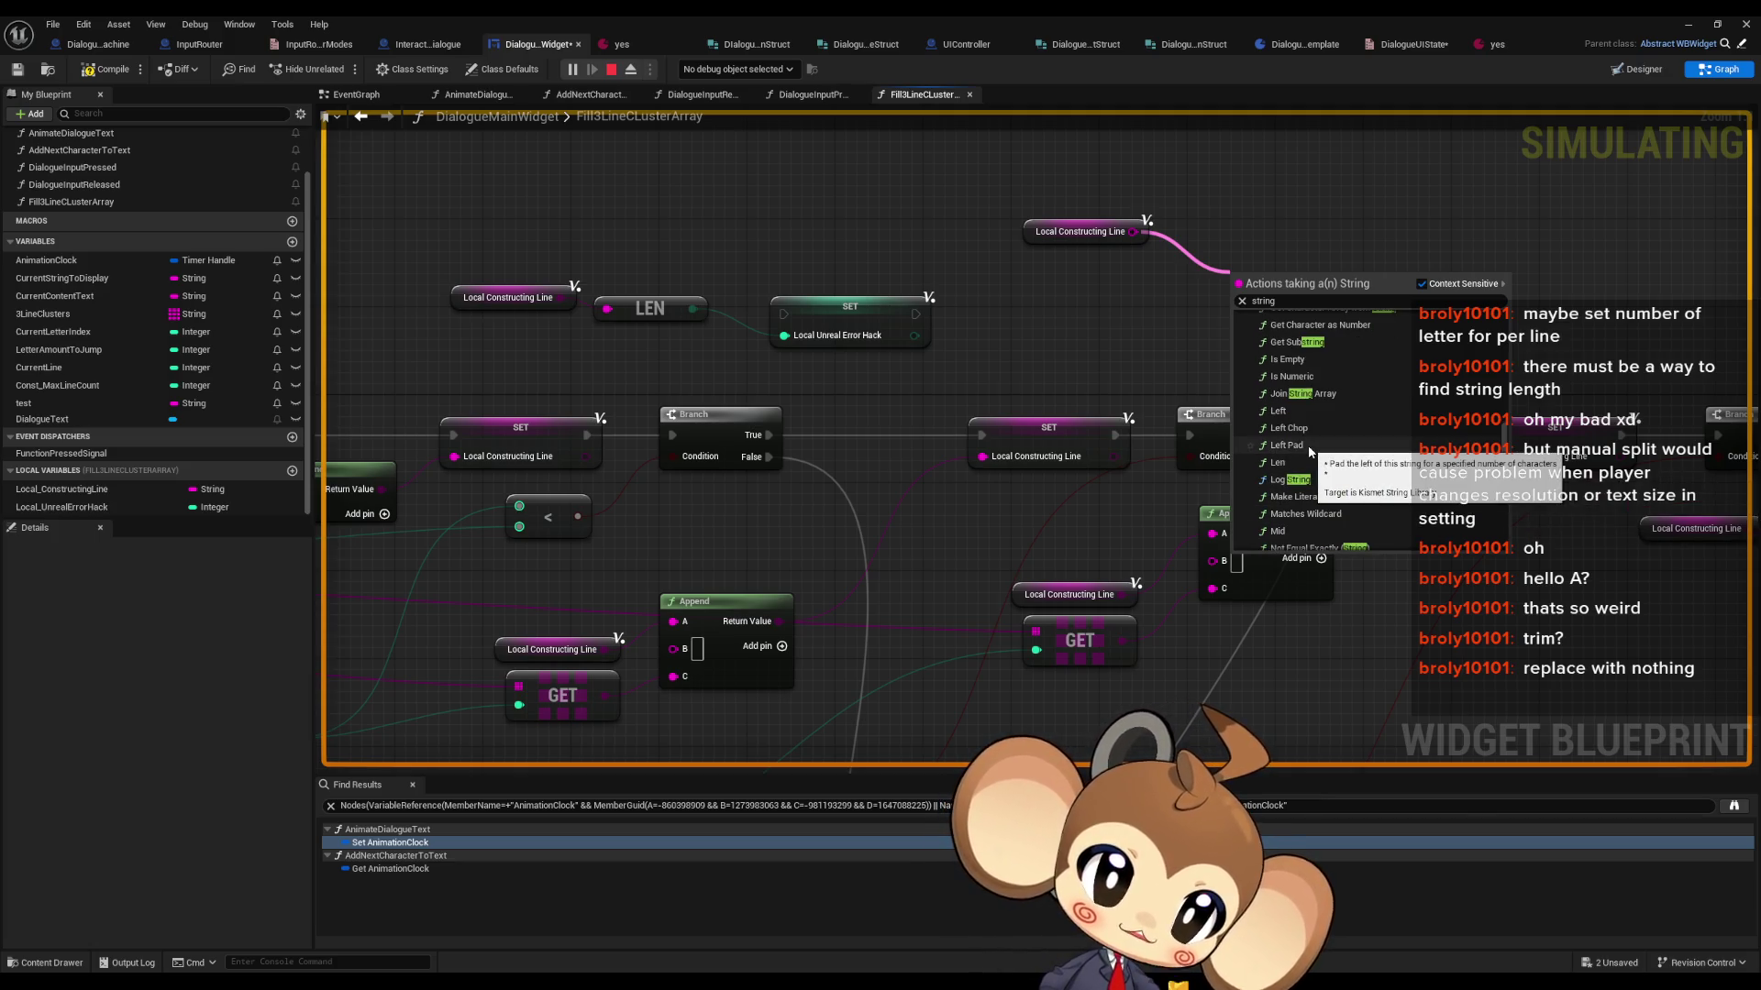
scroll(1321, 467, "down", 2)
scroll(1328, 459, "down", 1)
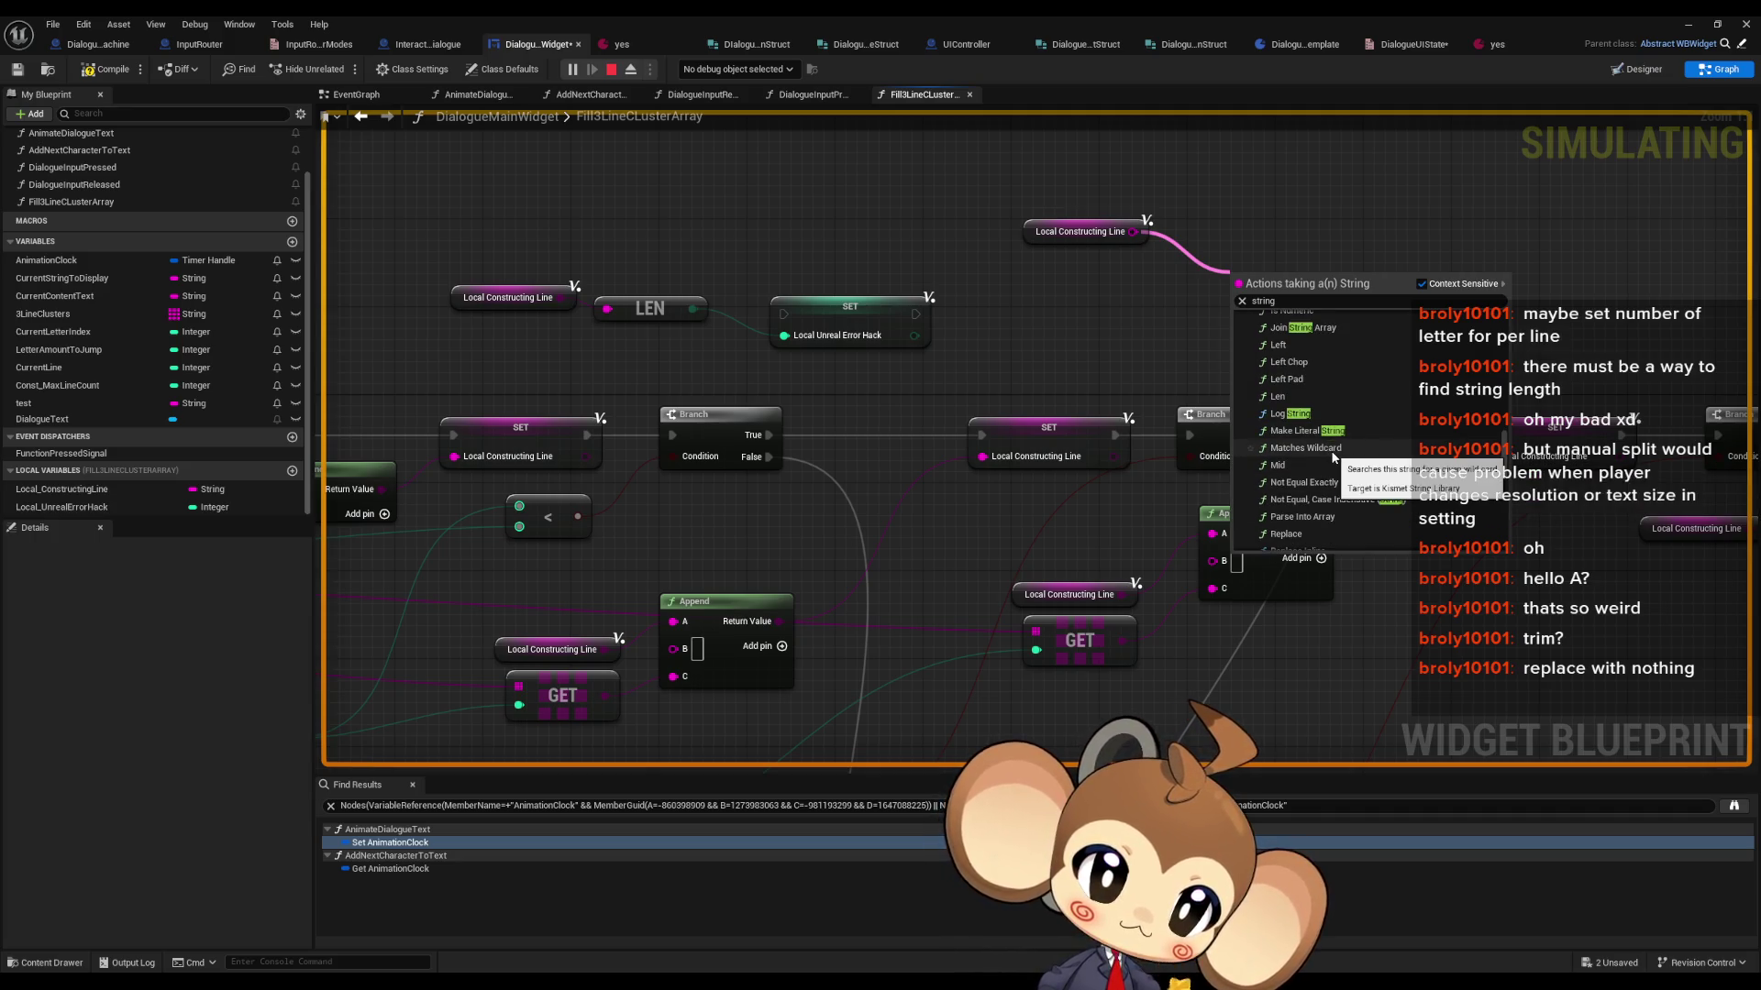
scroll(1325, 444, "down", 1)
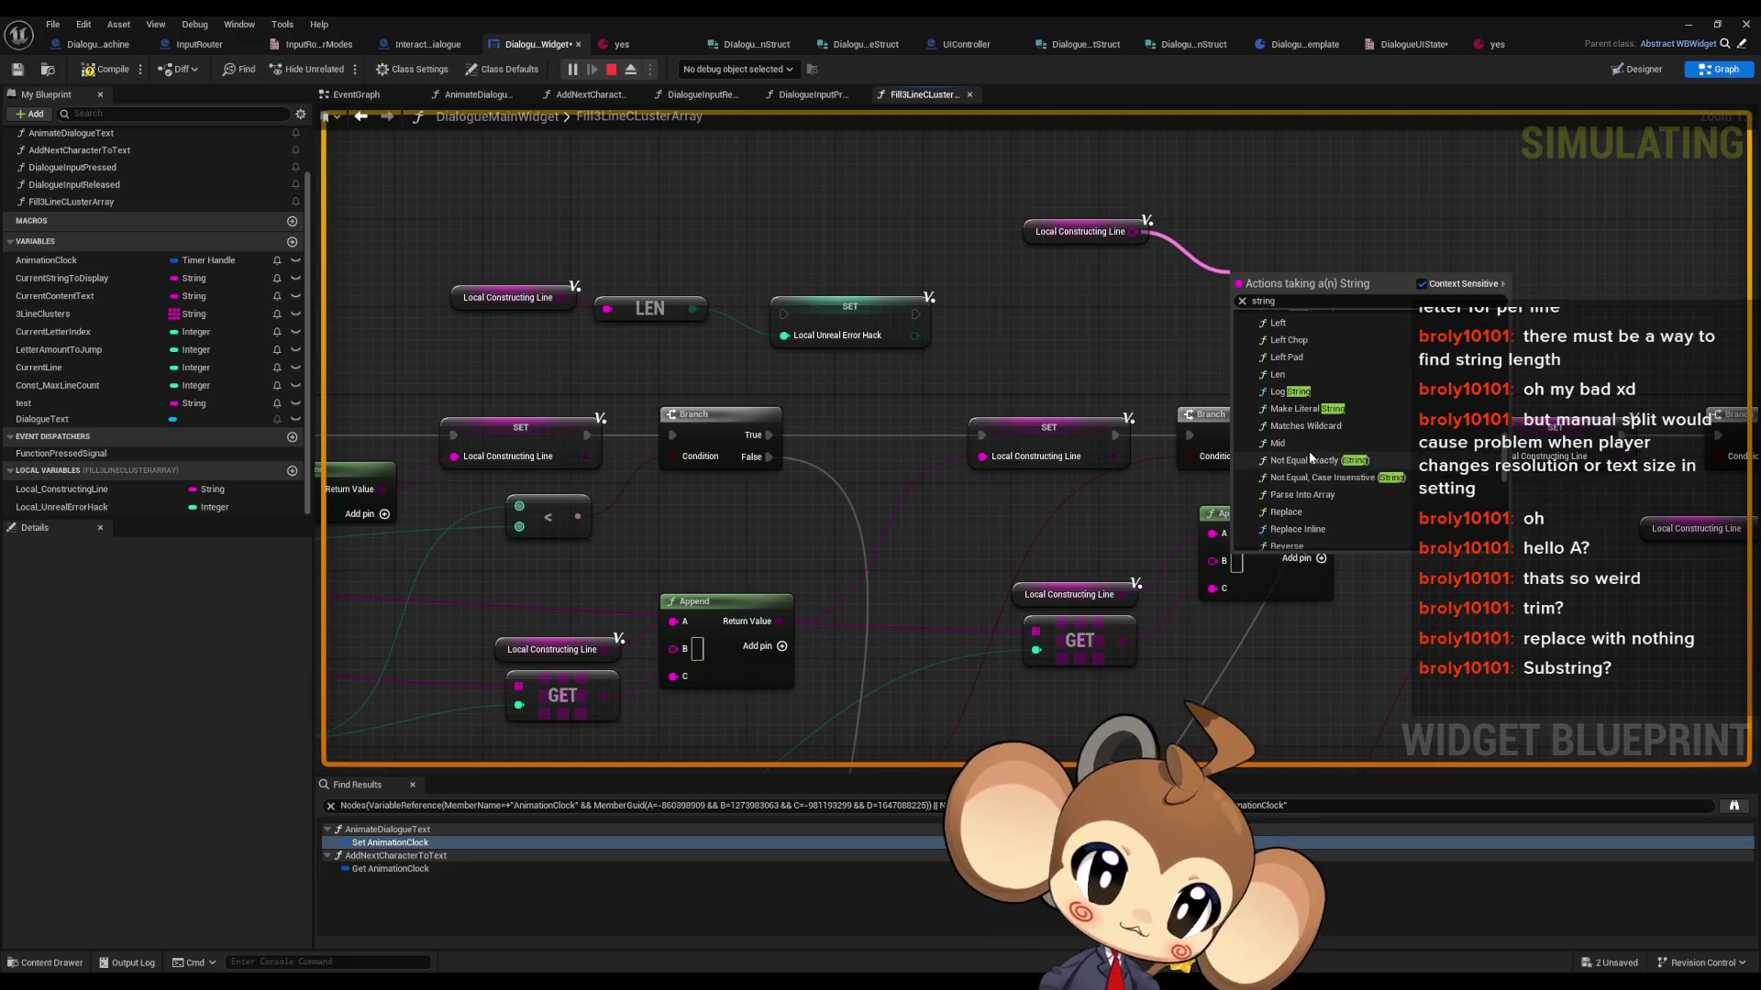
scroll(1312, 453, "down", 3)
scroll(1356, 461, "down", 5)
scroll(1361, 465, "down", 3)
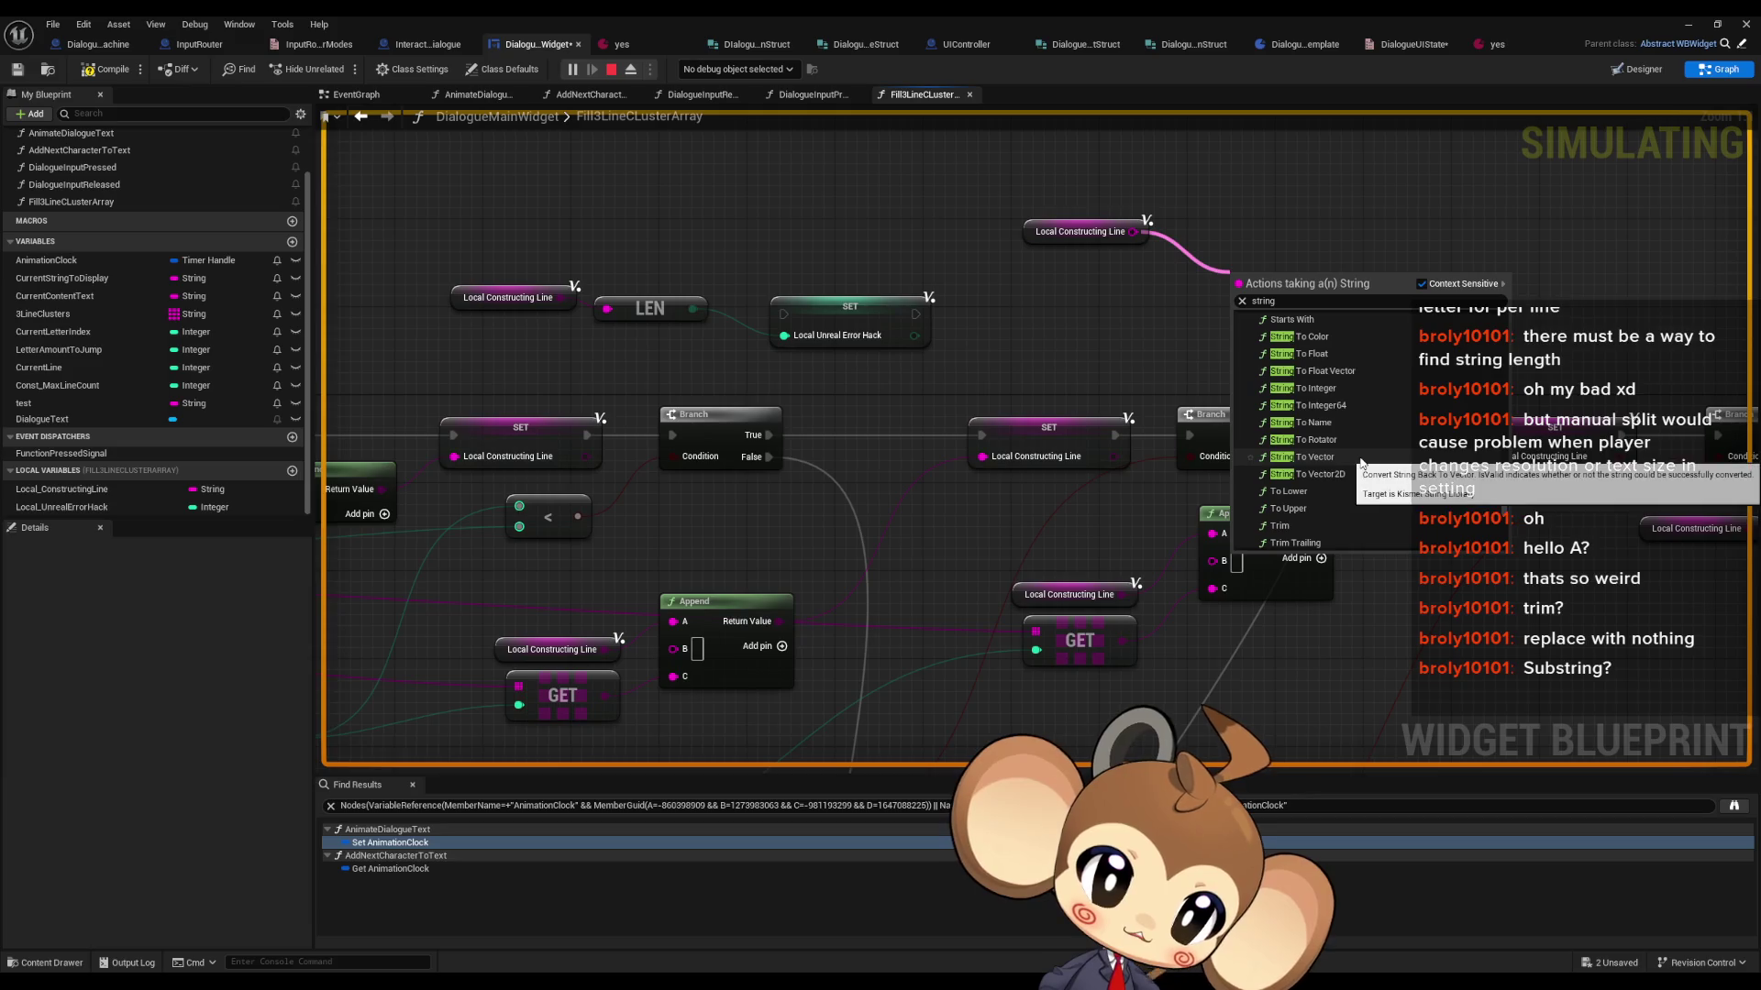
scroll(1361, 465, "down", 3)
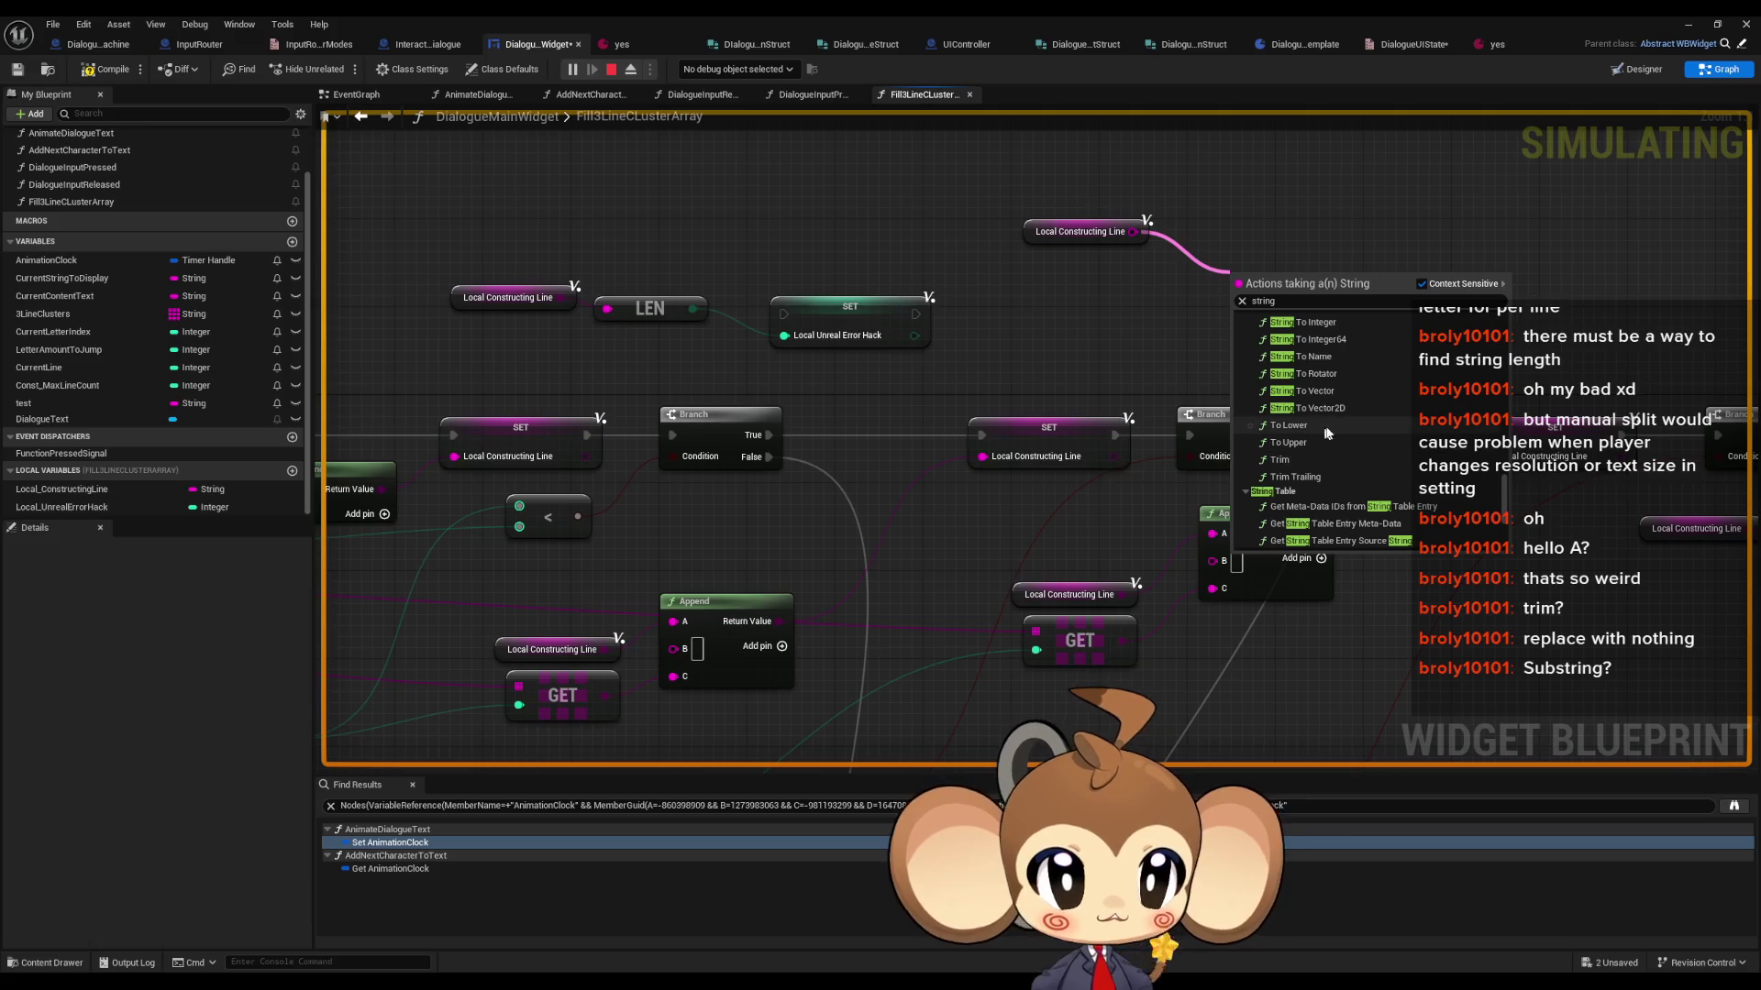
- Add a Trim node that takes the Local Constructing Line getter as its Source String
left_click(1293, 460)
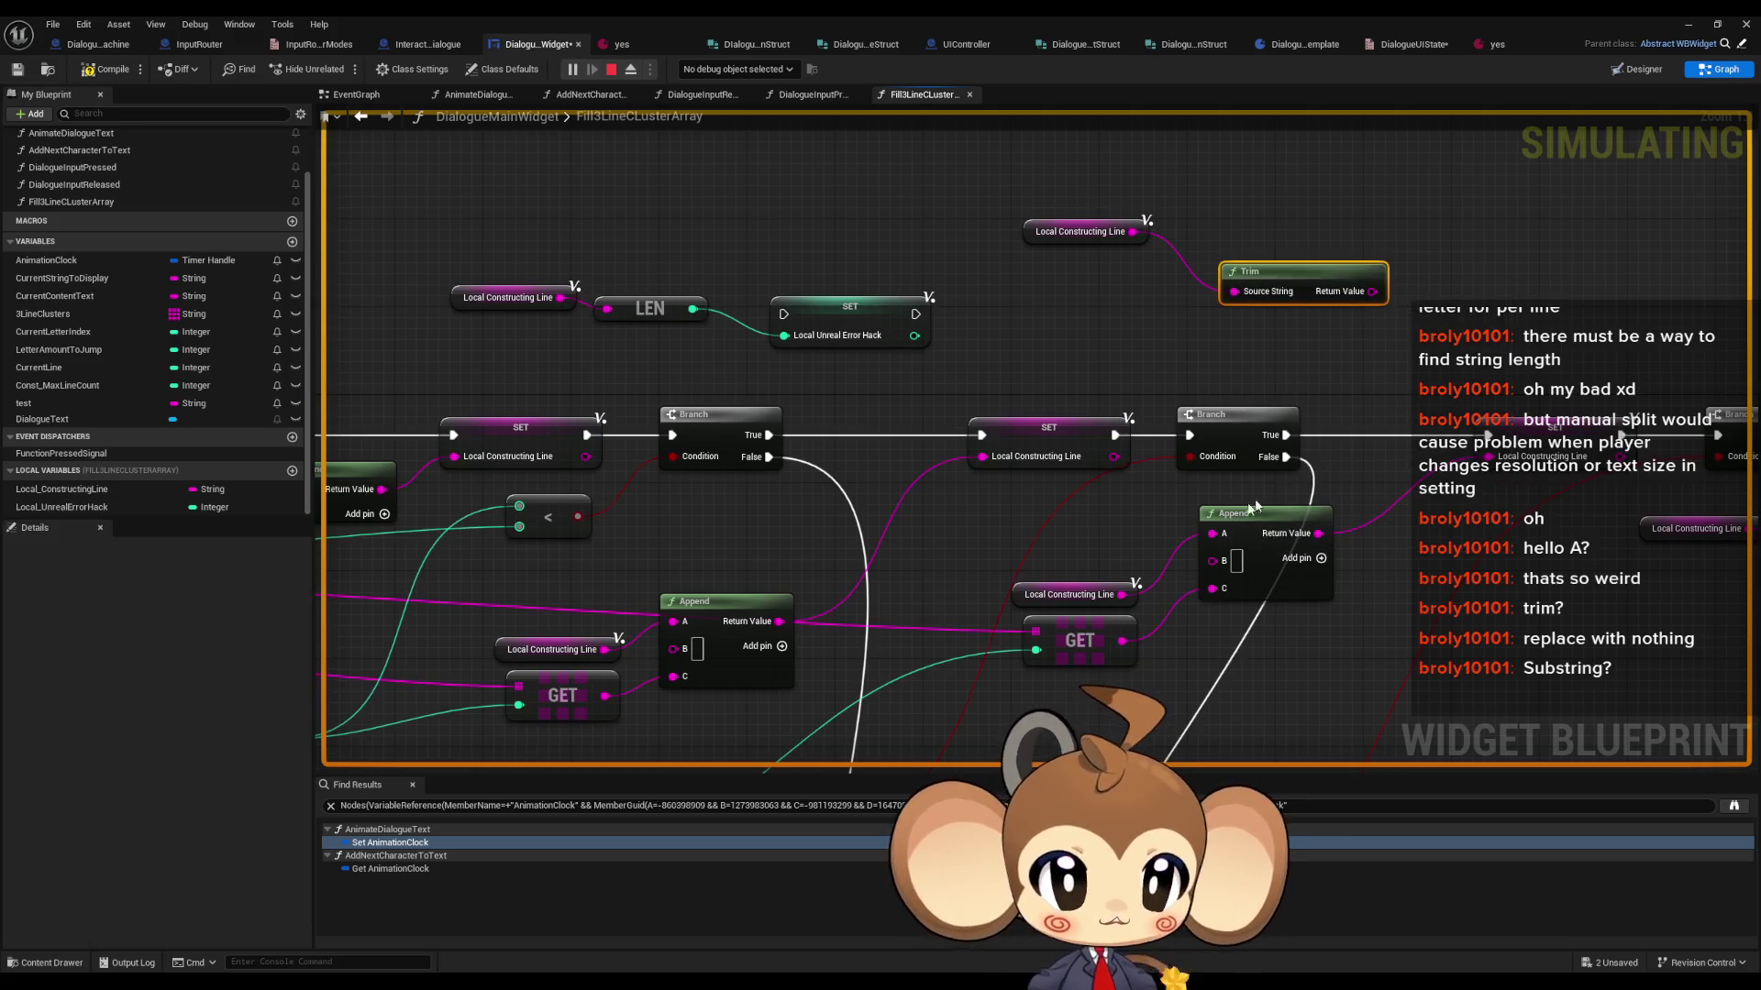
- Move the Trim node beside Local Constructing Line and consider Trim Trailing without adding it
left_click_drag(1274, 269, 1209, 217)
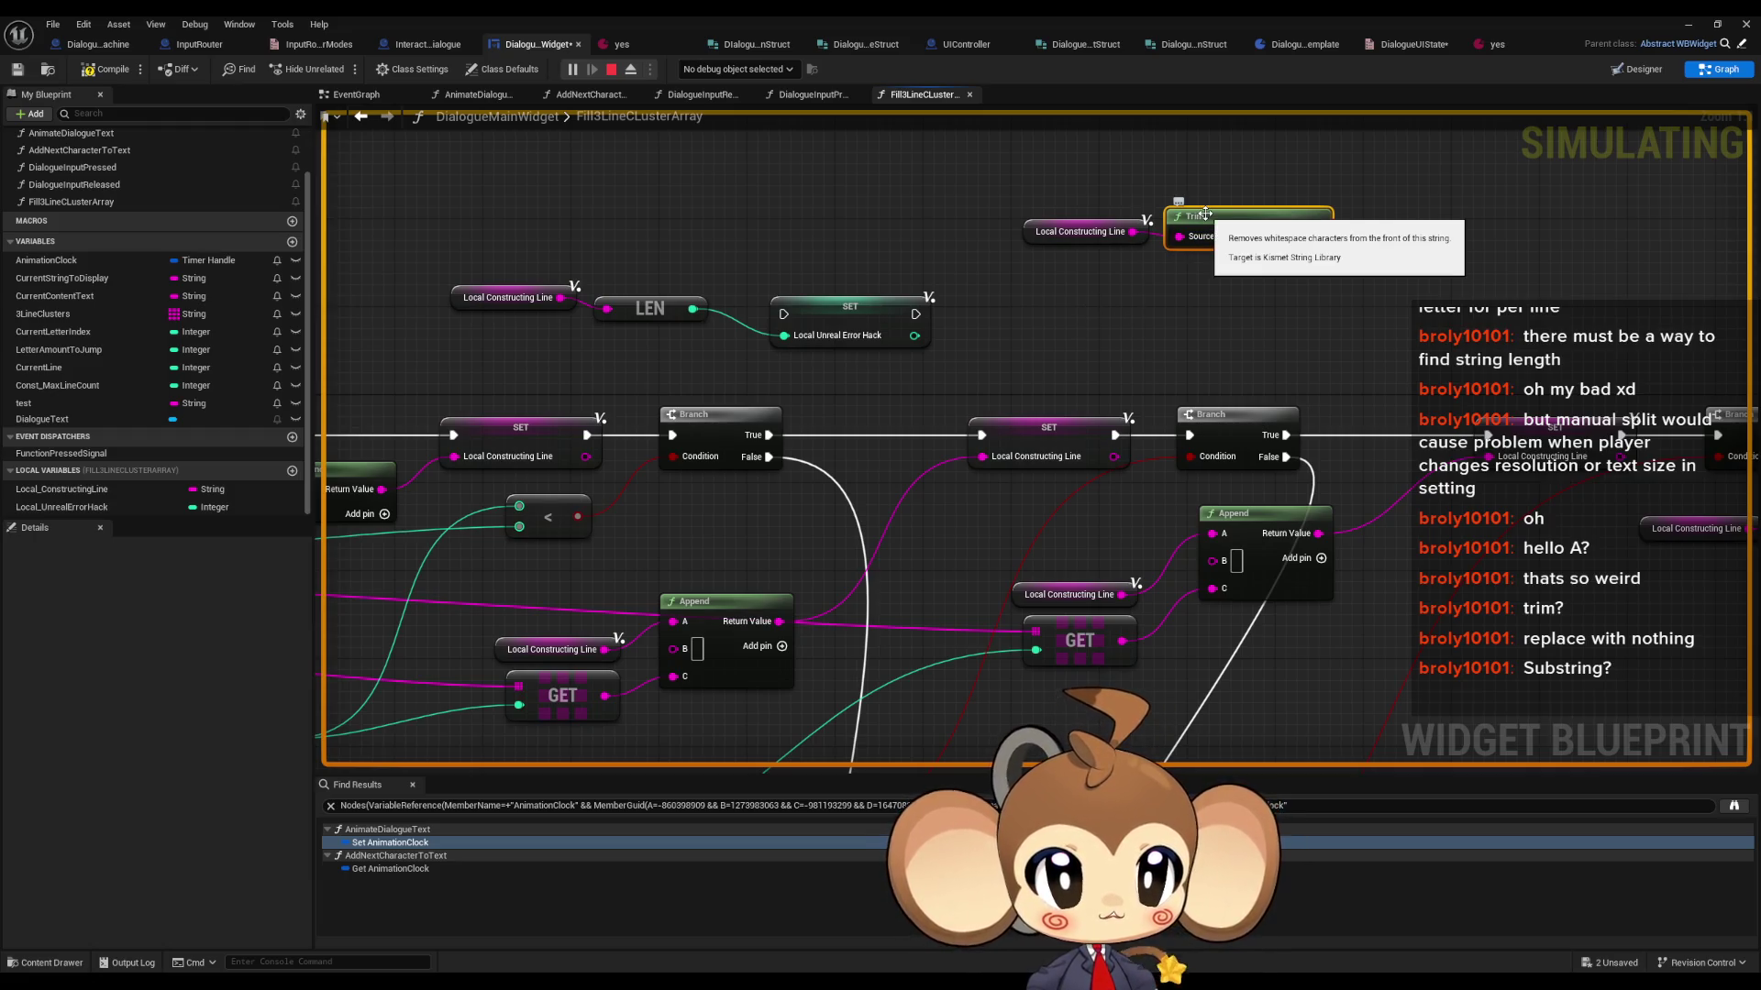
left_click_drag(1133, 232, 1168, 296)
type("t")
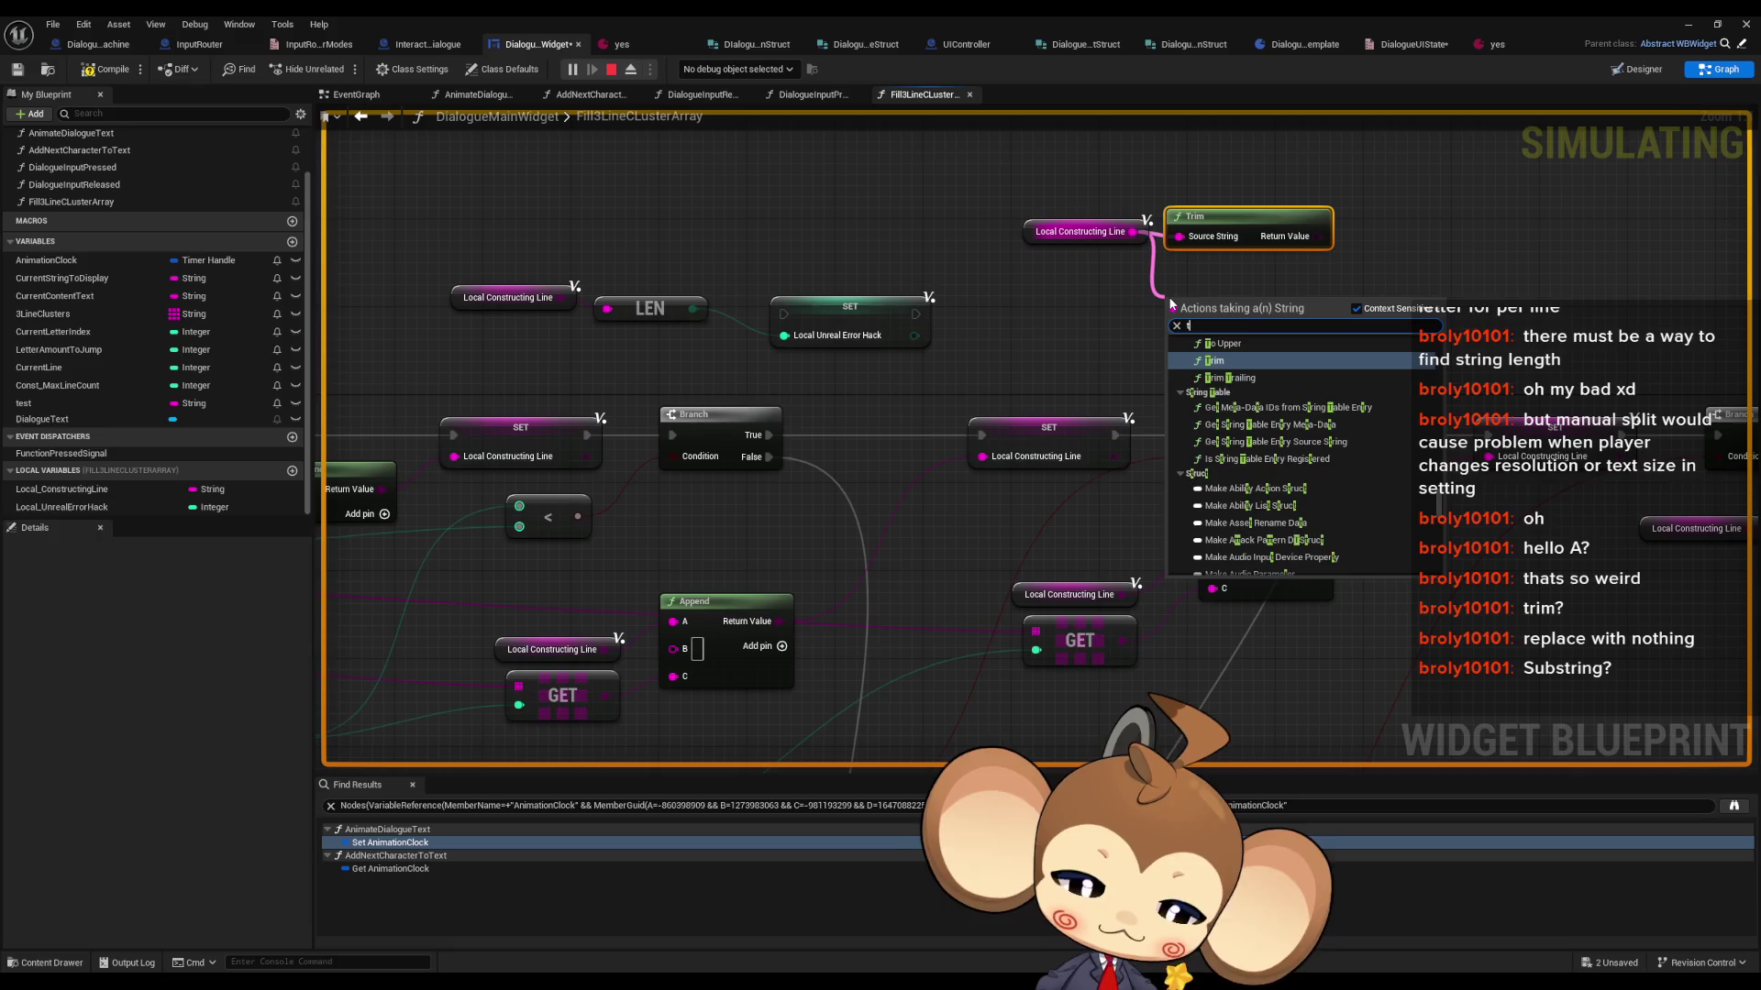
type("rim")
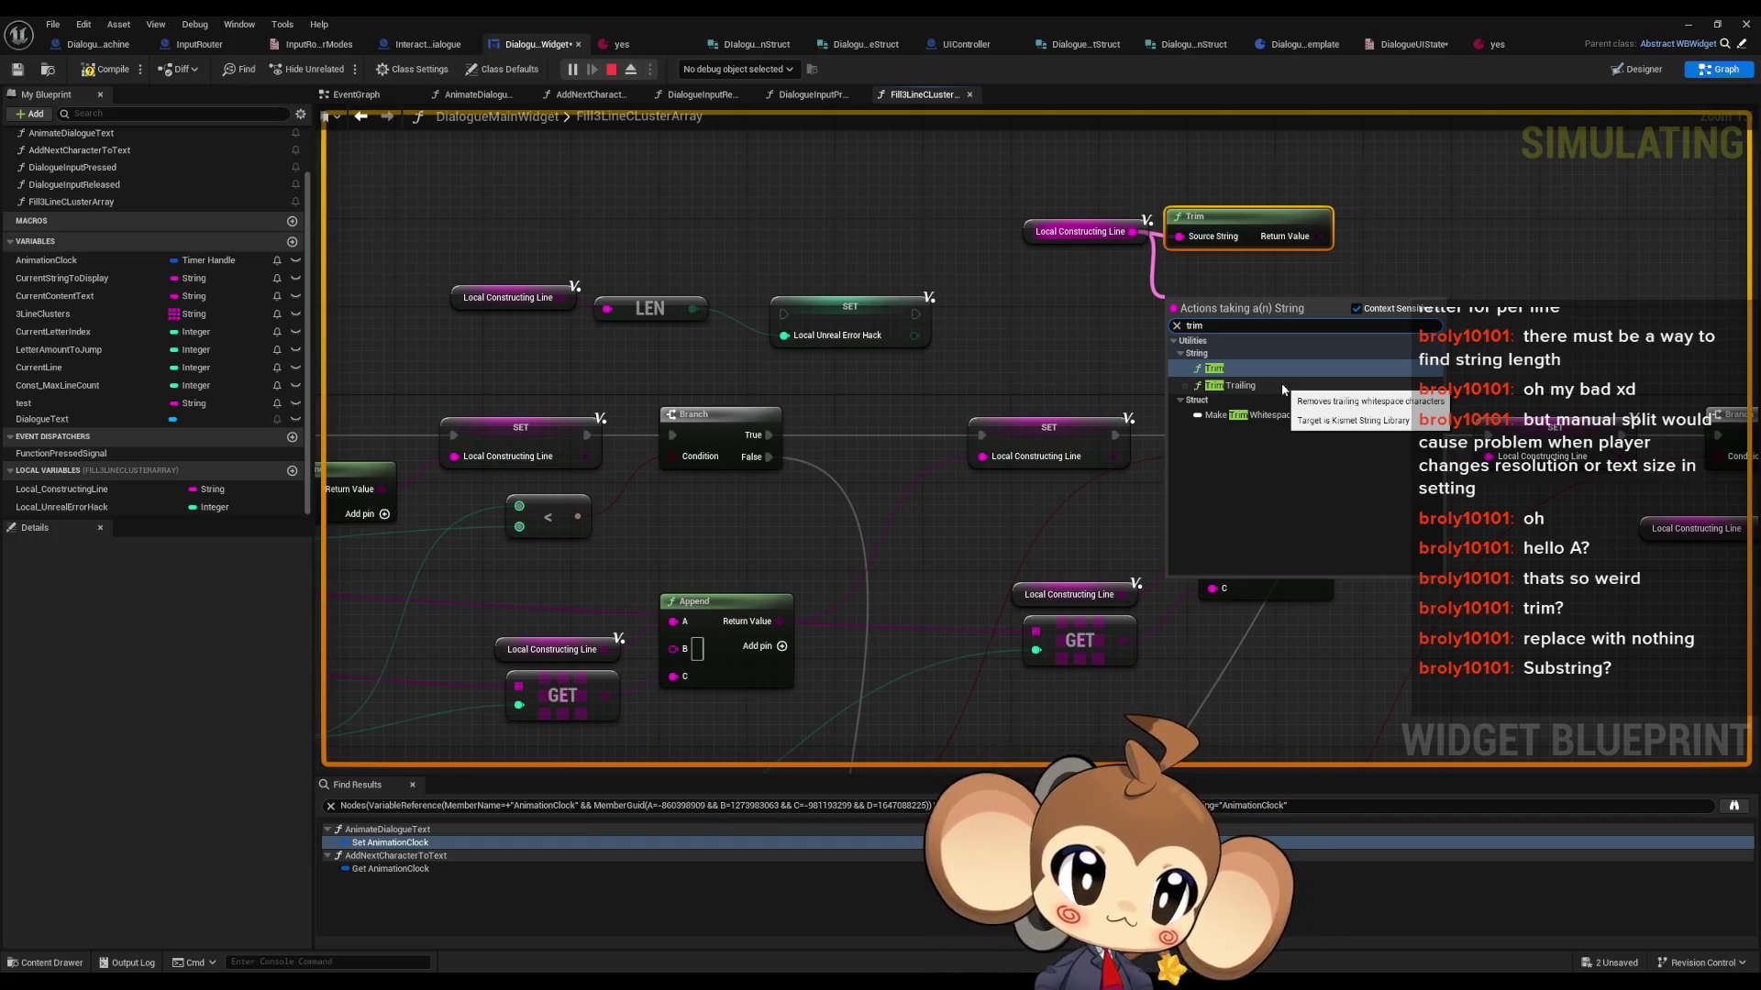
left_click(862, 581)
mouse_move(865, 577)
left_mouse_down()
mouse_move(1060, 459)
mouse_move(831, 630)
left_mouse_up()
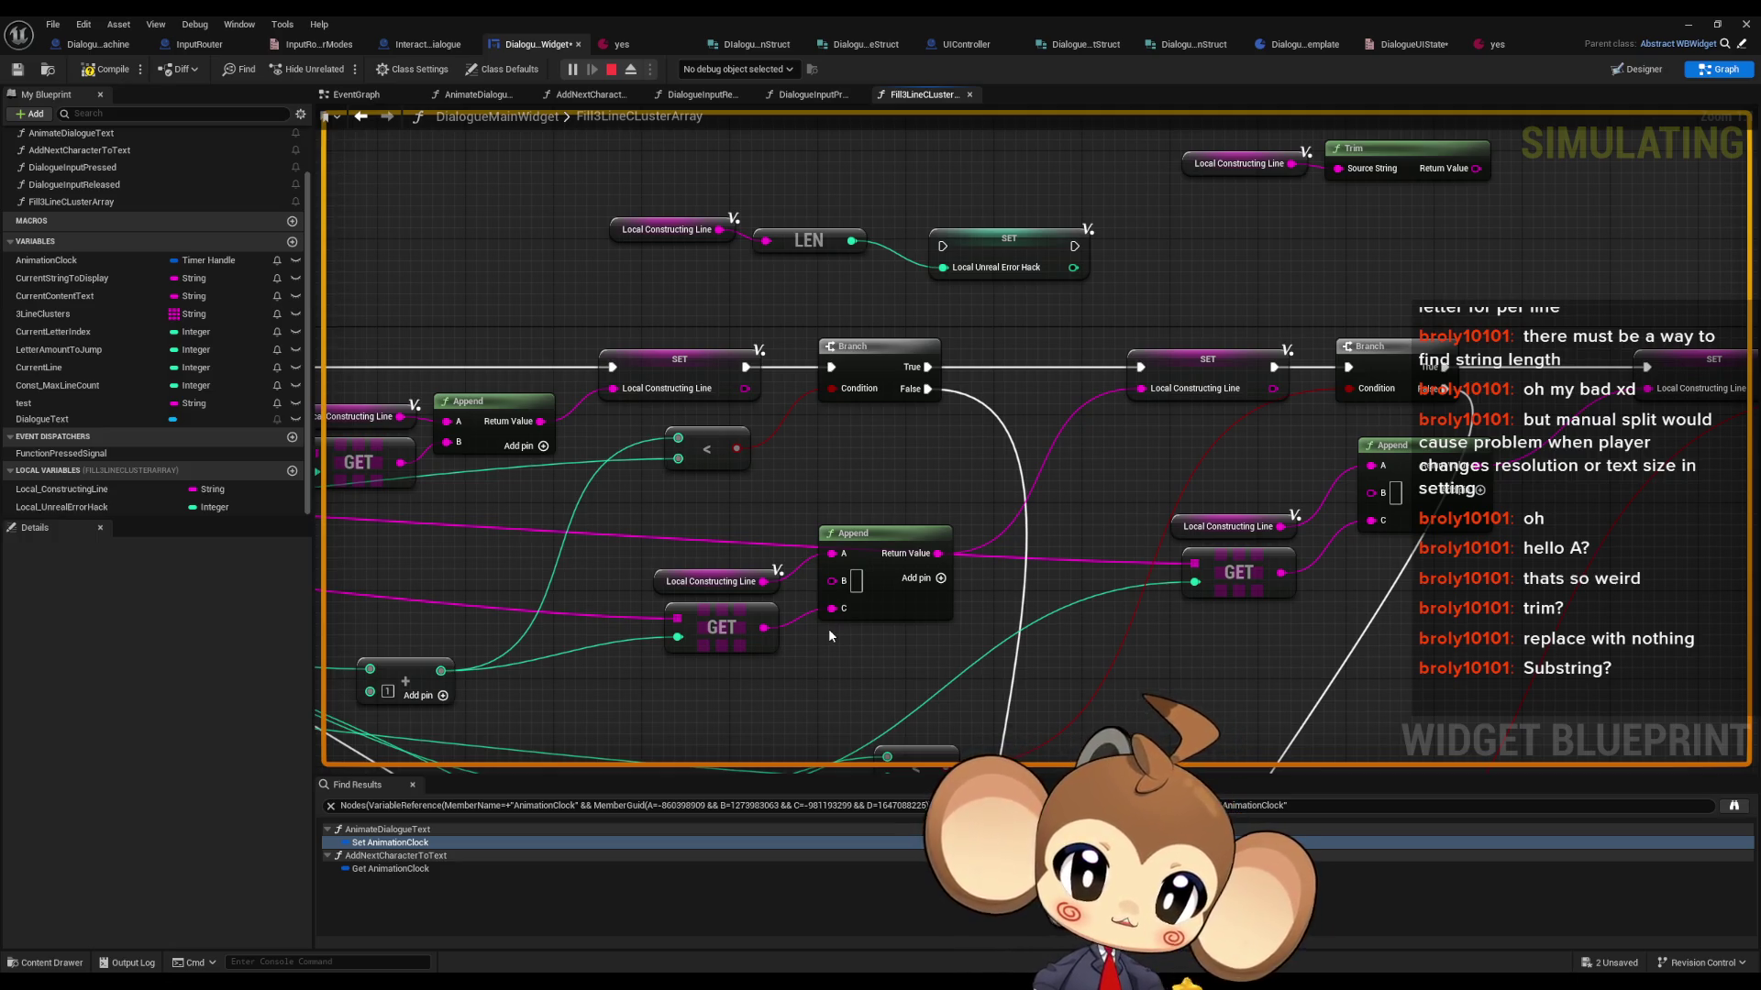
- Rearrange the Append, GET and Local Constructing Line nodes further left
mouse_move(828, 635)
left_mouse_down()
mouse_move(833, 589)
mouse_move(793, 589)
mouse_move(693, 673)
left_mouse_up()
left_click(693, 673)
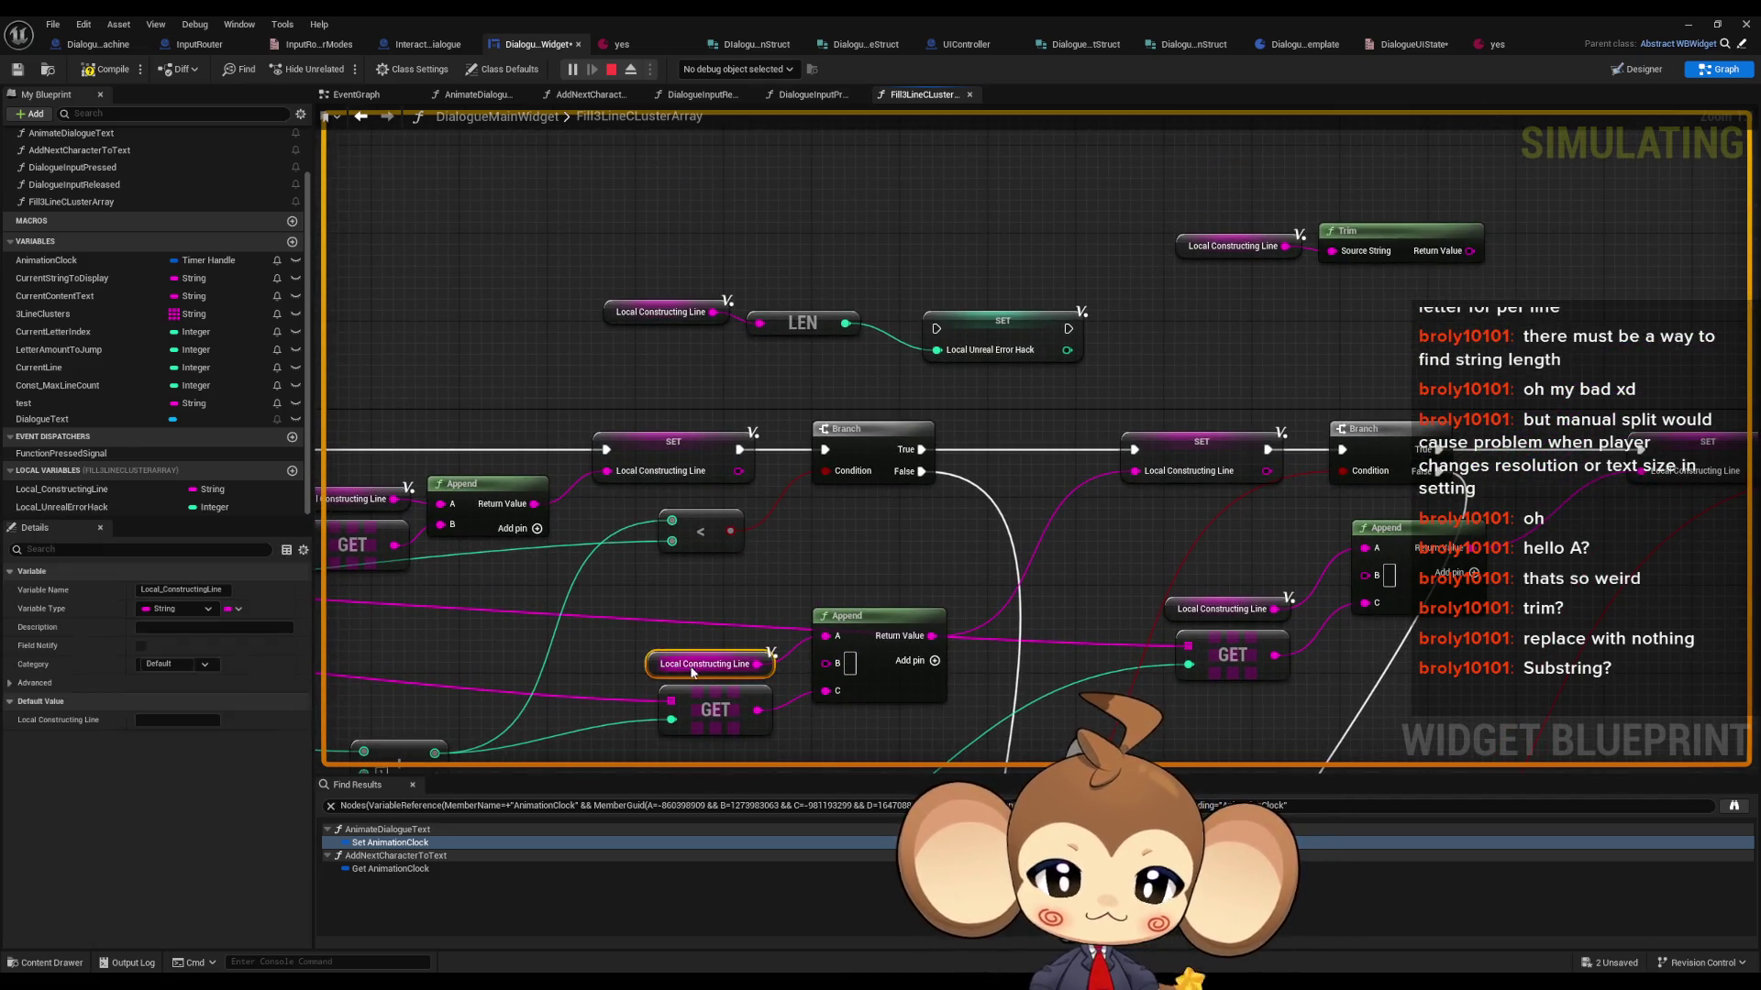
left_click_drag(1184, 220, 1354, 233)
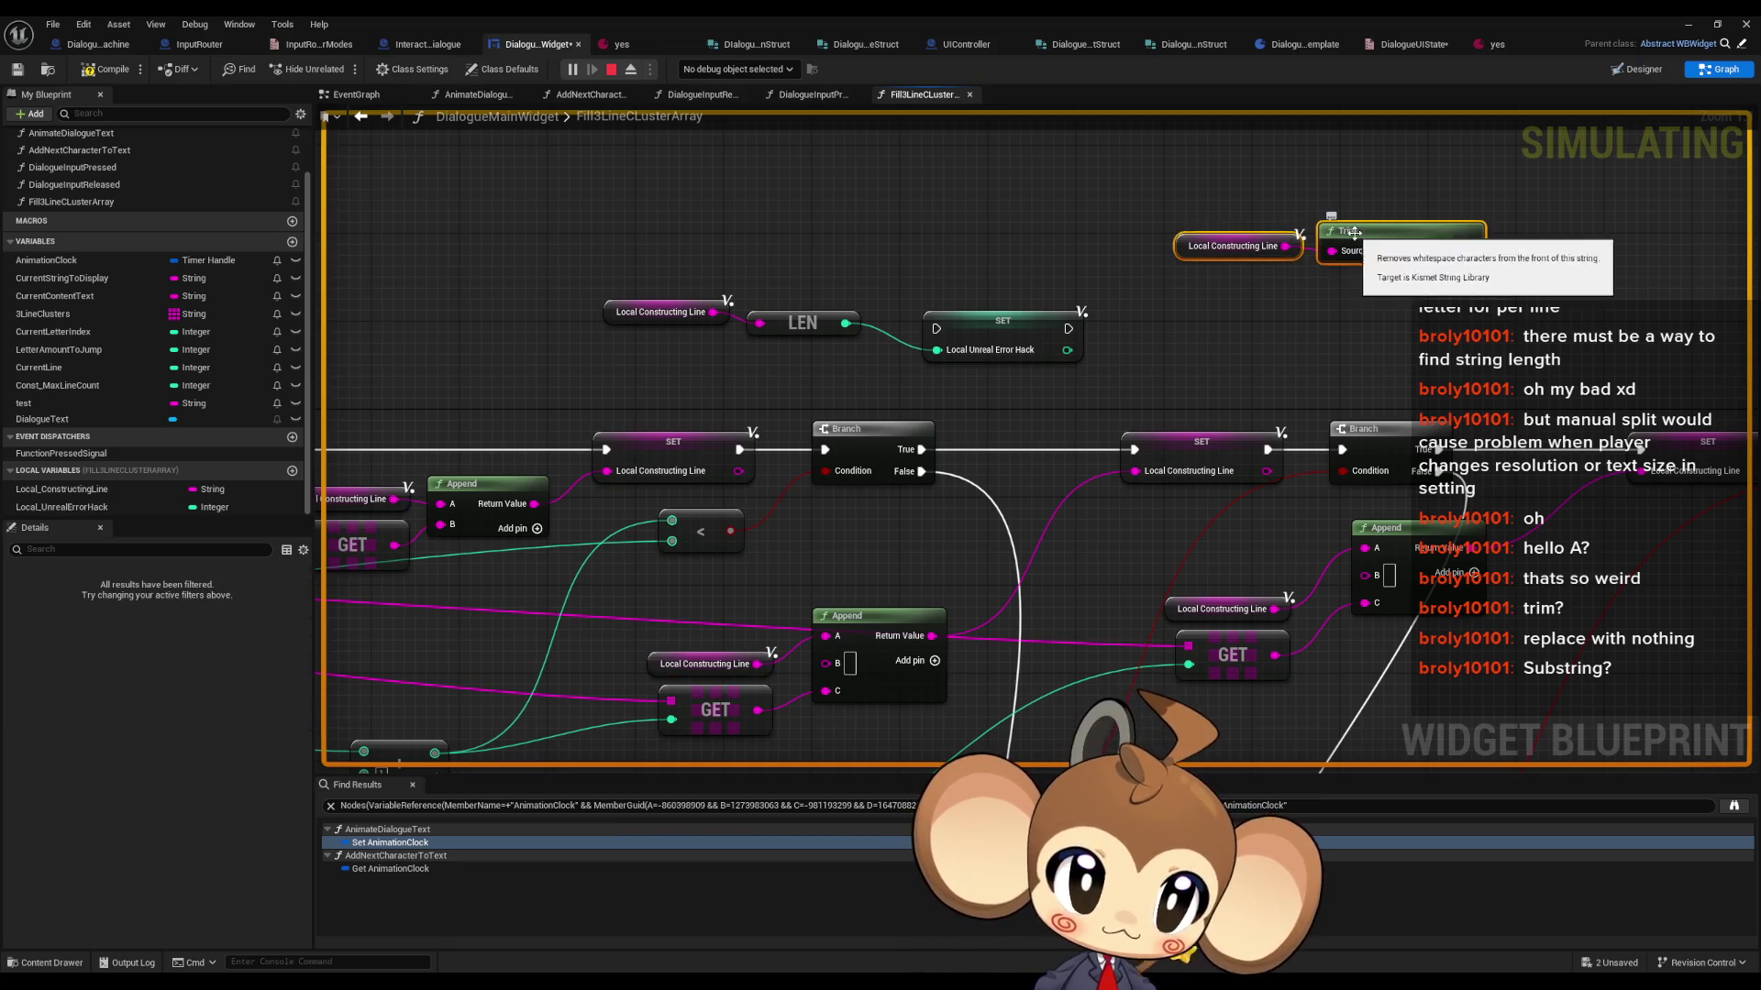
mouse_move(905, 564)
left_mouse_down()
mouse_move(862, 576)
mouse_move(872, 541)
mouse_move(833, 571)
mouse_move(838, 478)
left_mouse_up()
left_click_drag(963, 500, 642, 647)
left_click_drag(908, 578, 802, 589)
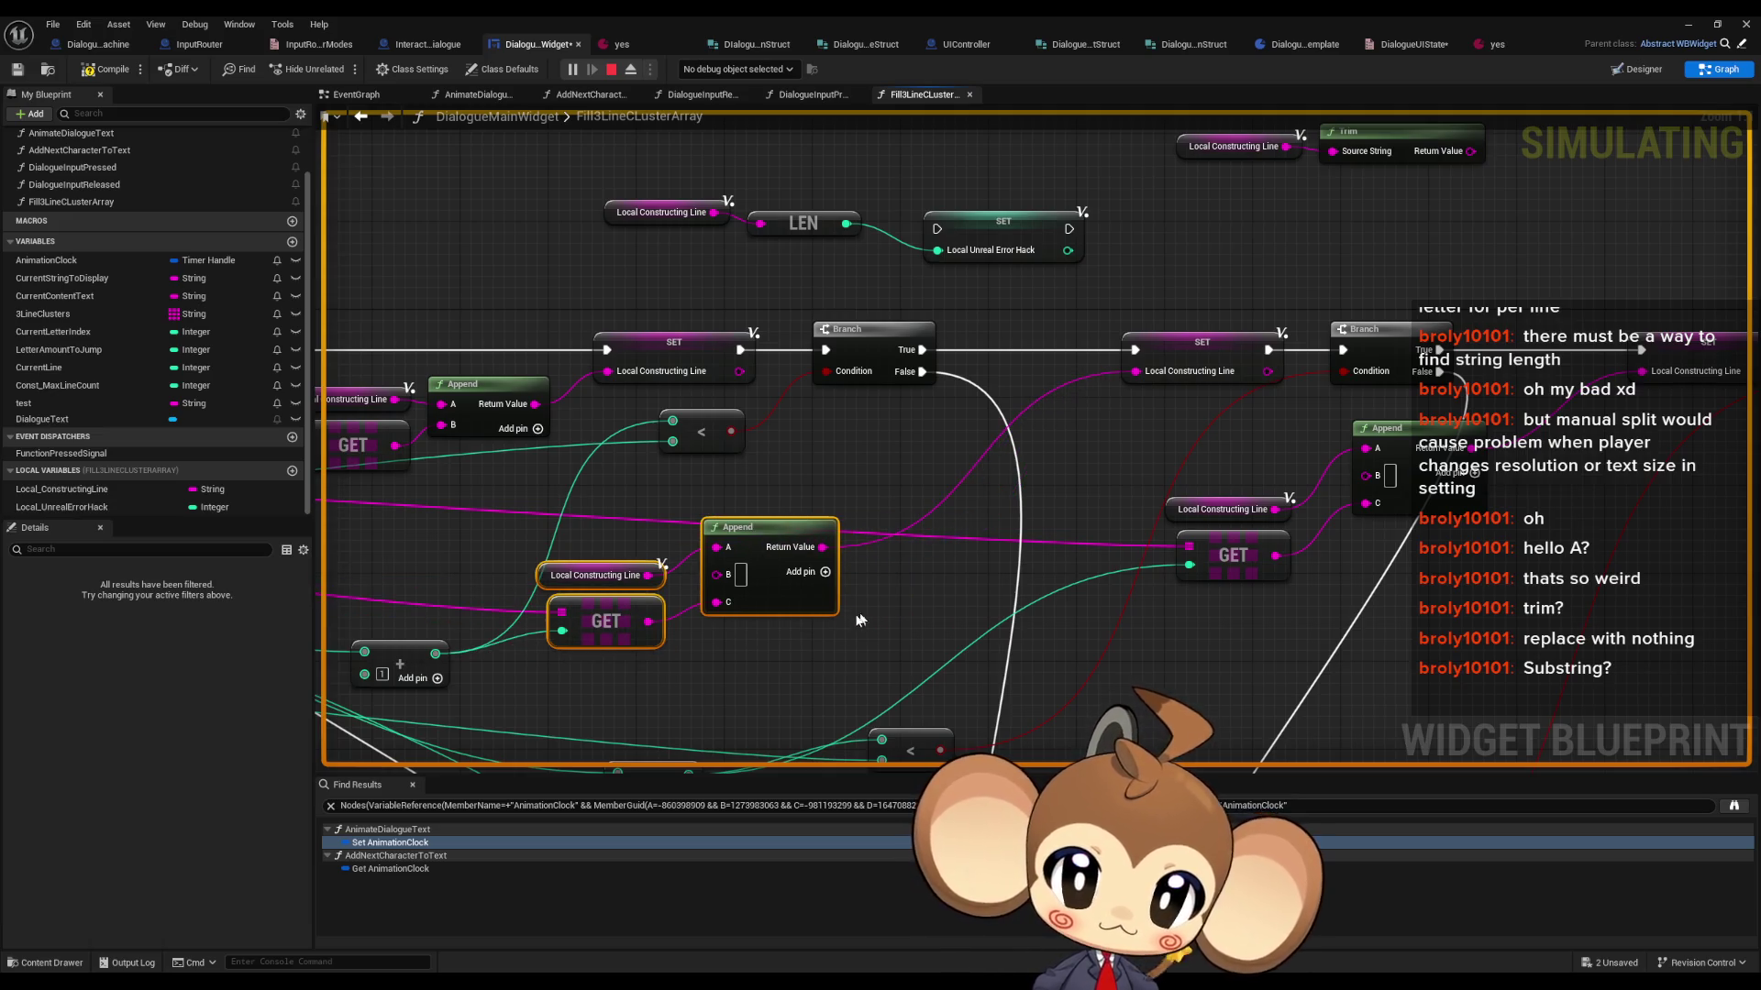
- Duplicate the Append node and the Local Constructing Line variable node
left_click(734, 528)
key("ctrl+c")
key("ctrl+v")
left_click_drag(1018, 588, 1007, 566)
left_click_drag(782, 627, 935, 612)
left_click(756, 560)
key("ctrl+c")
key("ctrl+v")
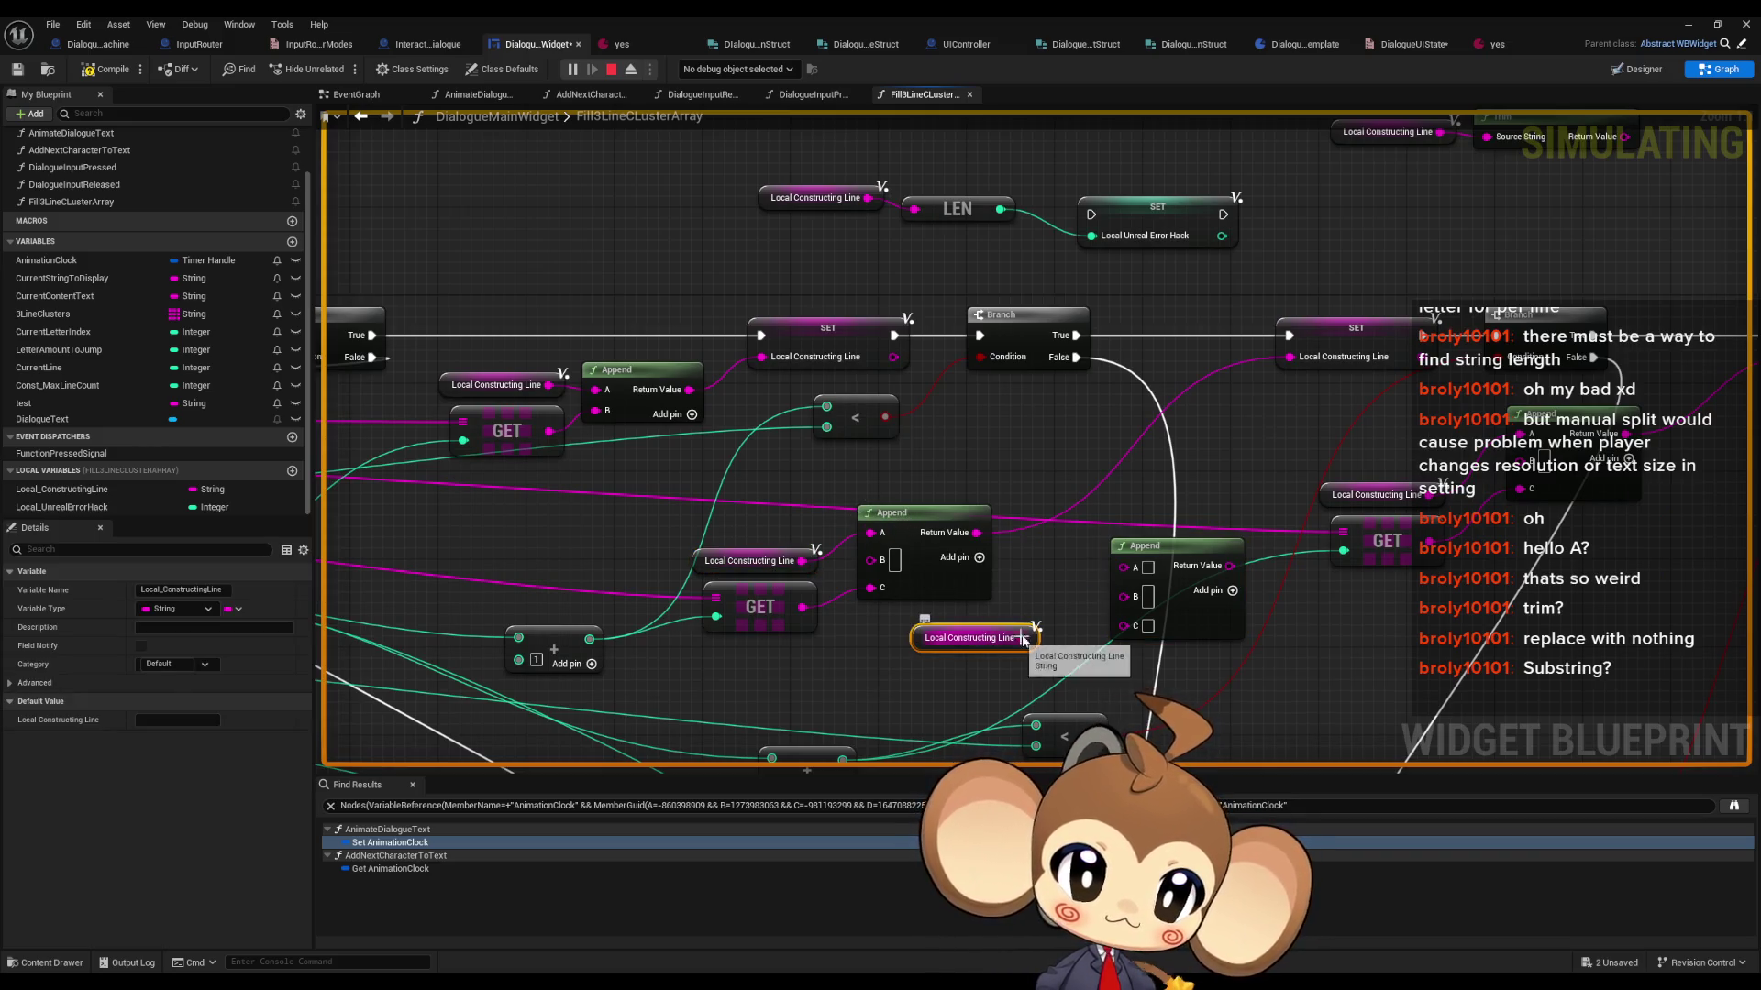
- Disconnect the Append node's A input and remove its extra third pin
left_click(870, 533, "alt")
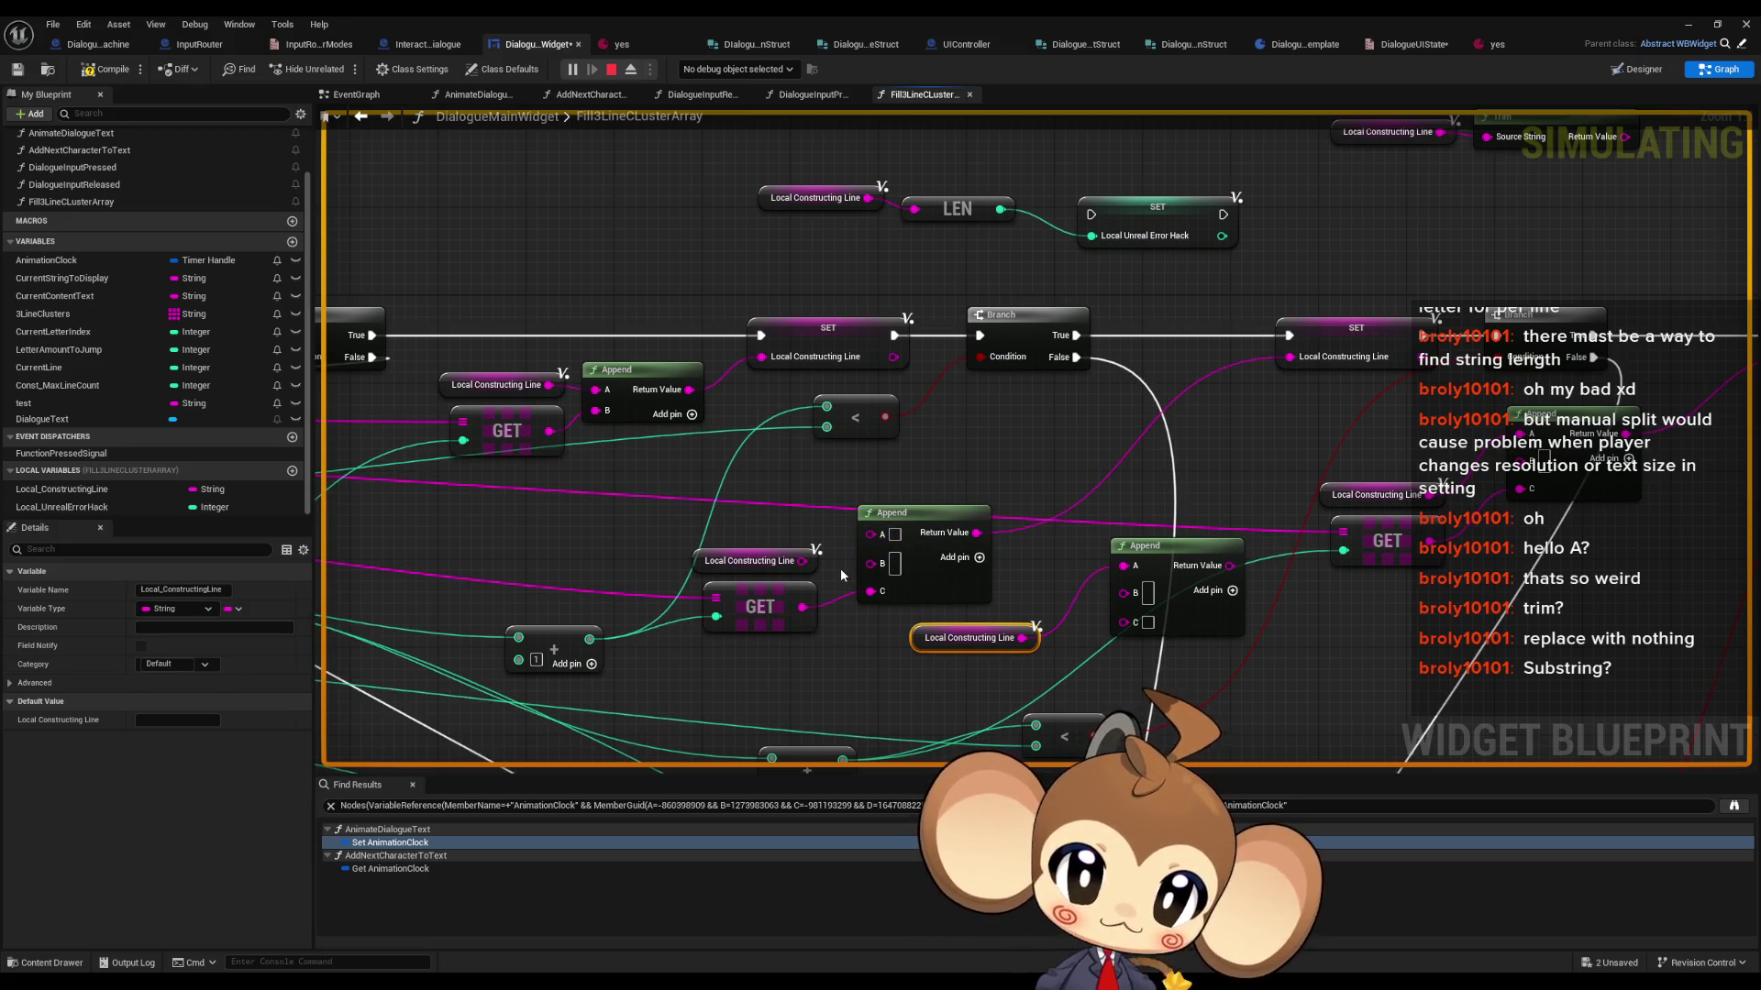
right_click(878, 537)
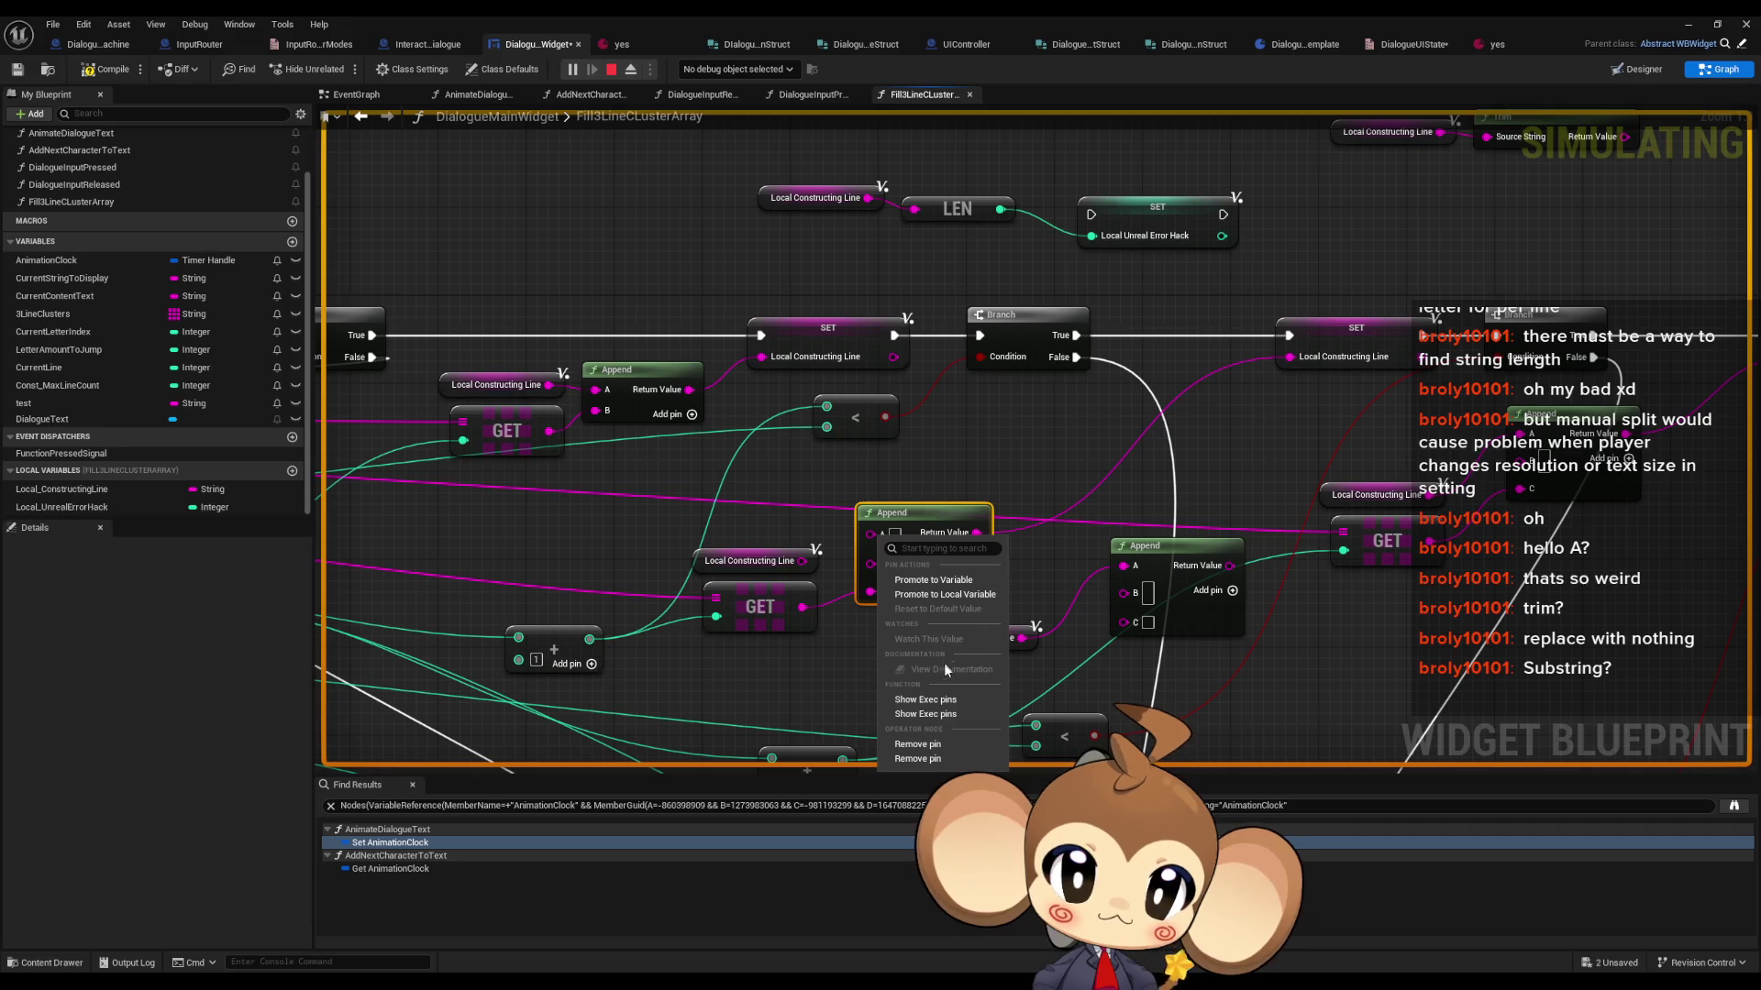
left_click(918, 745)
left_click(822, 630)
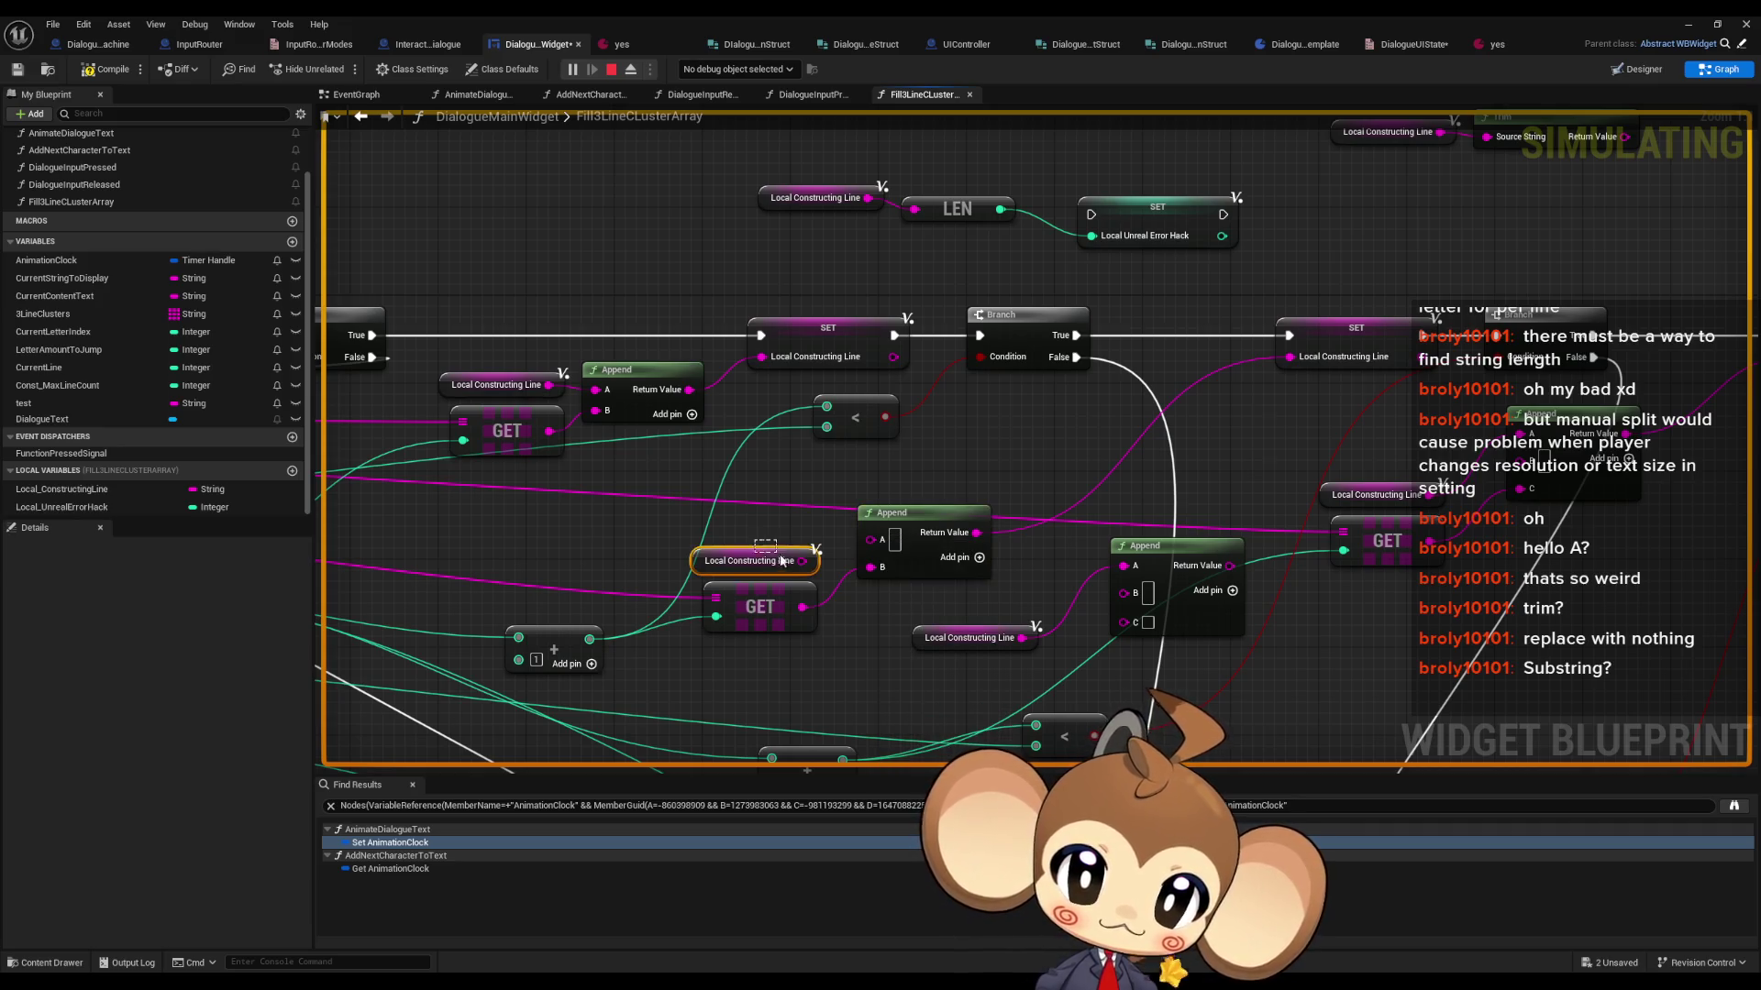
- Cut the Trim node out of its wiring and paste it near the Branch node
left_click(1027, 557)
left_click_drag(1027, 557, 877, 592)
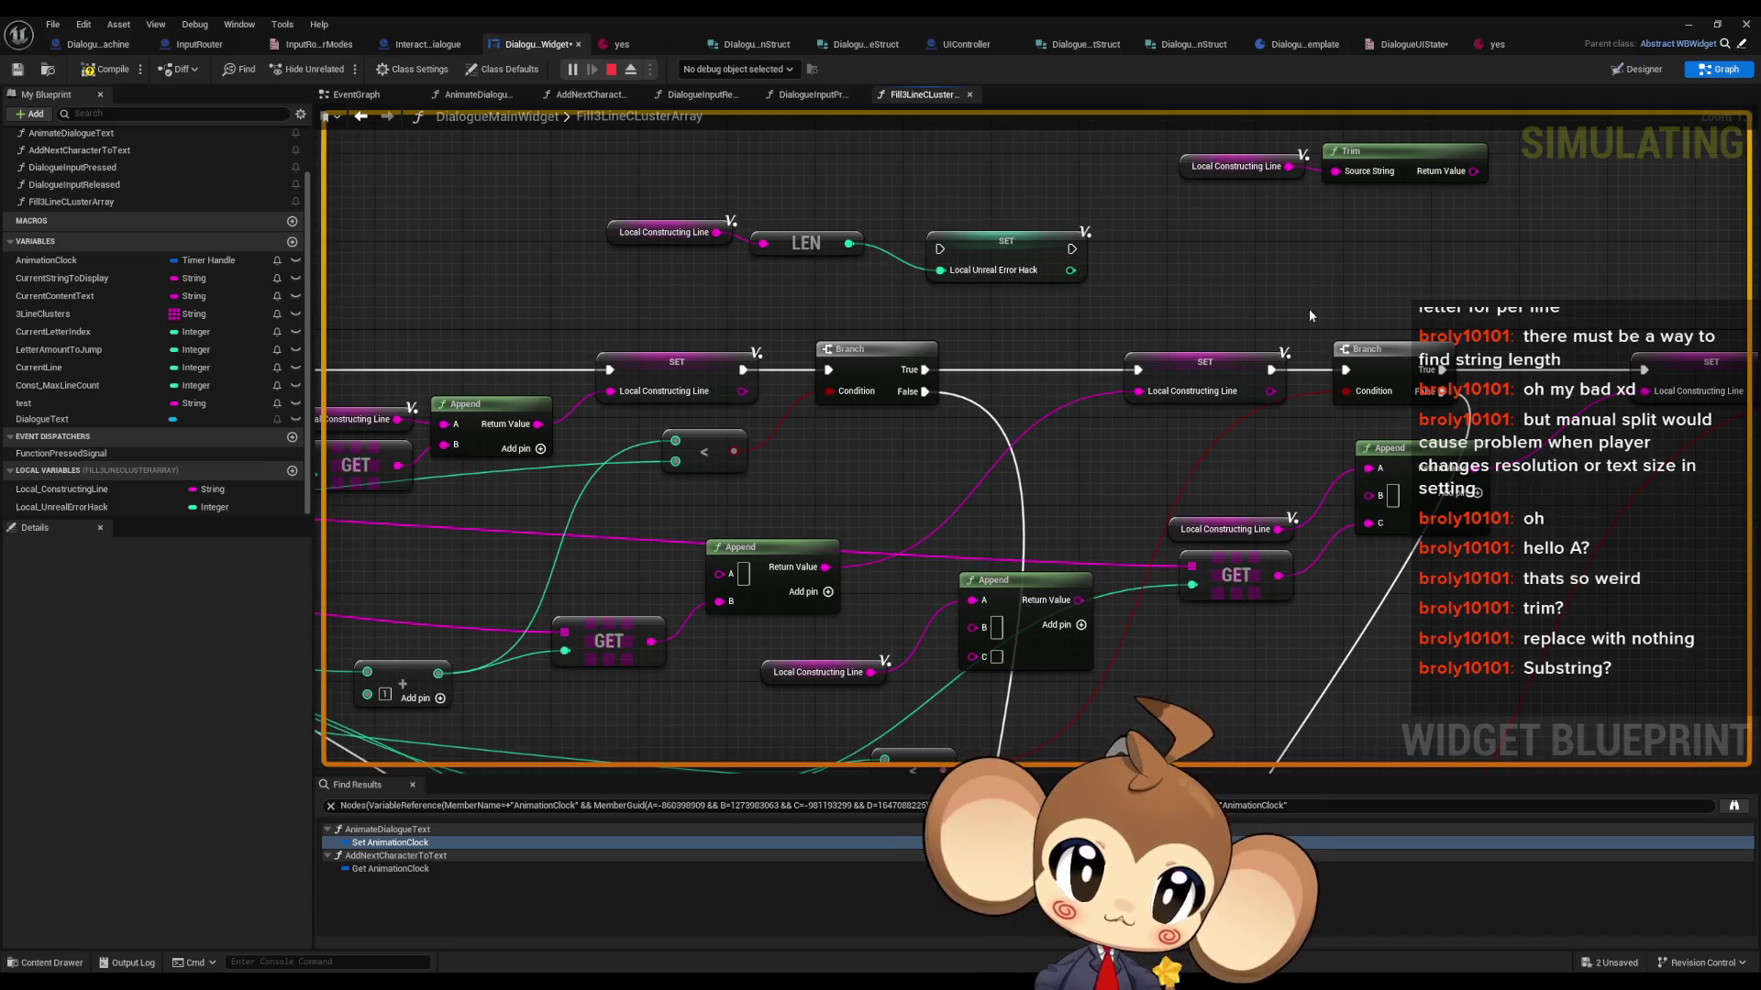
left_click(1367, 152)
key("ctrl+x")
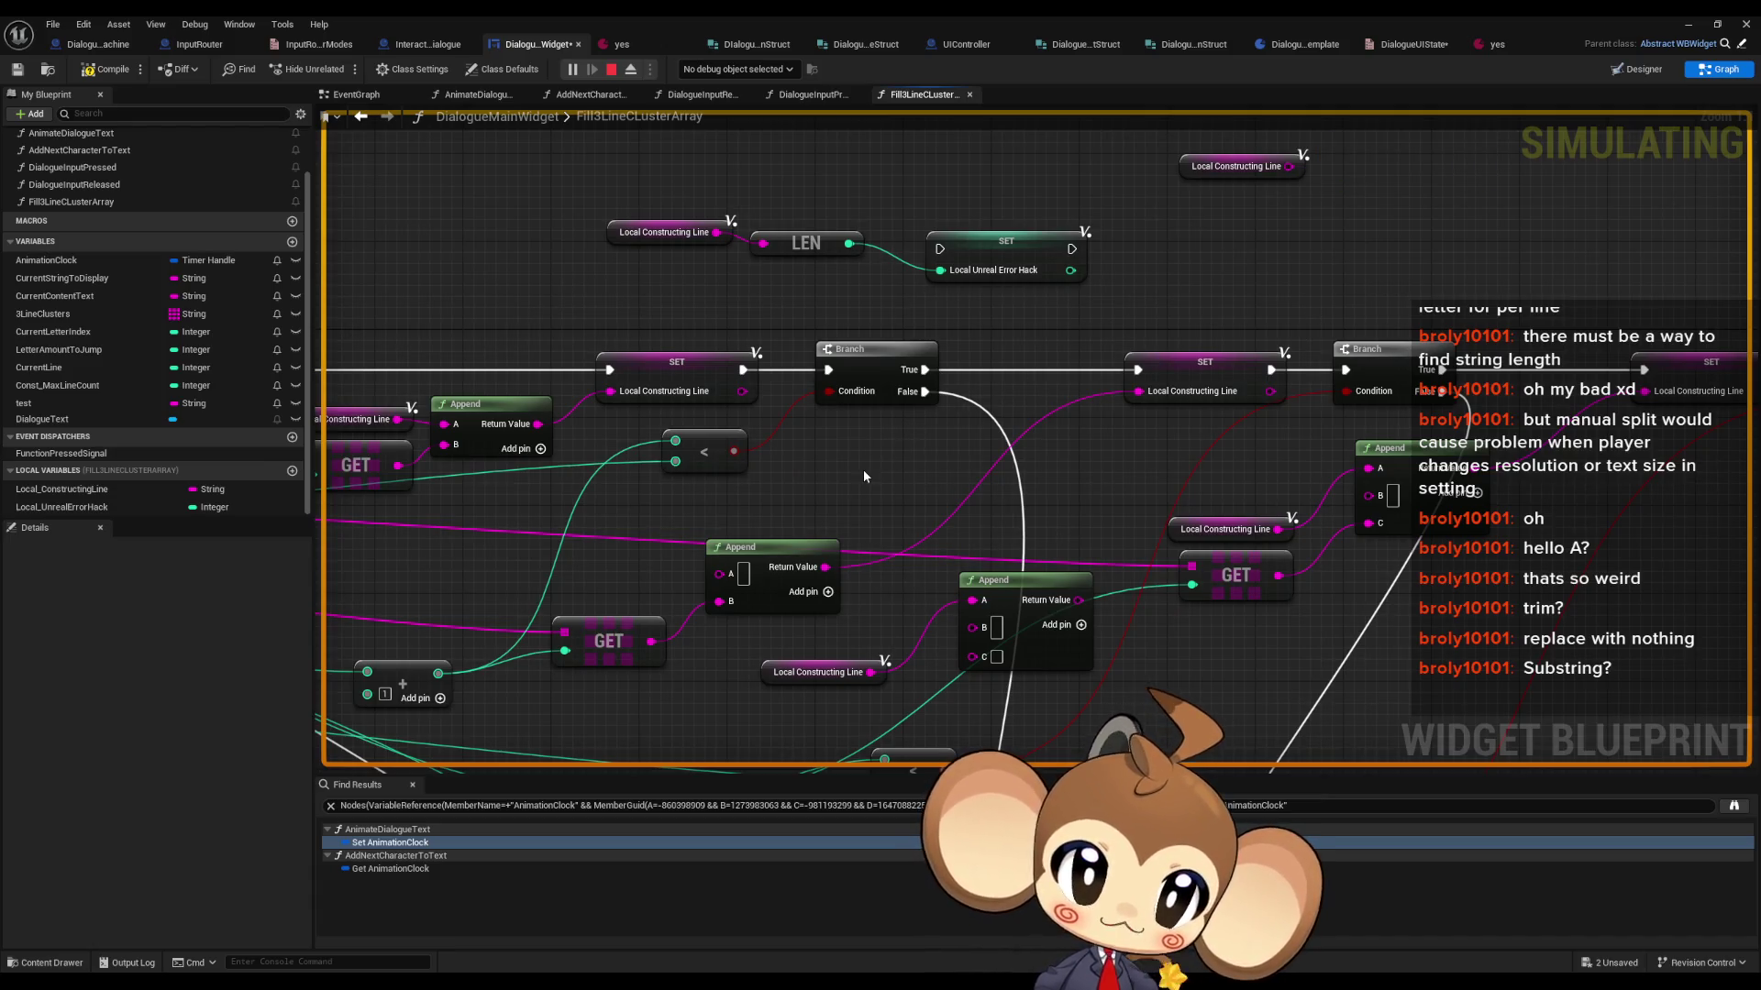
key("ctrl+v")
left_click_drag(887, 494, 832, 493)
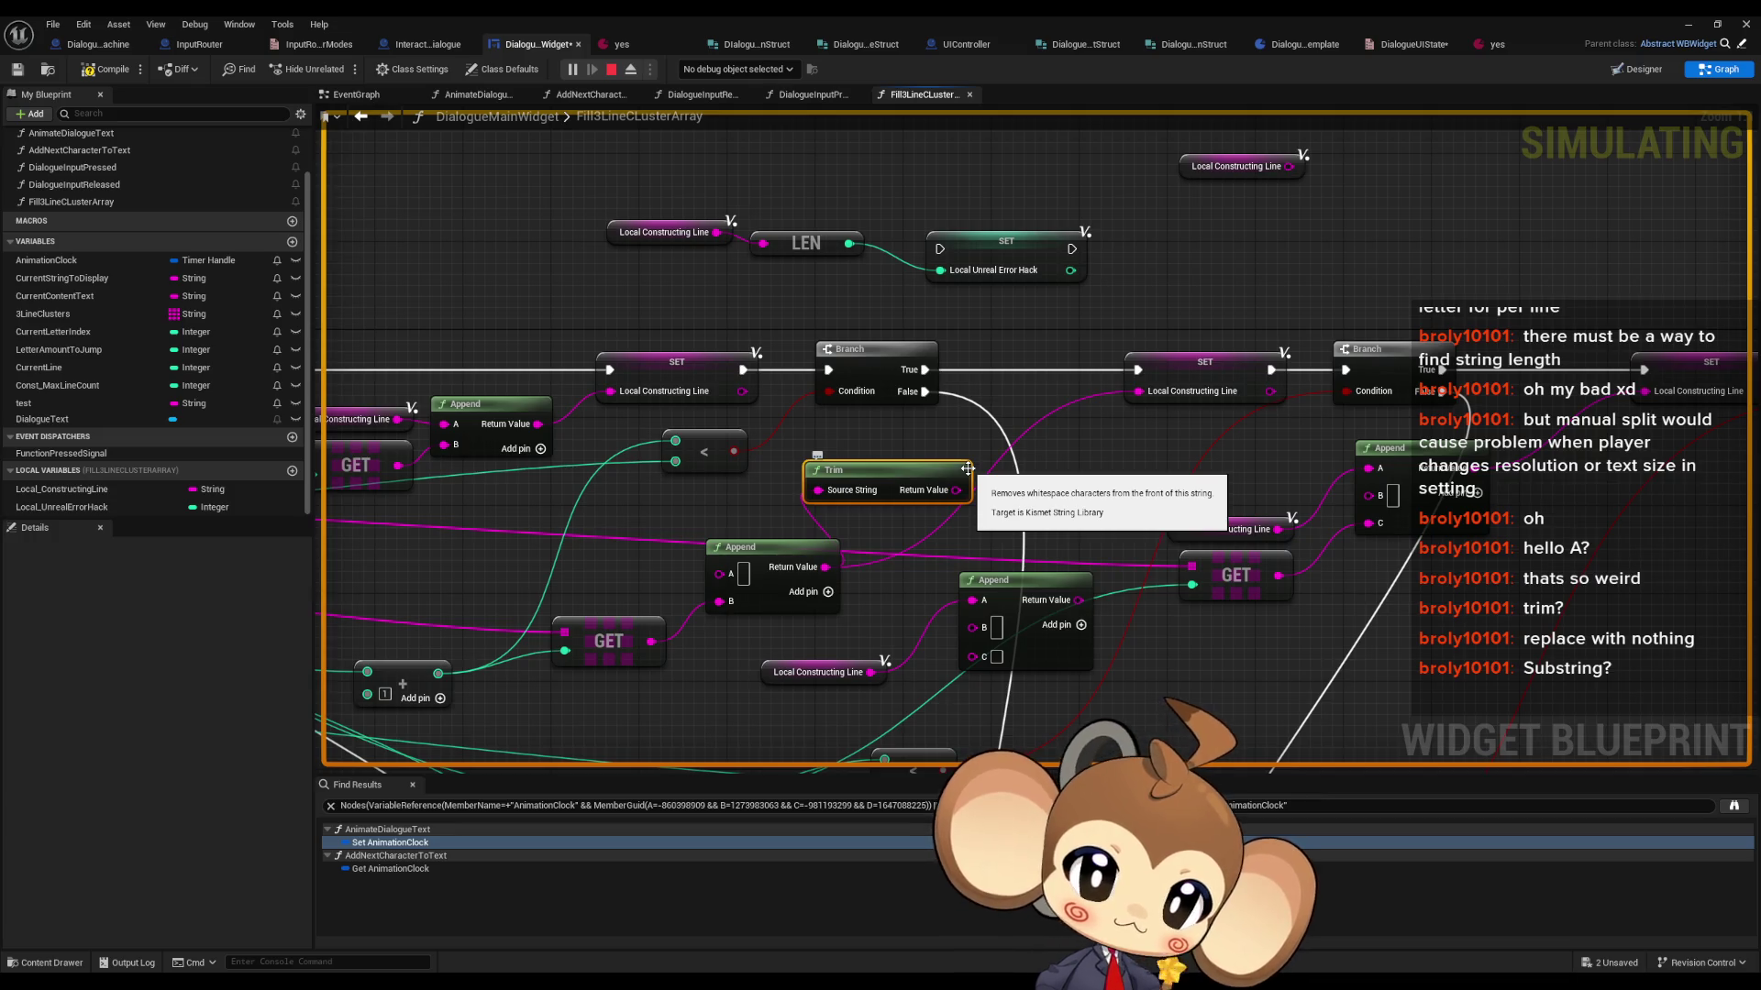
- Check the unconnected Trim node's position just below the Branch node
scroll(967, 469, "down", 5)
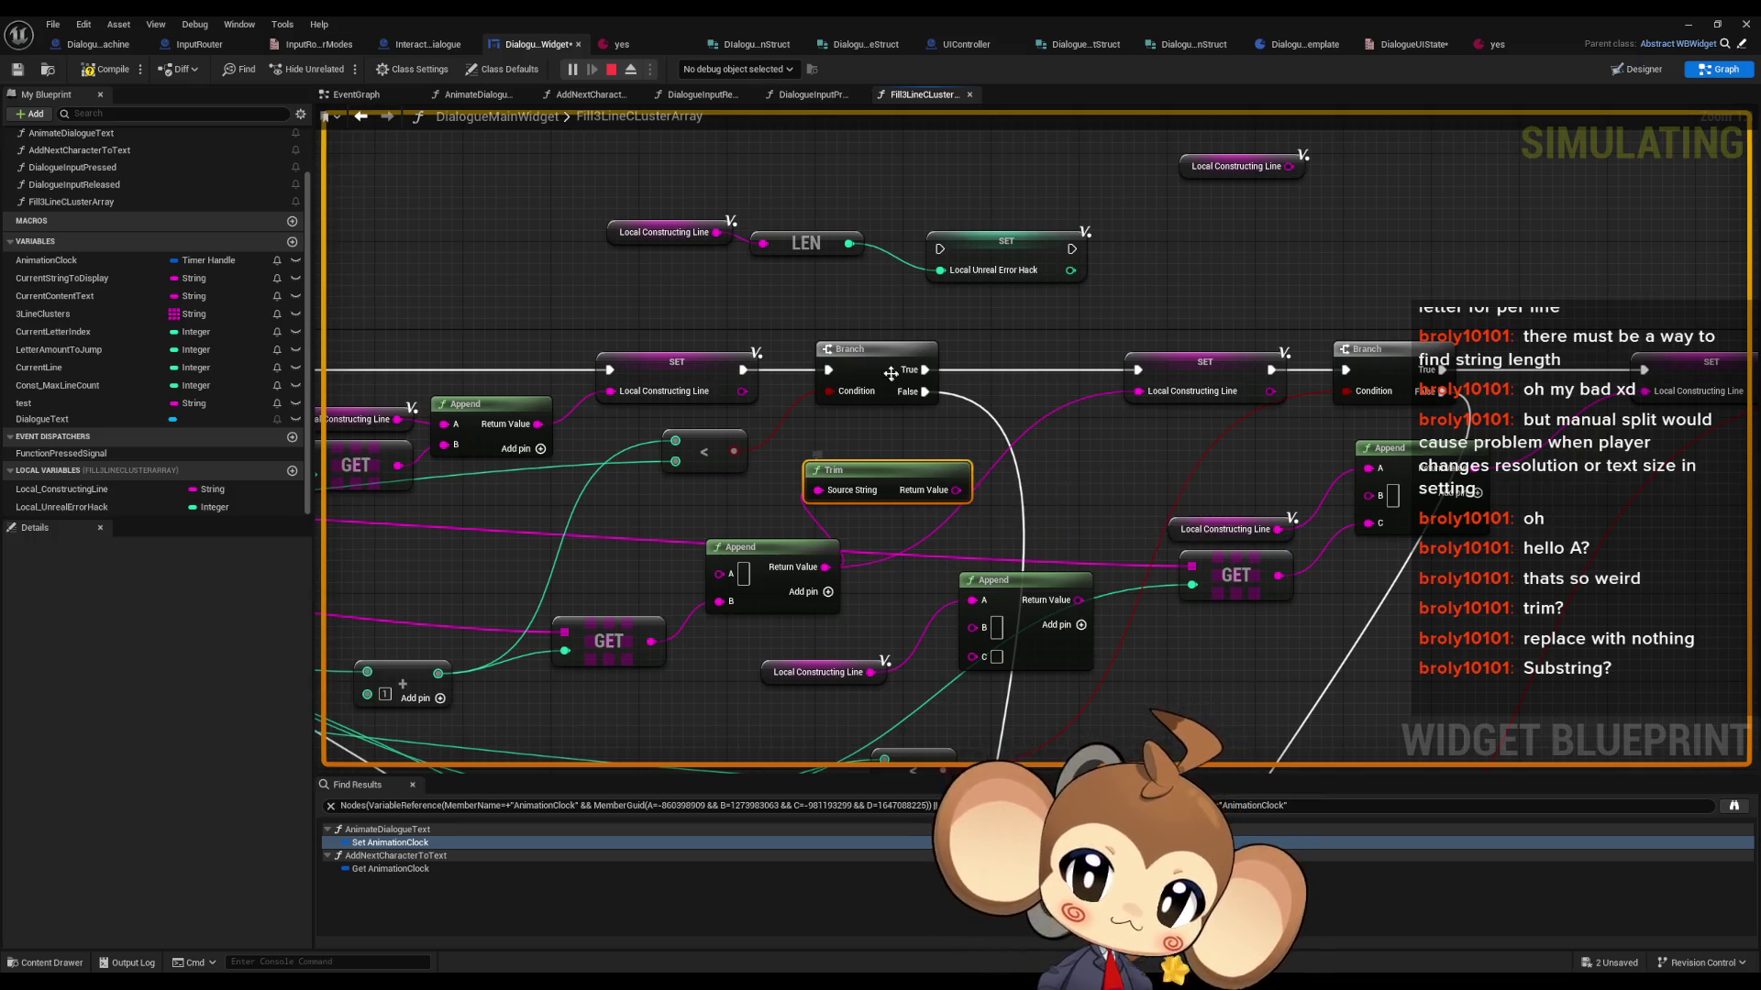
- Delete the Trim node from the Fill3LineClusterArray graph
scroll(975, 618, "up", 5)
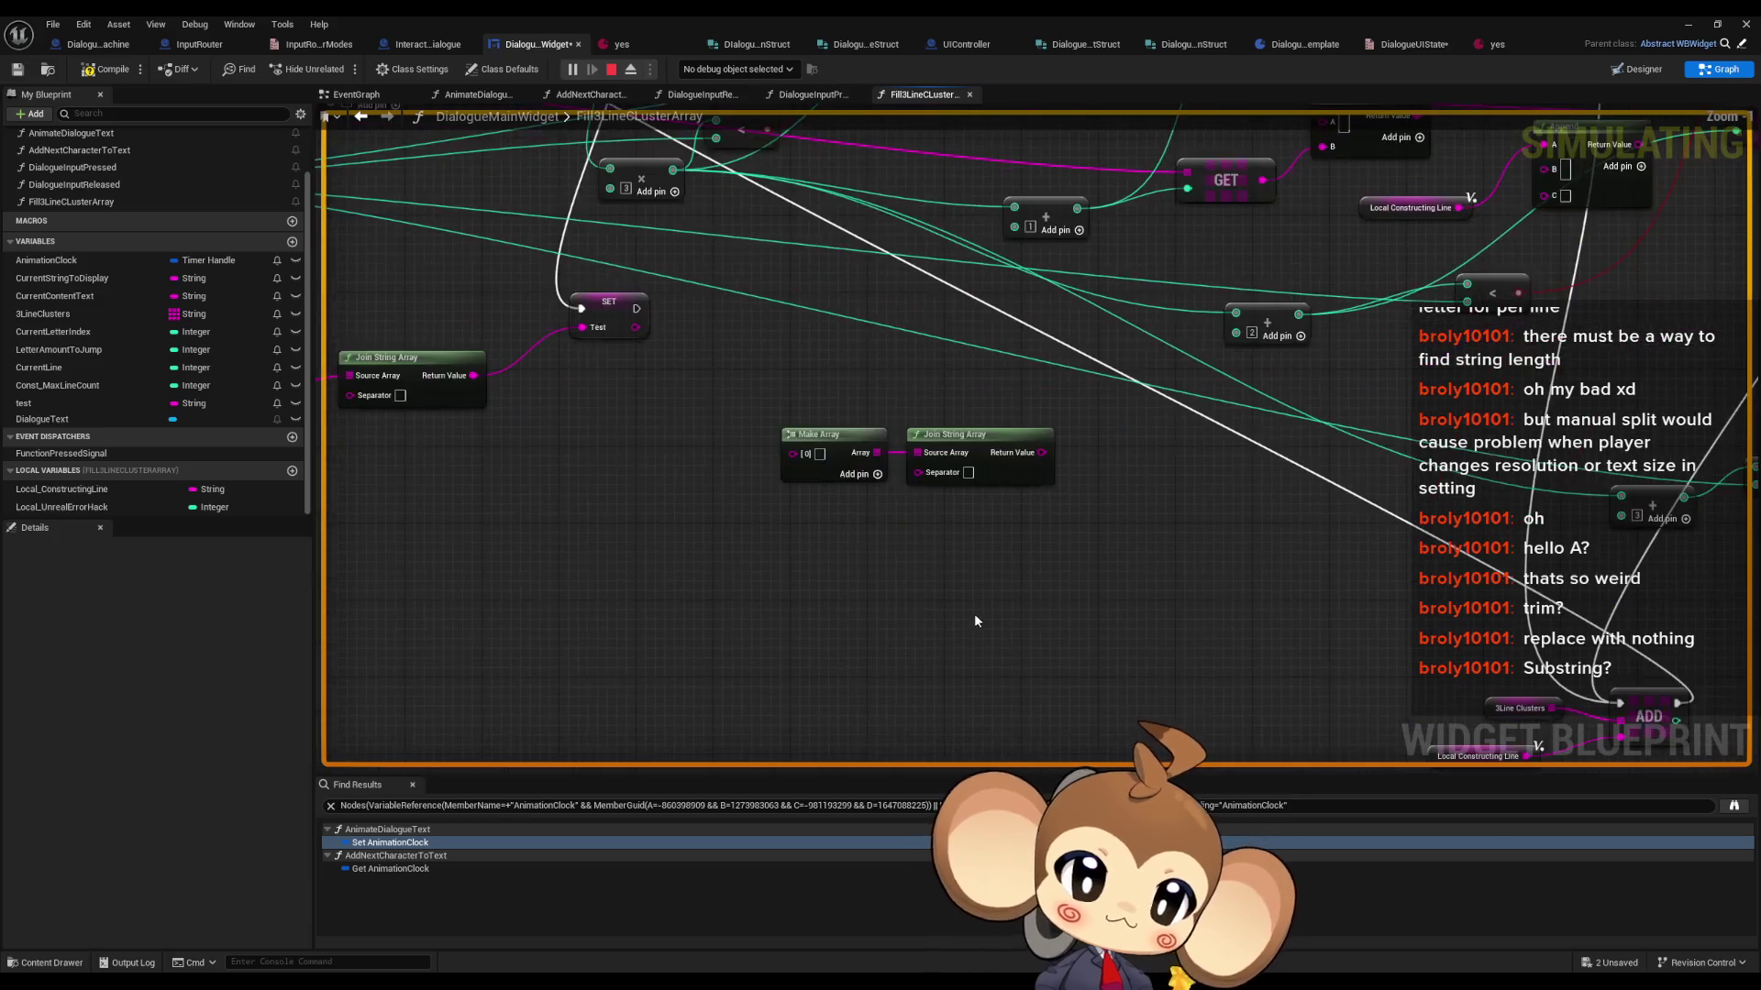
scroll(990, 551, "down", 4)
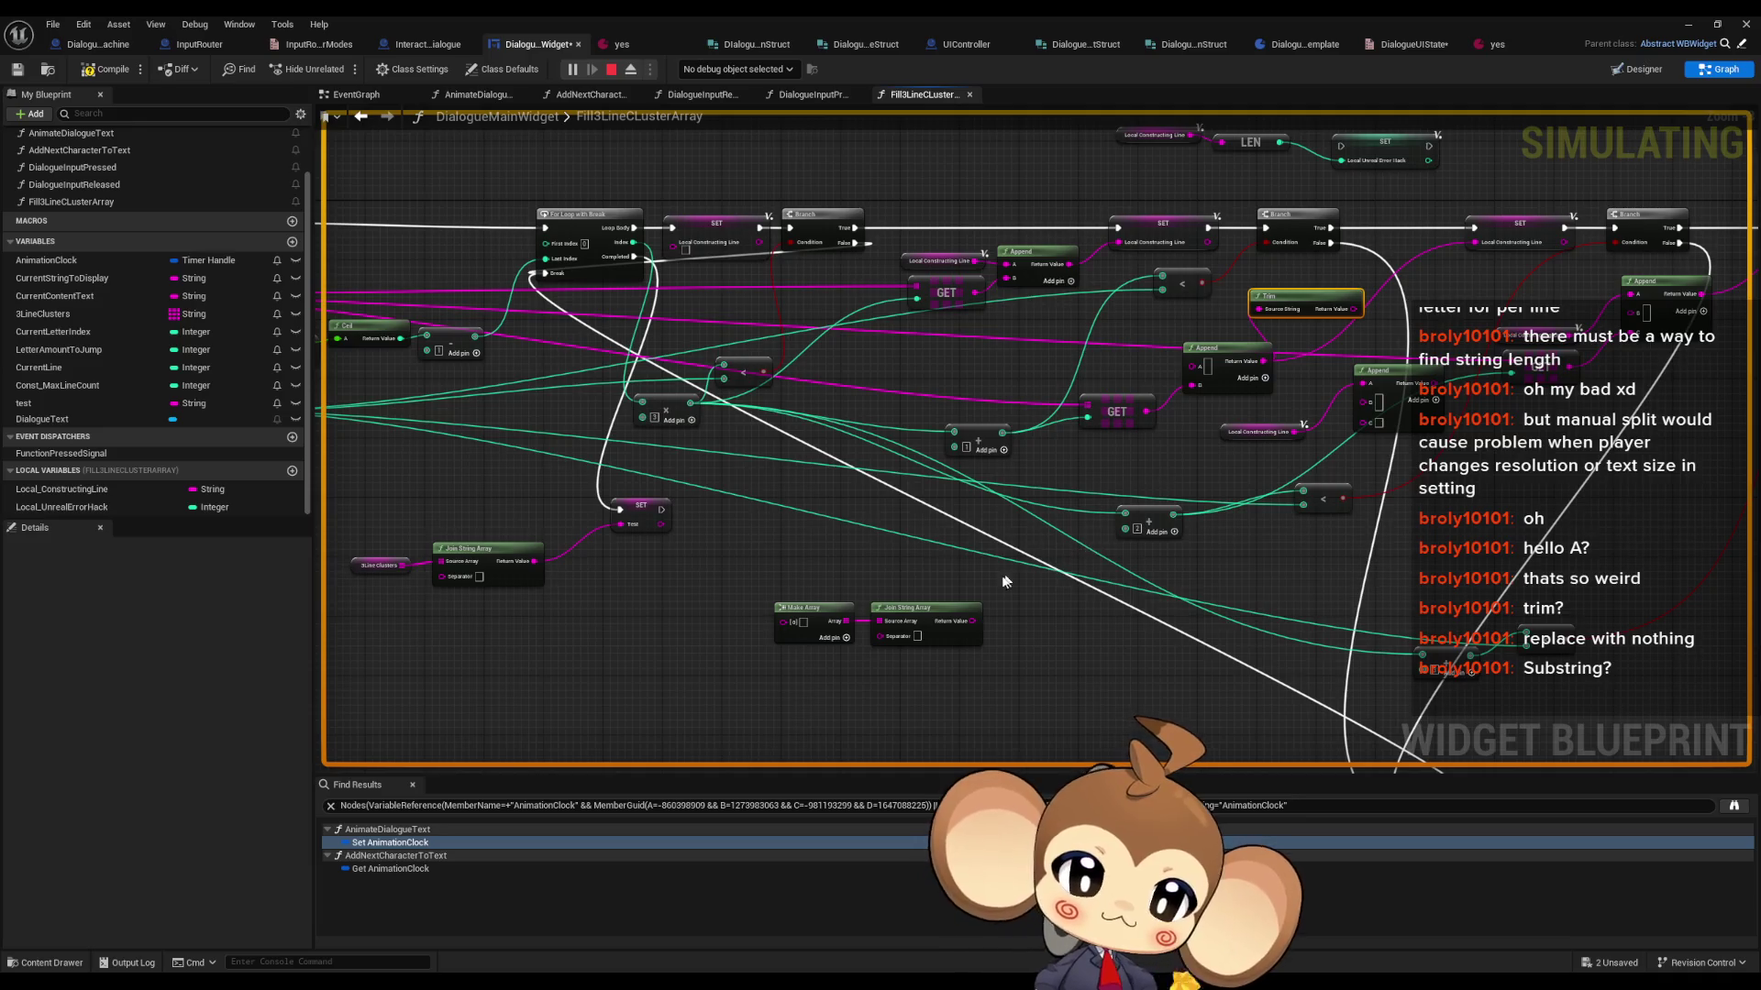
scroll(949, 642, "up", 1)
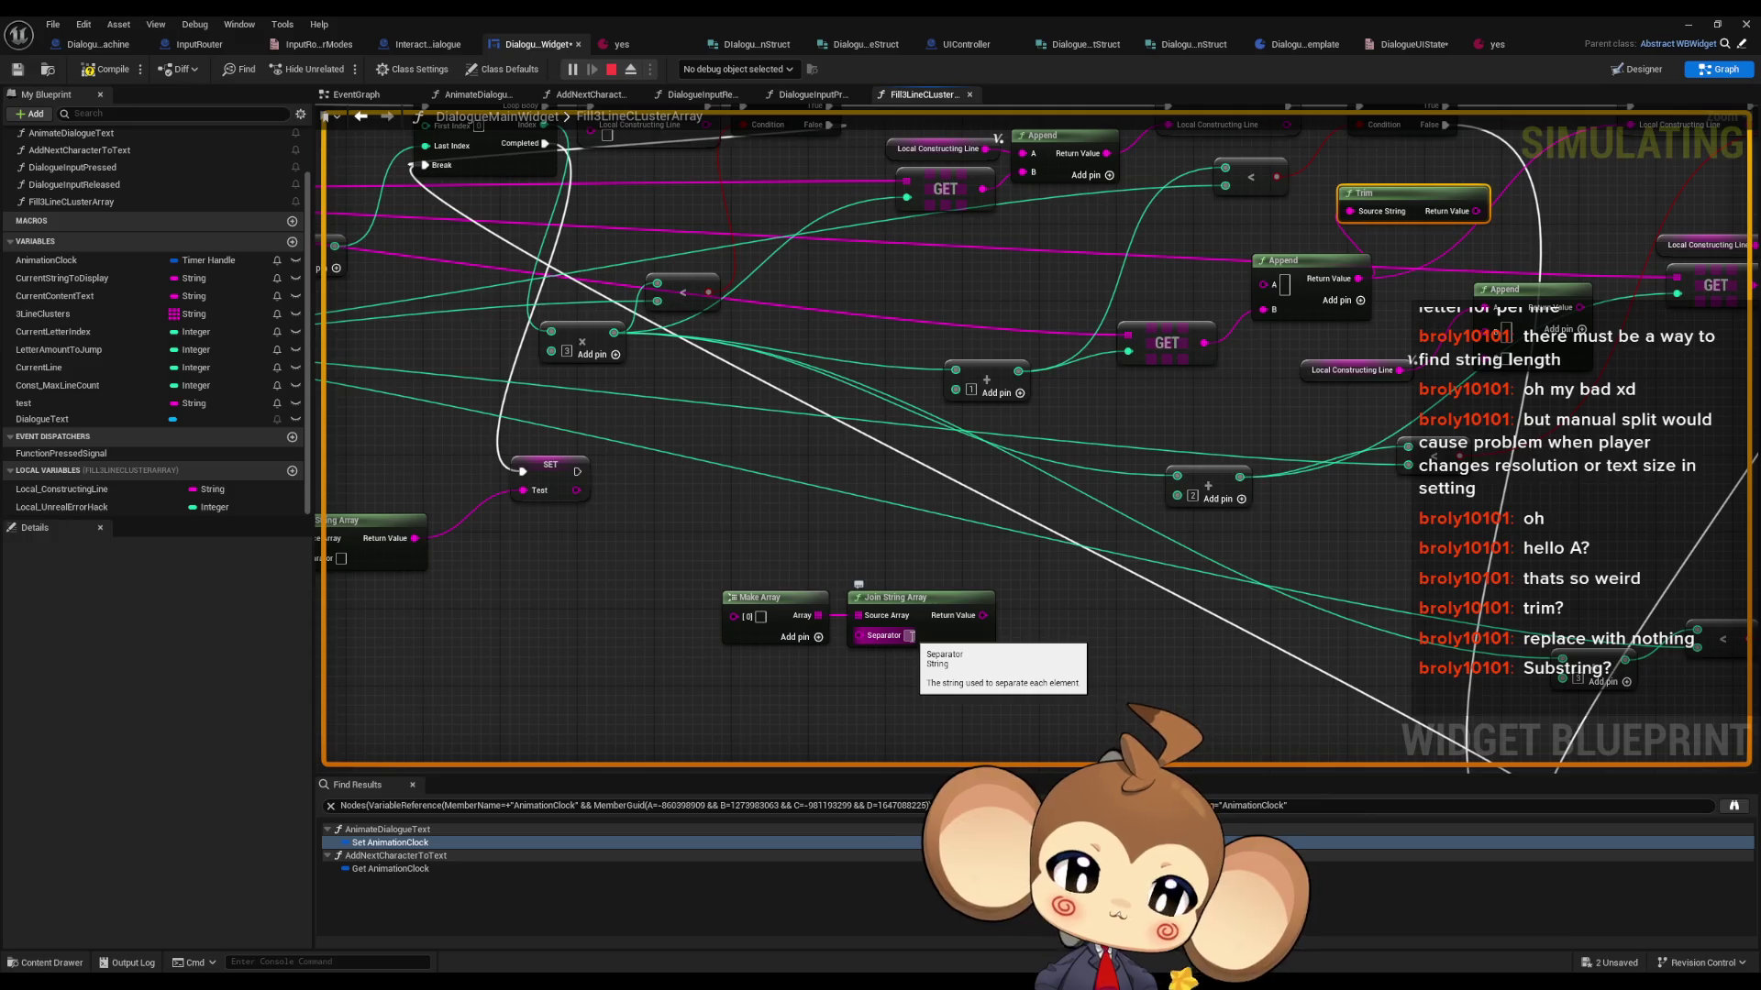
mouse_move(1025, 563)
left_mouse_down()
mouse_move(1396, 576)
mouse_move(1082, 550)
mouse_move(960, 607)
mouse_move(844, 597)
mouse_move(860, 536)
left_mouse_up()
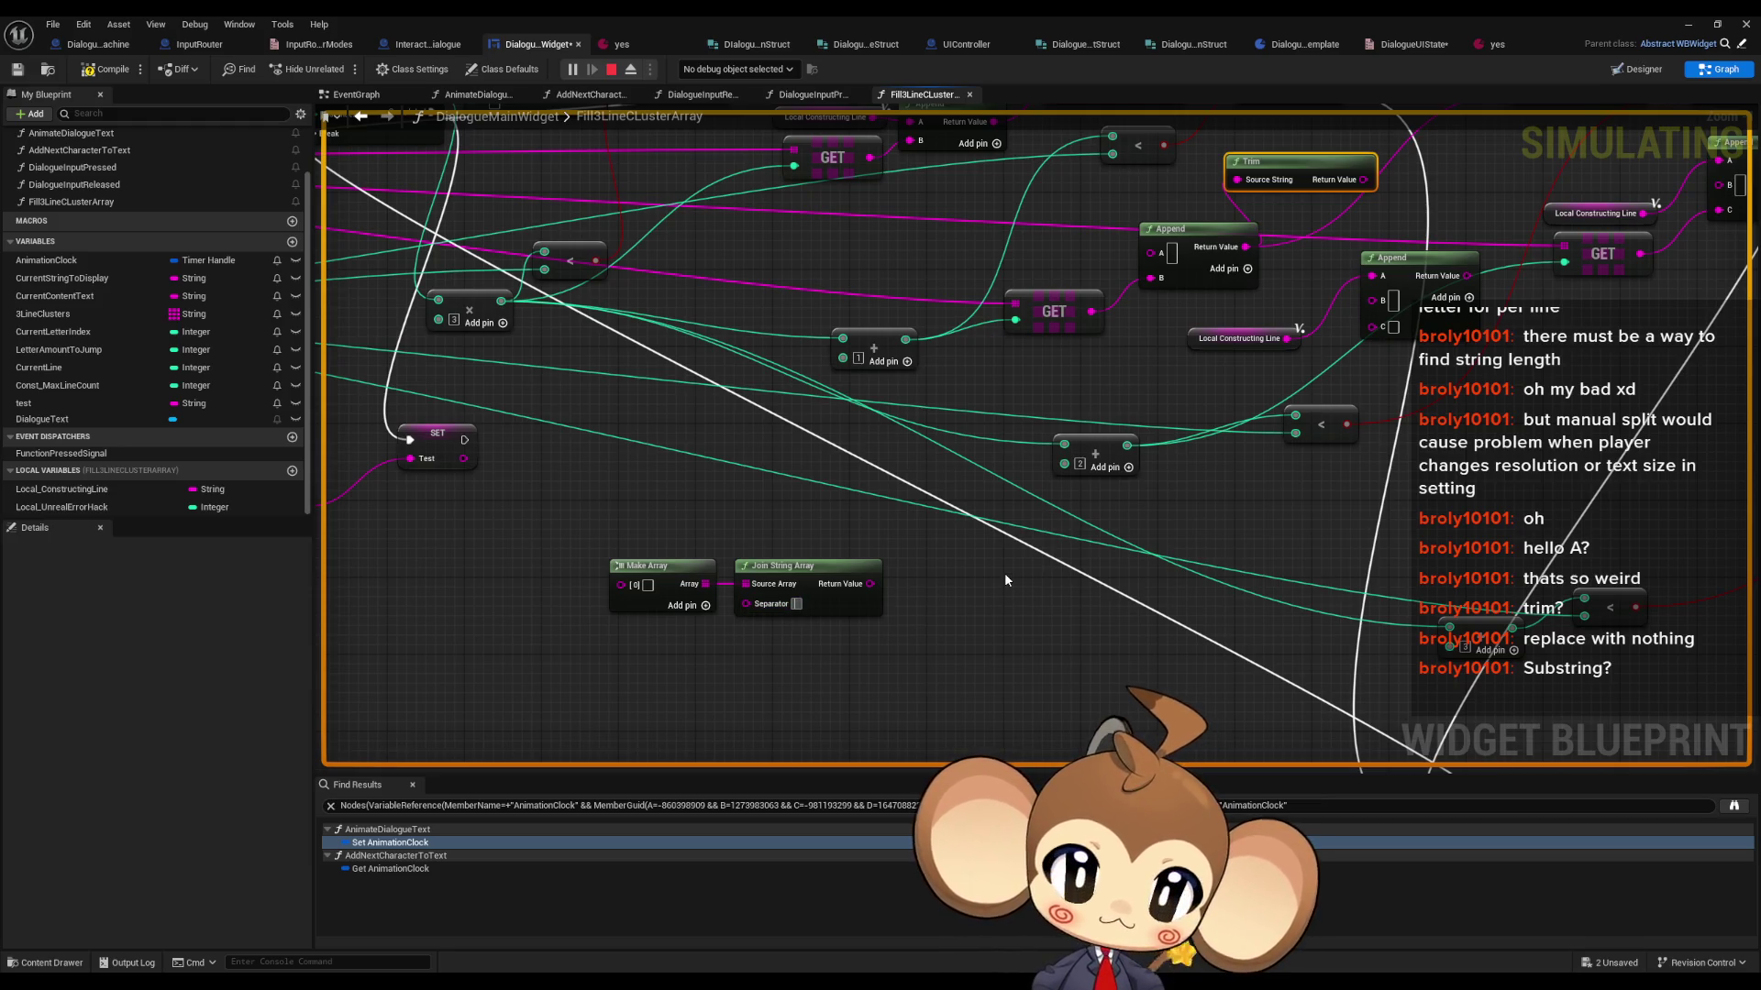
left_click_drag(936, 507, 694, 678)
left_click(1055, 339)
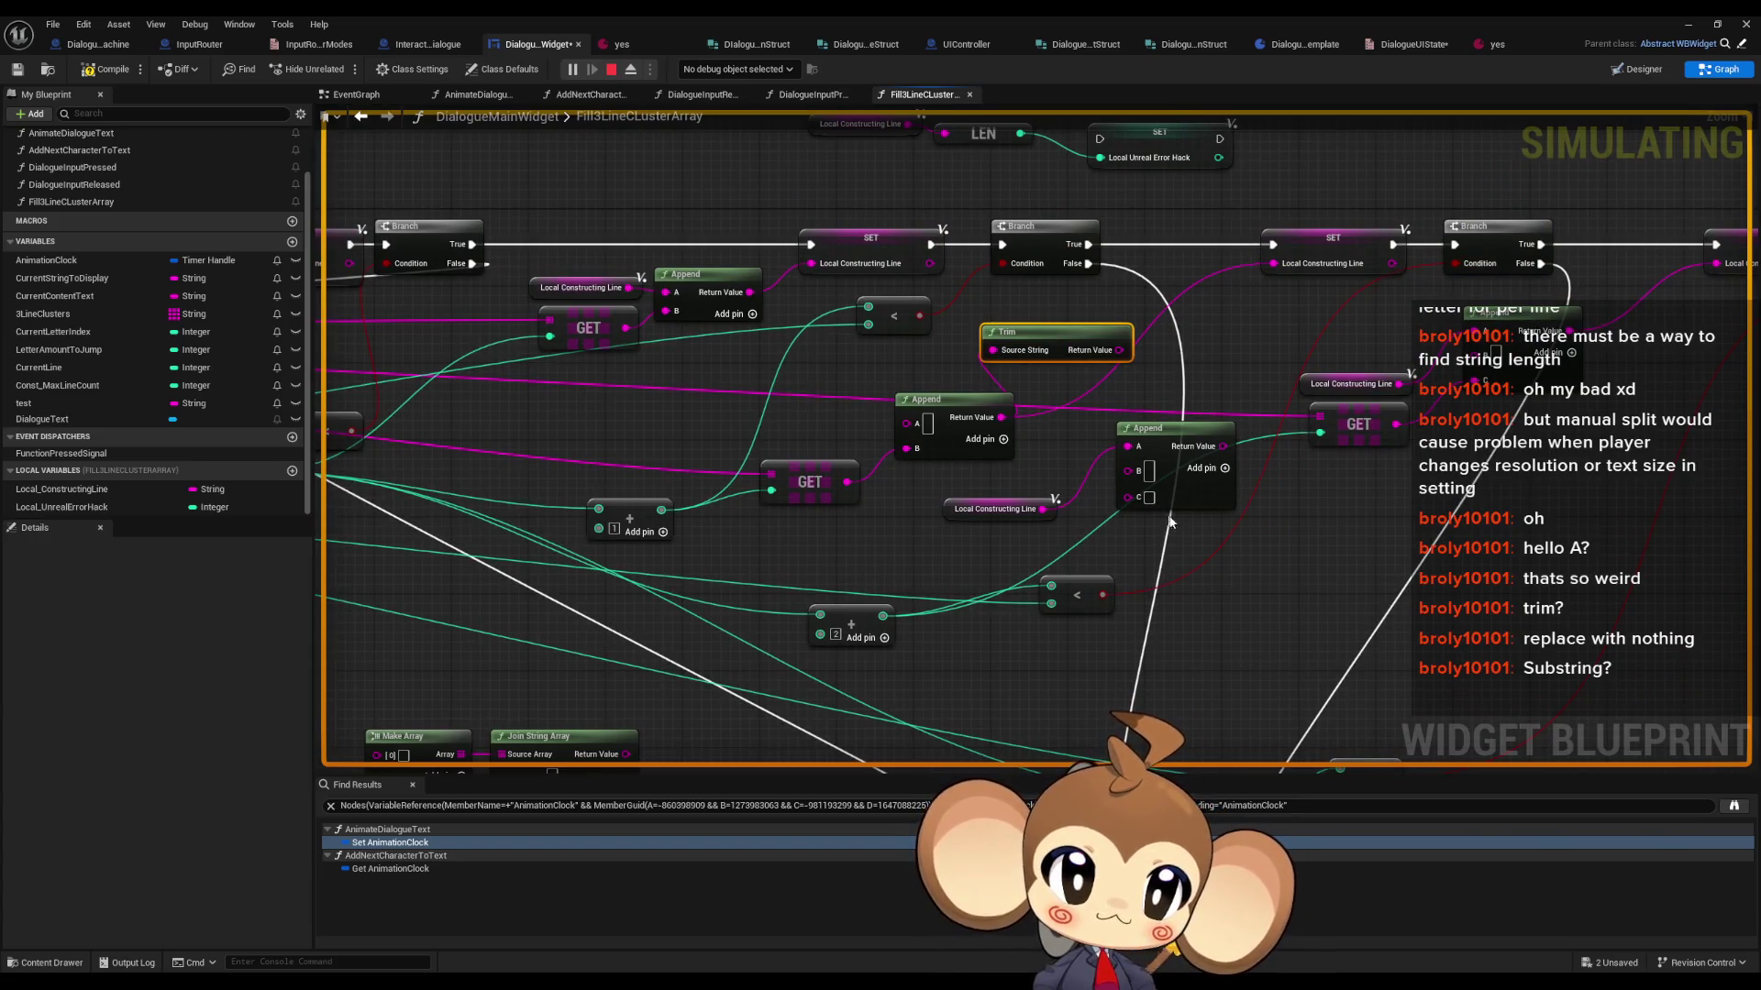
key("Delete")
- Feed Local Constructing Line and the GET result into Make Array, joined into SET Local Constructing Line
mouse_move(1014, 566)
left_mouse_down()
mouse_move(1053, 482)
mouse_move(1204, 374)
left_mouse_up()
left_click(1092, 419)
left_click(574, 519)
key("ctrl+v")
mouse_move(677, 515)
left_mouse_down()
mouse_move(701, 546)
mouse_move(577, 588)
left_mouse_up()
left_click(652, 608)
mouse_move(620, 511)
left_mouse_down()
mouse_move(495, 587)
mouse_move(485, 569)
left_mouse_up()
left_click_drag(579, 607, 1048, 315)
mouse_move(827, 587)
left_mouse_down()
mouse_move(1336, 326)
mouse_move(1477, 290)
left_mouse_up()
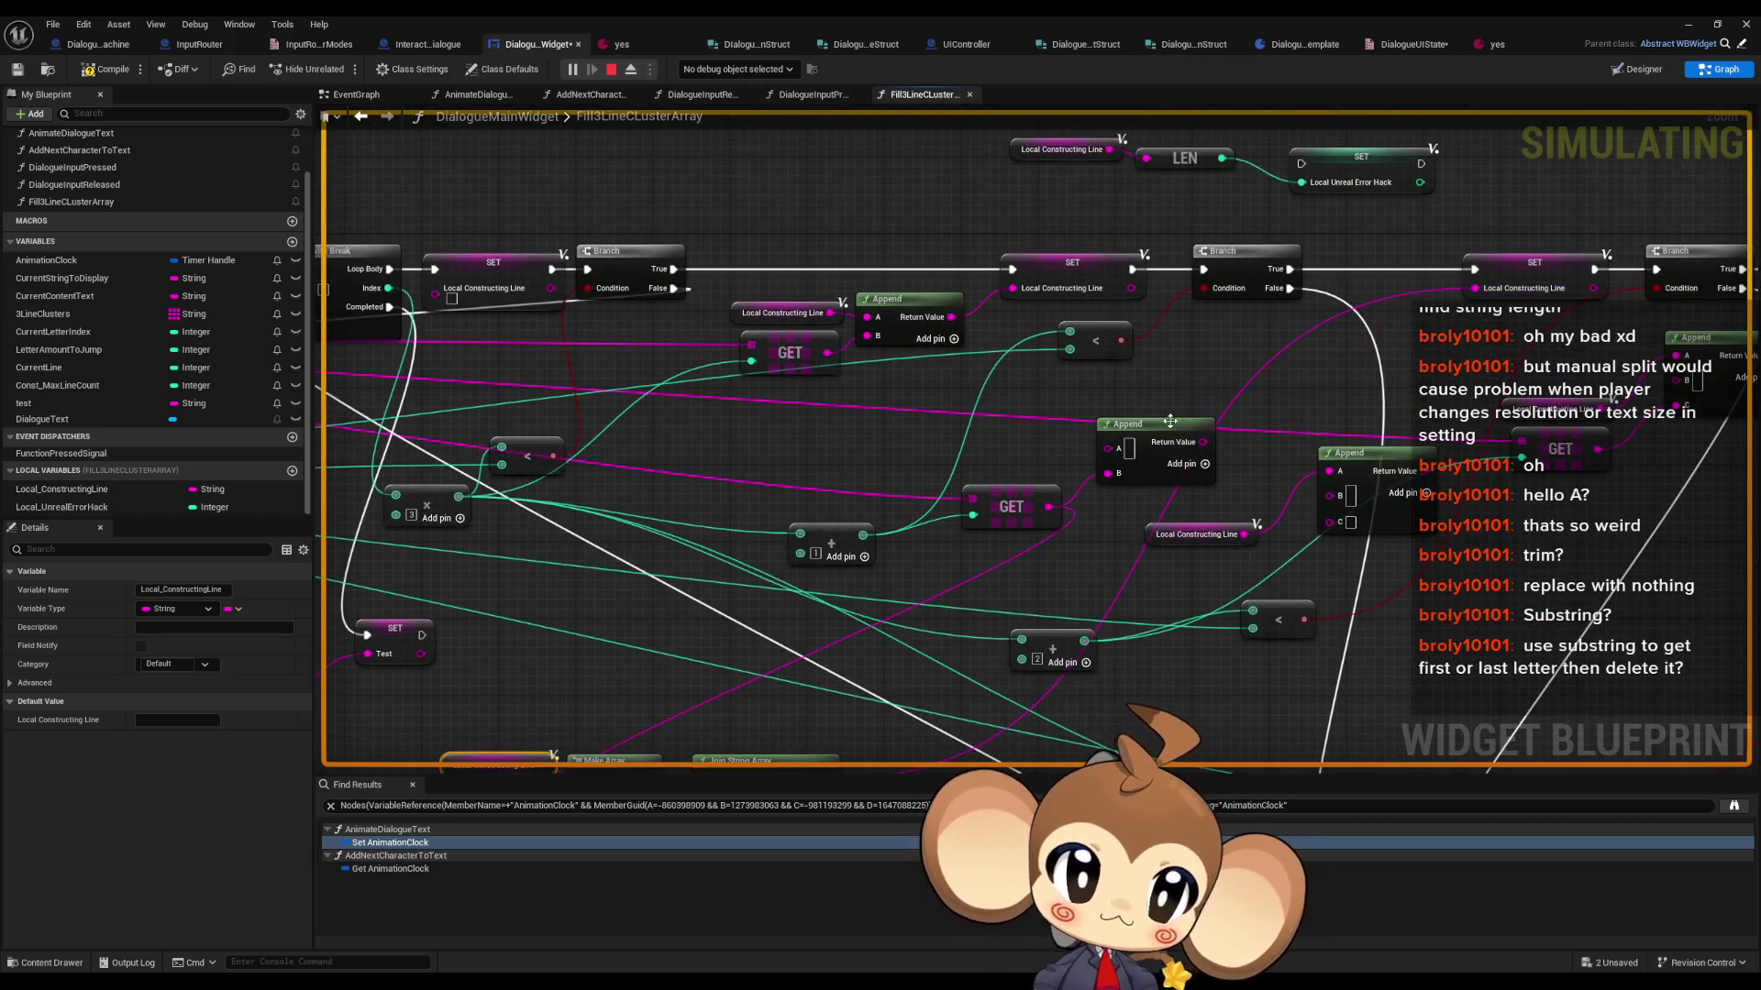
- Arrange the getter, Make Array and Join String Array nodes near the Branch
mouse_move(903, 597)
left_mouse_down()
mouse_move(646, 593)
mouse_move(491, 702)
left_mouse_up()
mouse_move(821, 645)
left_mouse_down()
mouse_move(1177, 345)
mouse_move(1284, 289)
left_mouse_up()
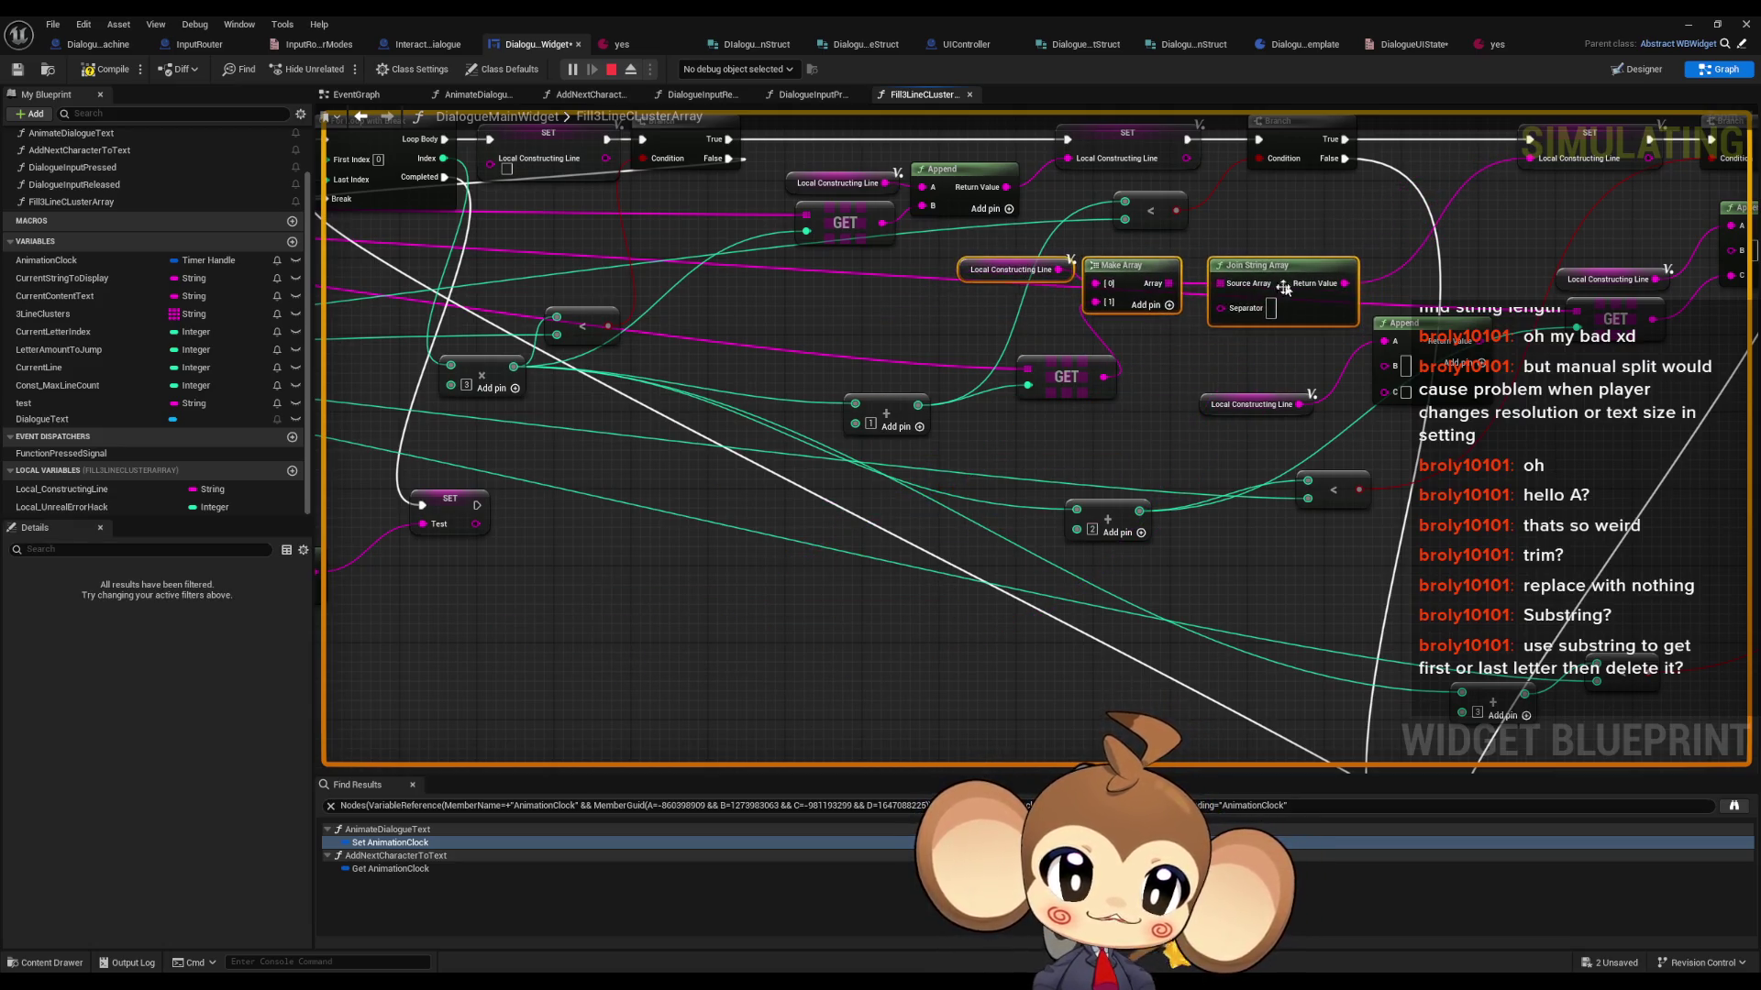
scroll(1138, 395, "up", 1)
left_click_drag(986, 389, 1018, 401)
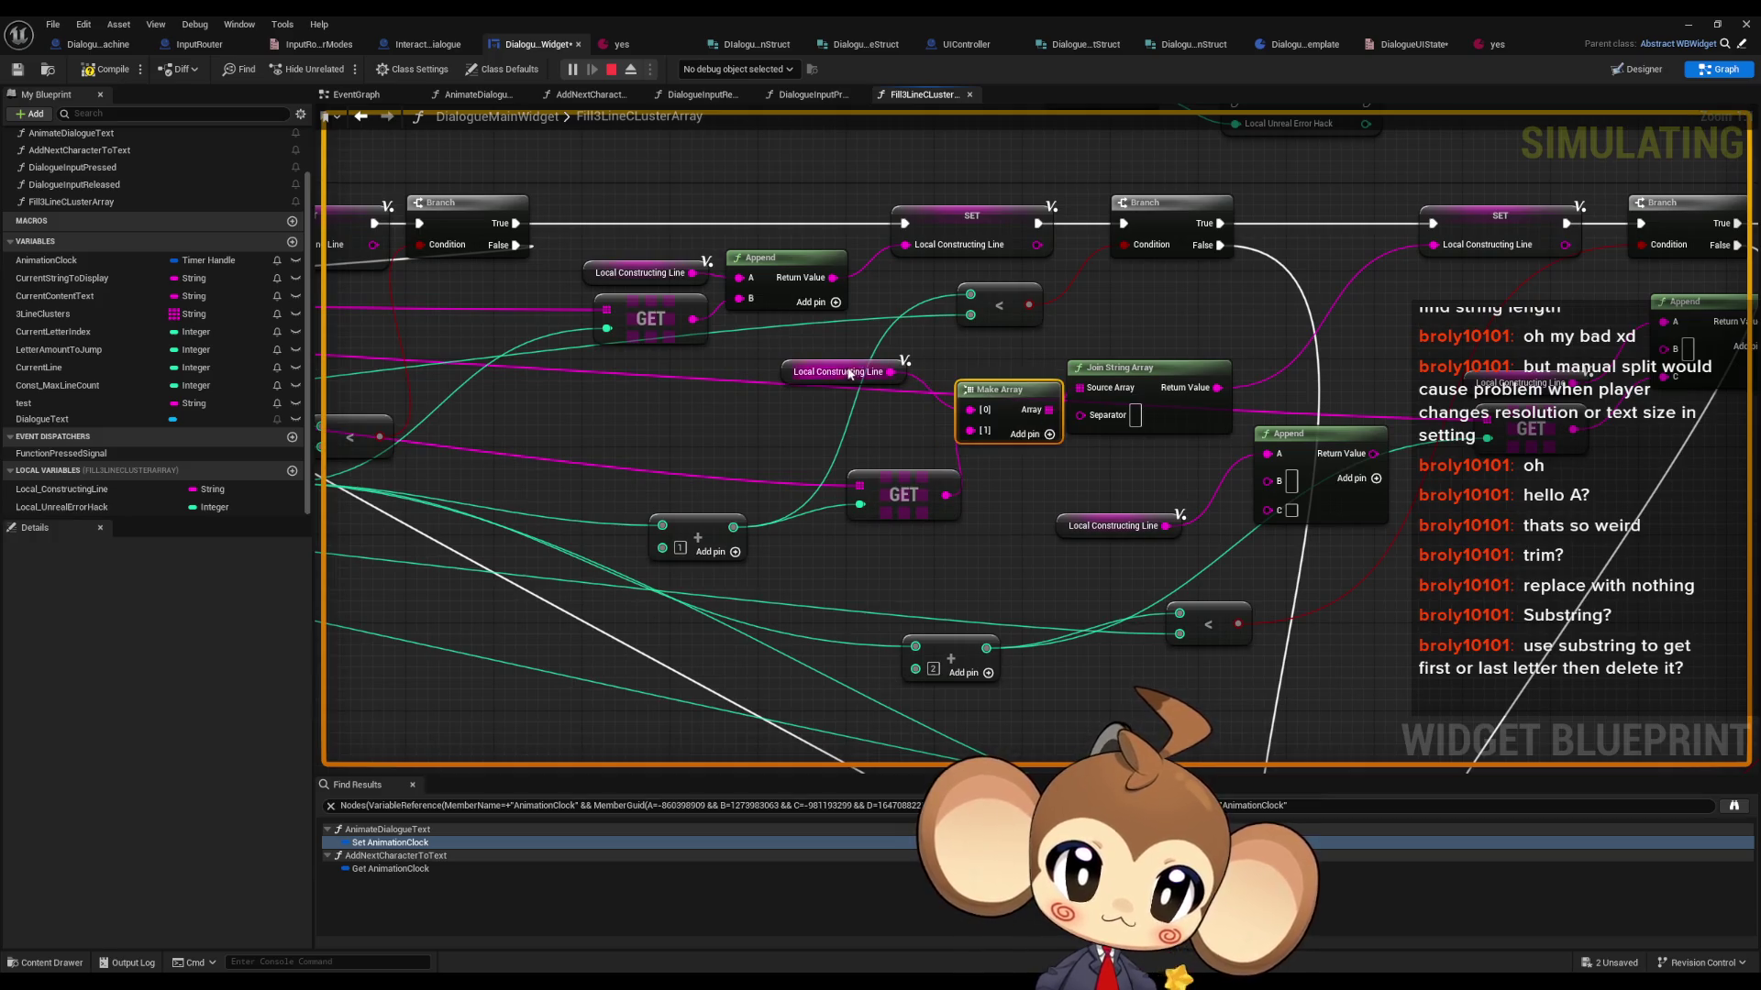
left_click_drag(839, 371, 871, 438)
mouse_move(1177, 339)
left_mouse_down()
mouse_move(1008, 431)
mouse_move(1097, 441)
left_mouse_up()
left_click(1097, 417)
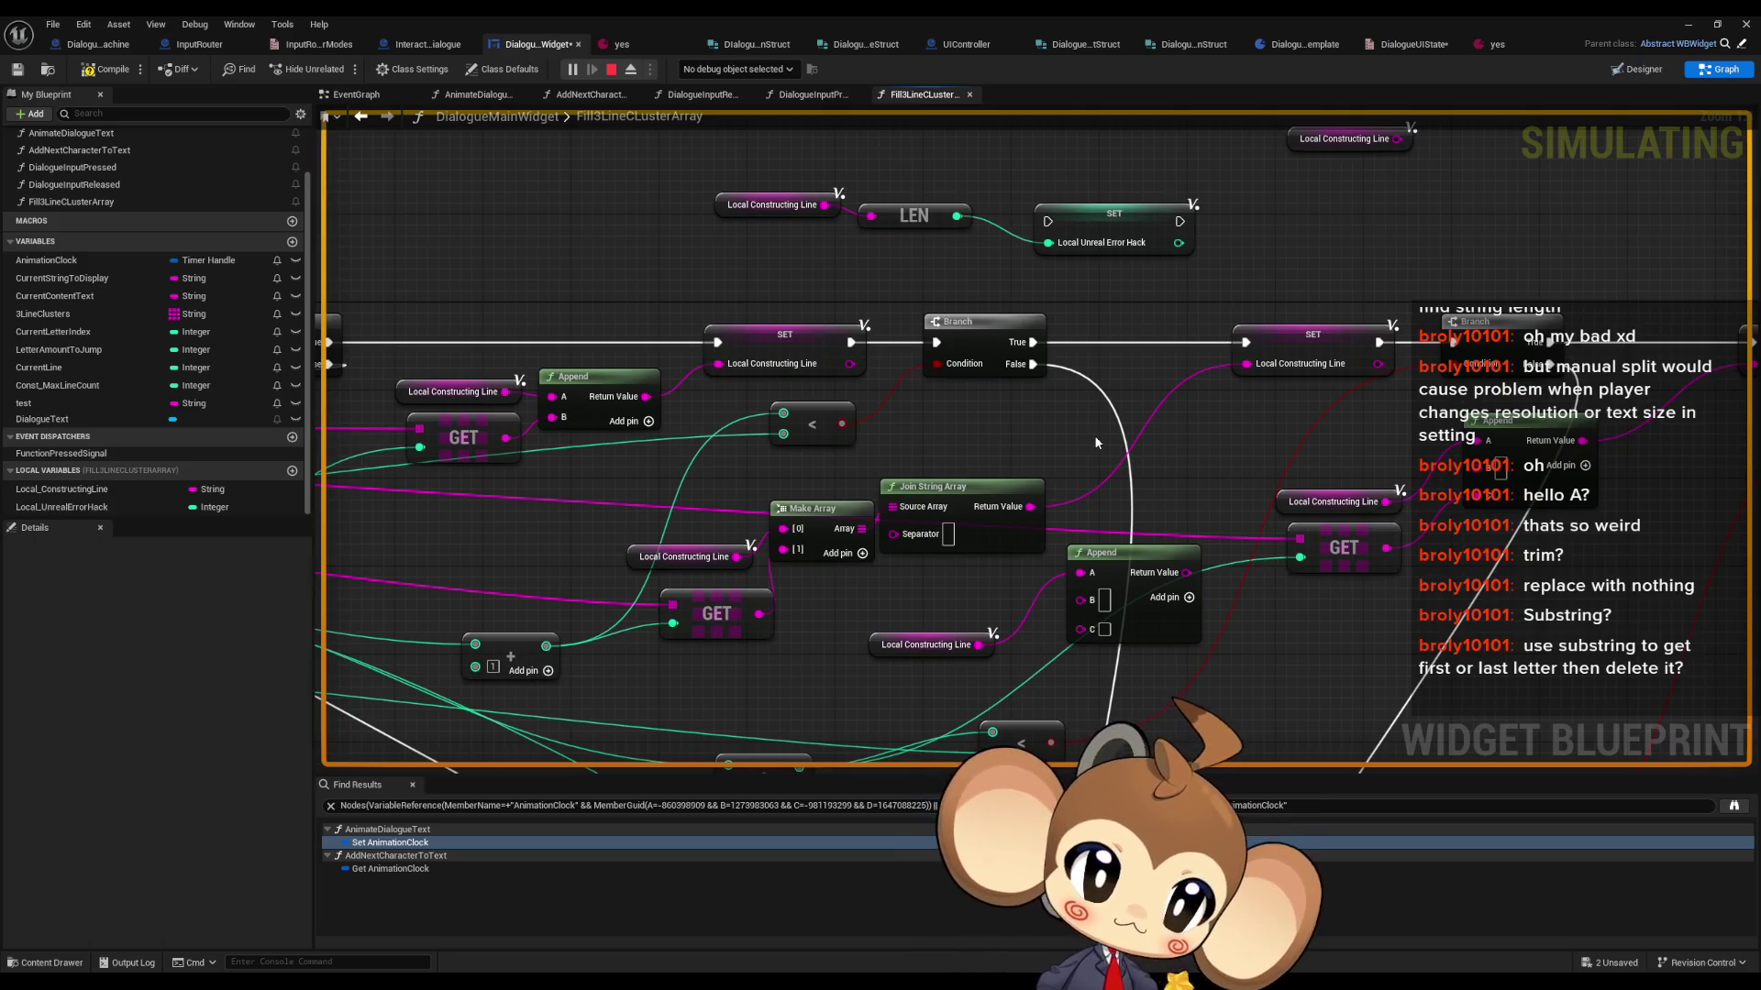
- Save the DialogueMainWidget blueprint and return to the level editor
left_click(108, 69)
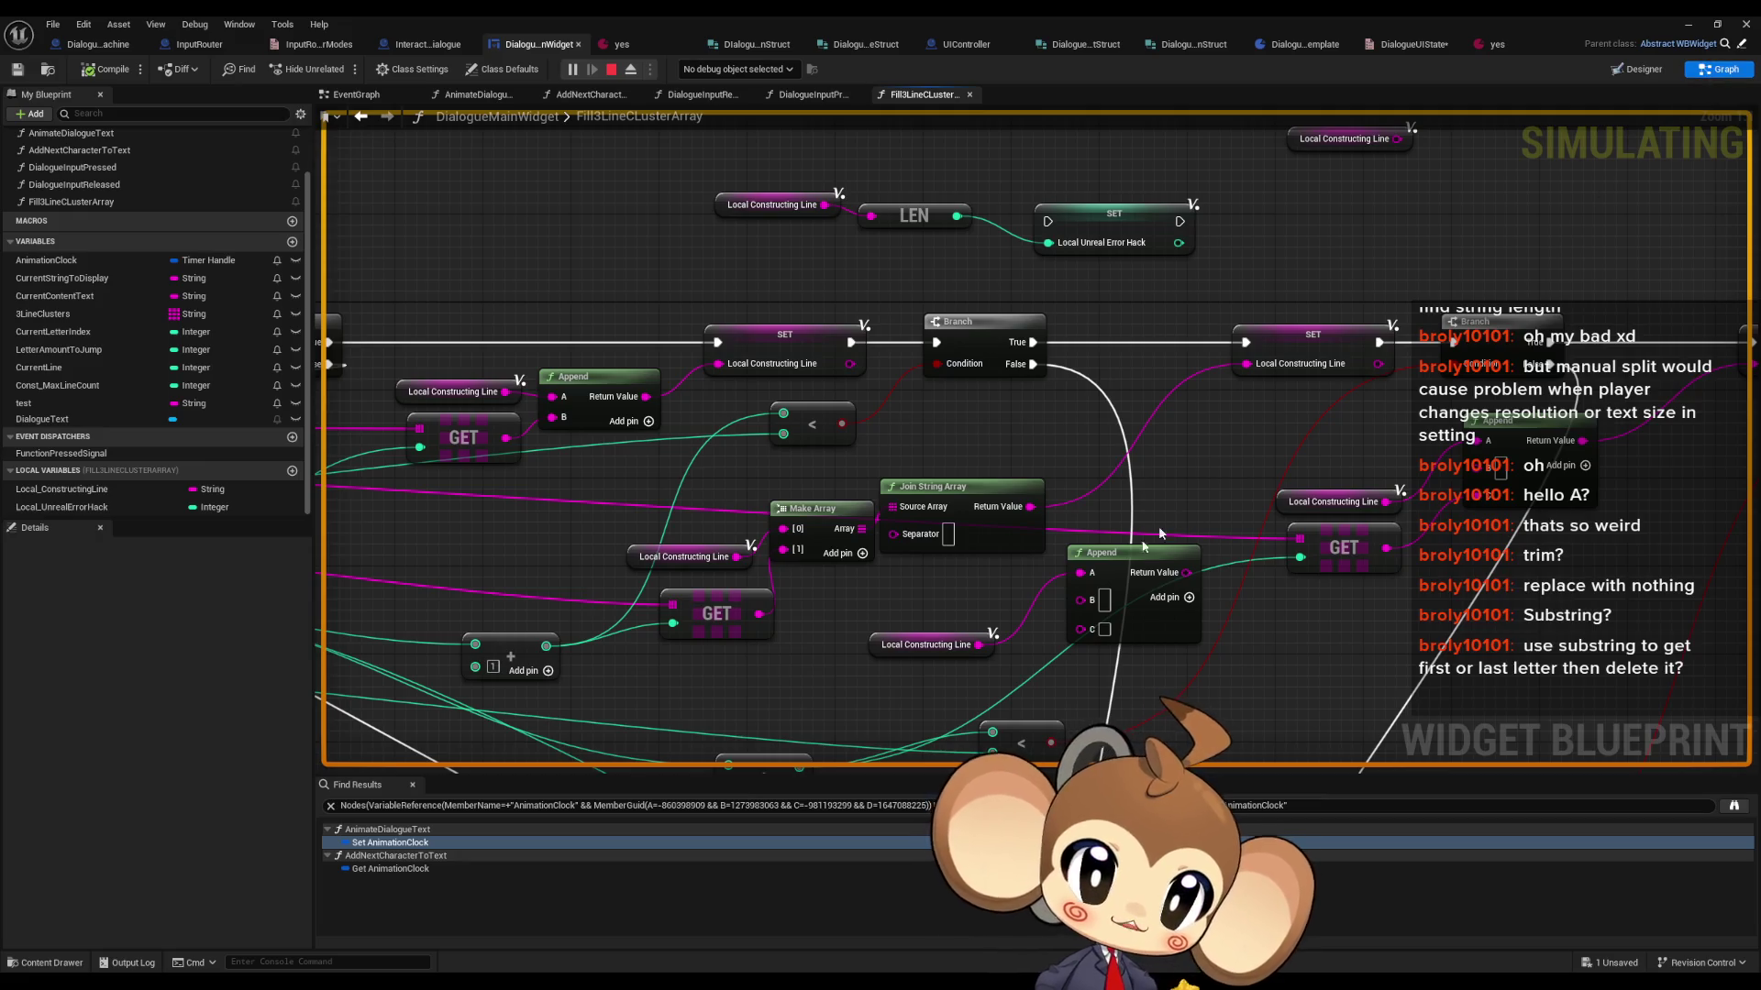
left_click_drag(927, 585, 1135, 666)
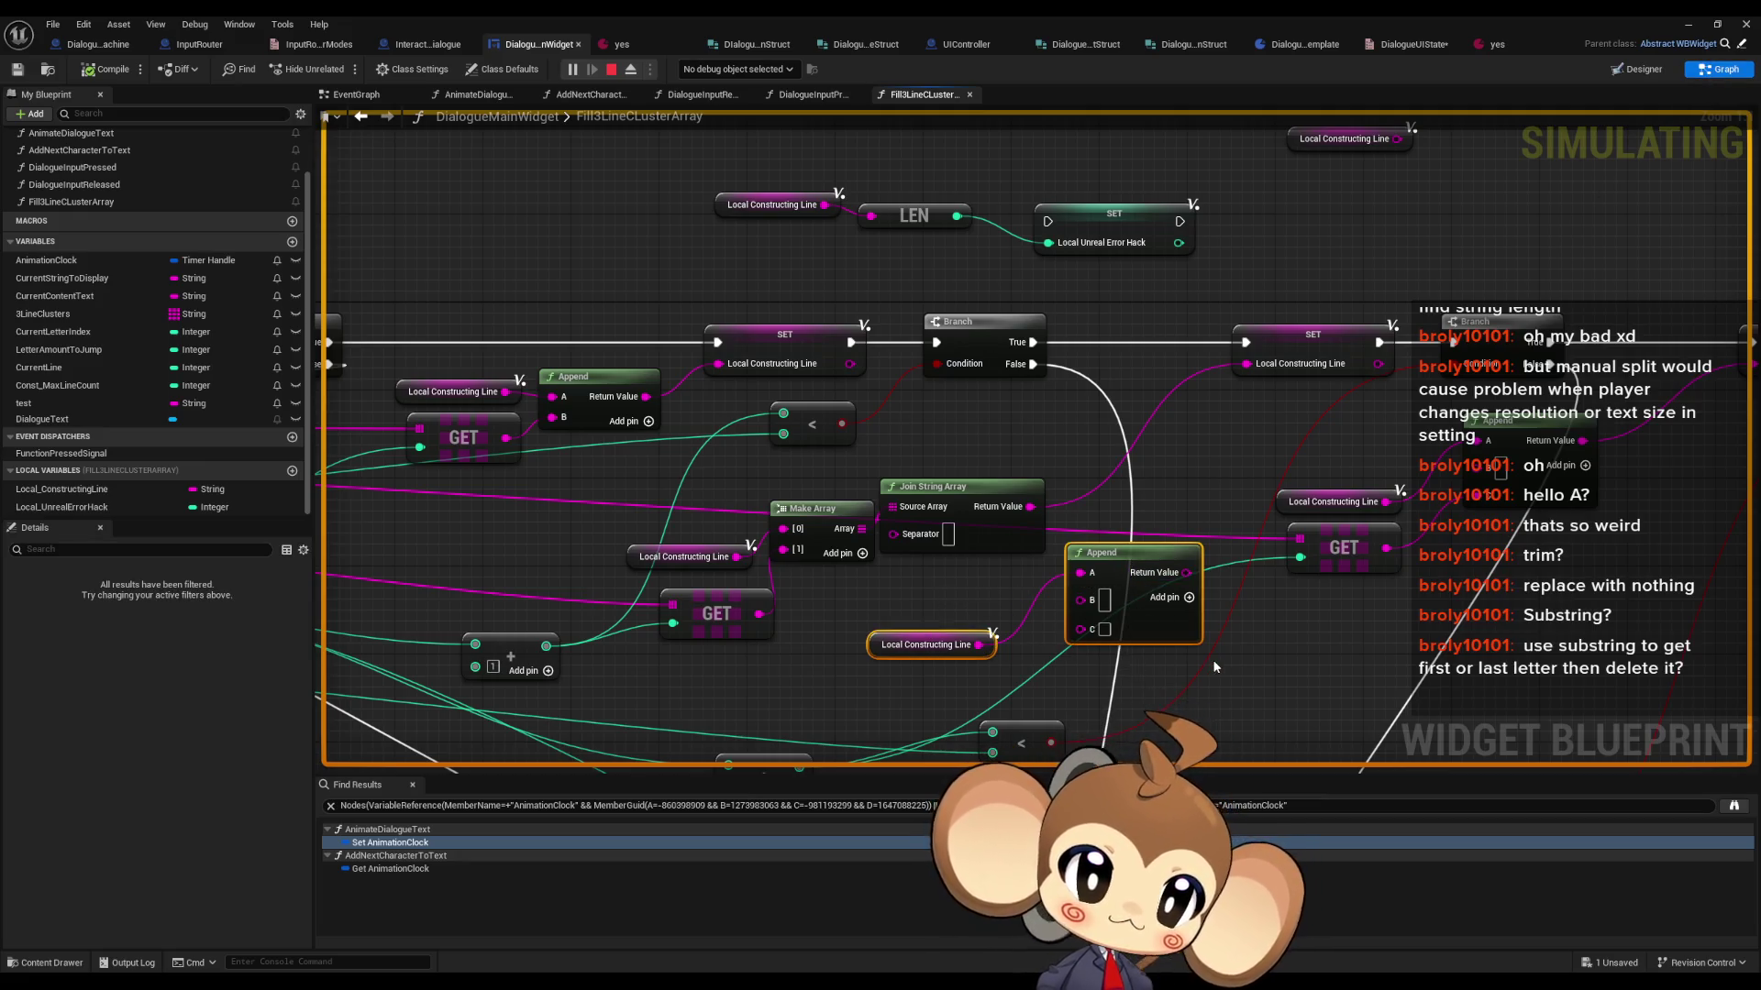
left_click(1689, 25)
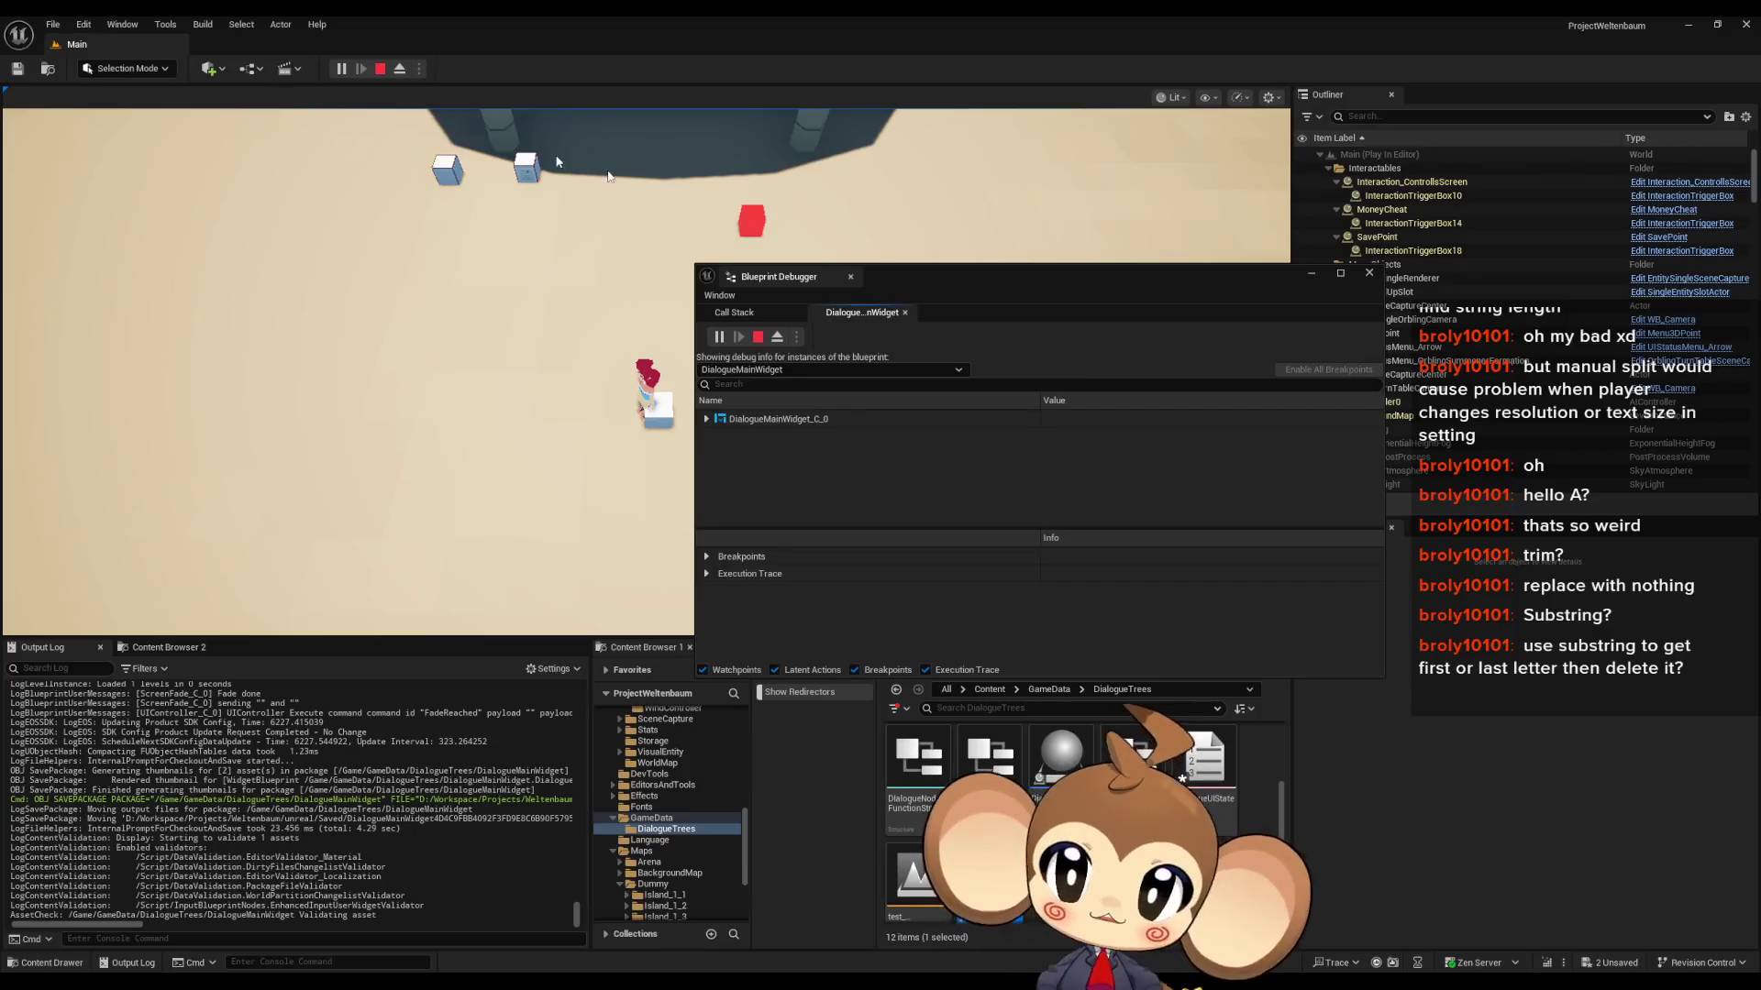
- Restart the play session and enlarge the Blueprint Debugger on the dialogue widget's properties
left_click(380, 69)
left_click(341, 69)
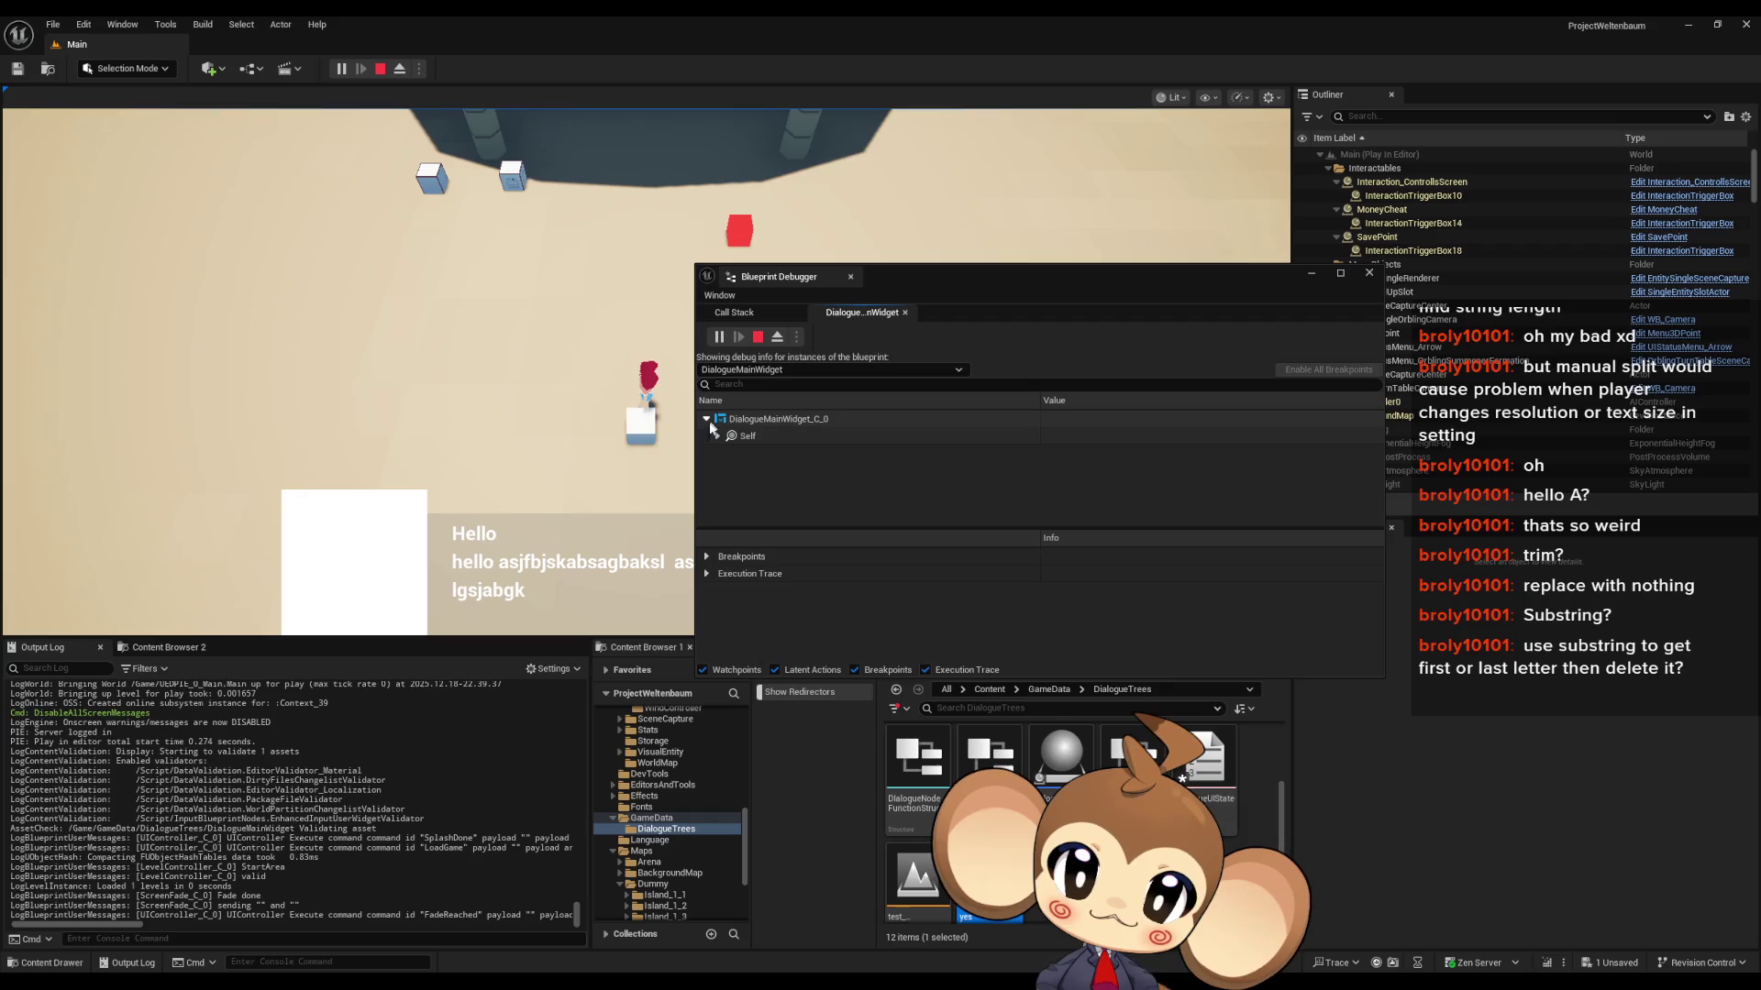
left_click(706, 419)
scroll(820, 470, "down", 2)
scroll(821, 470, "down", 1)
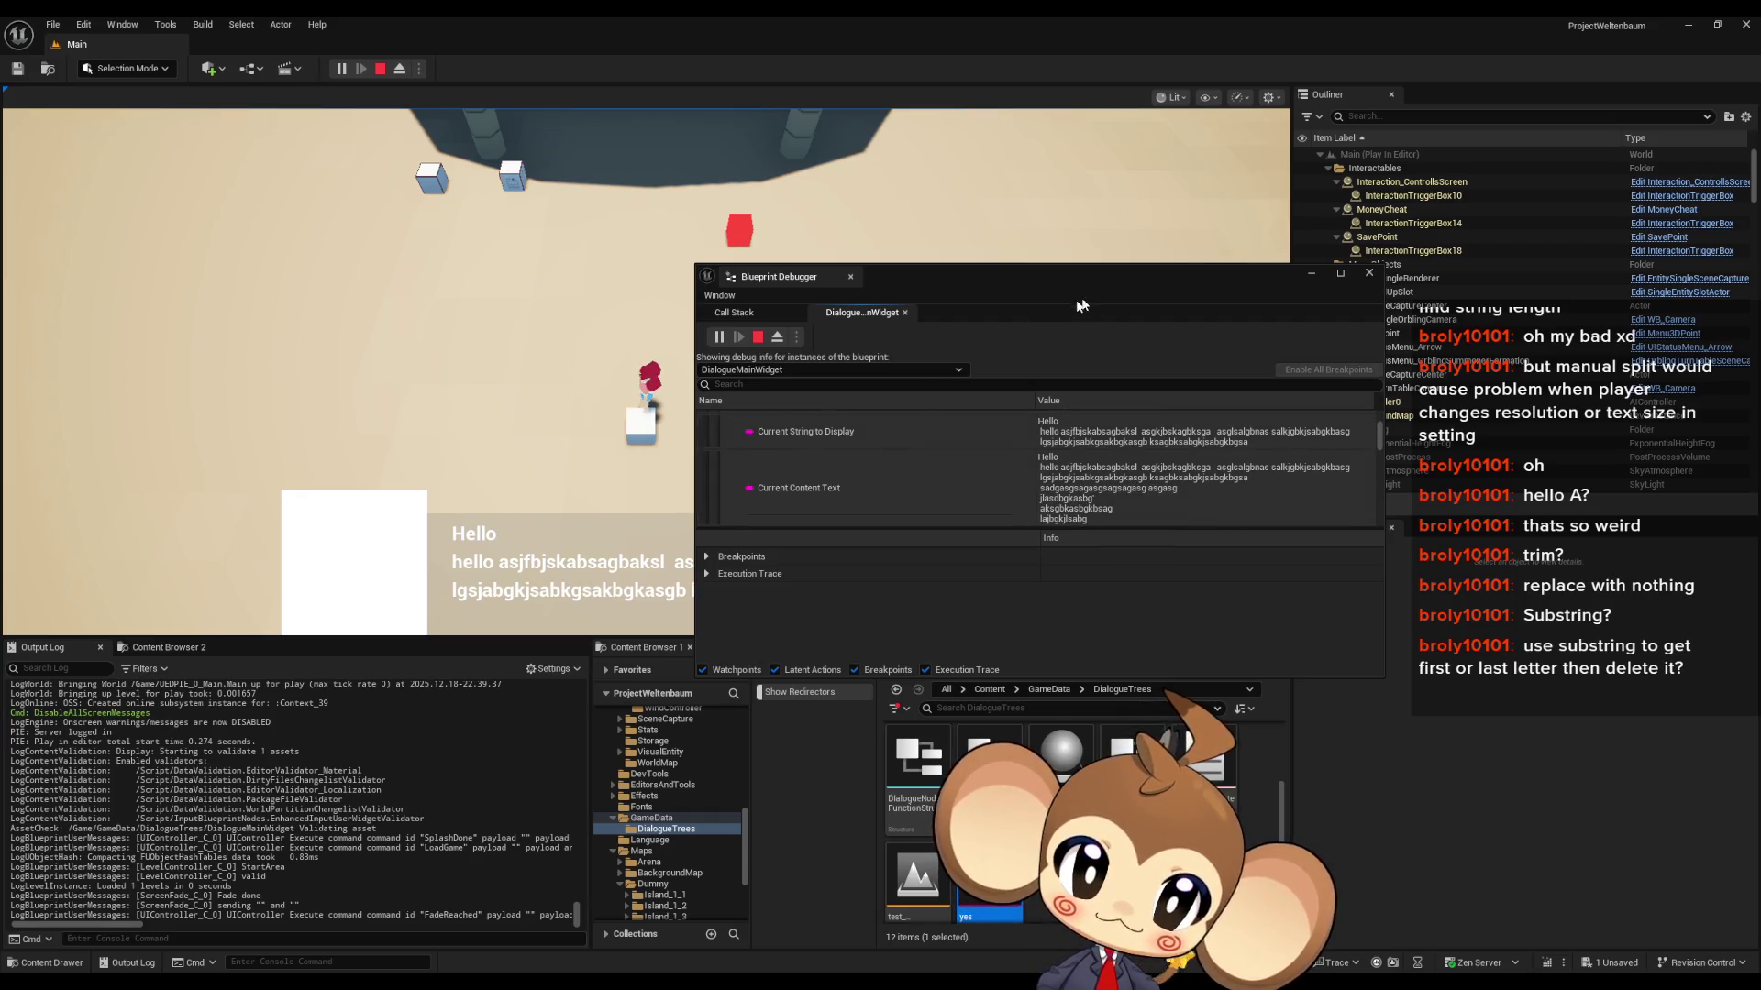
mouse_move(1043, 479)
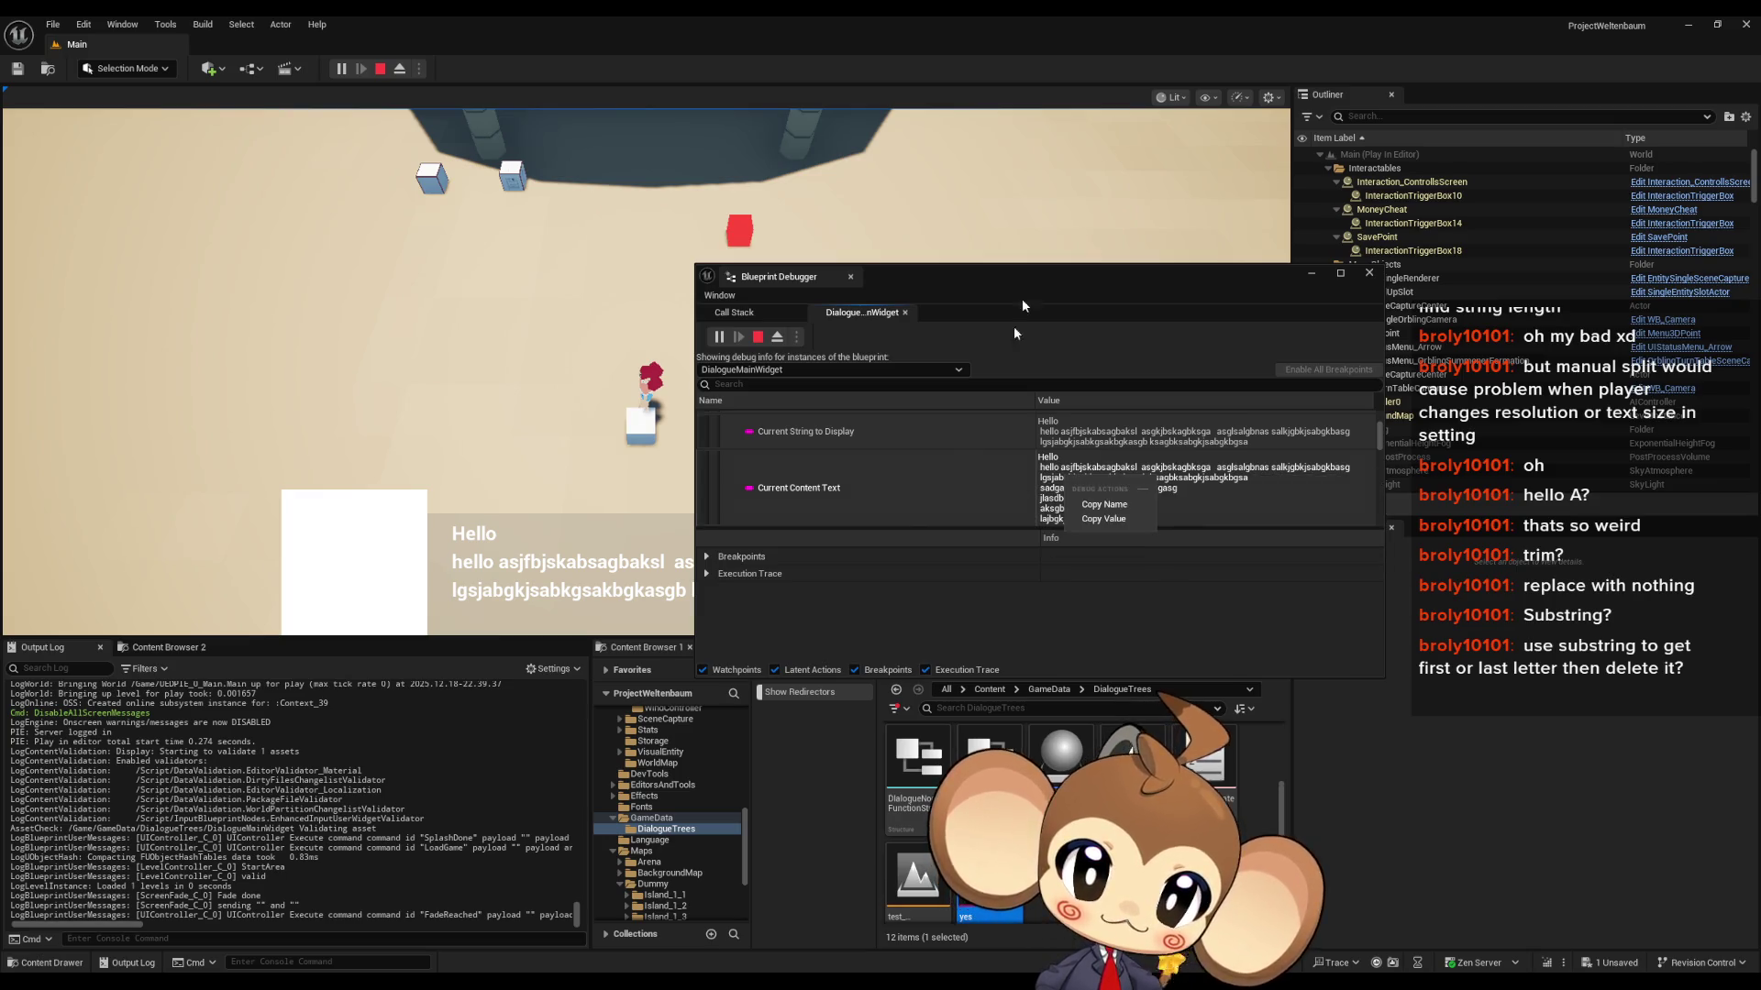
double_click(1011, 271)
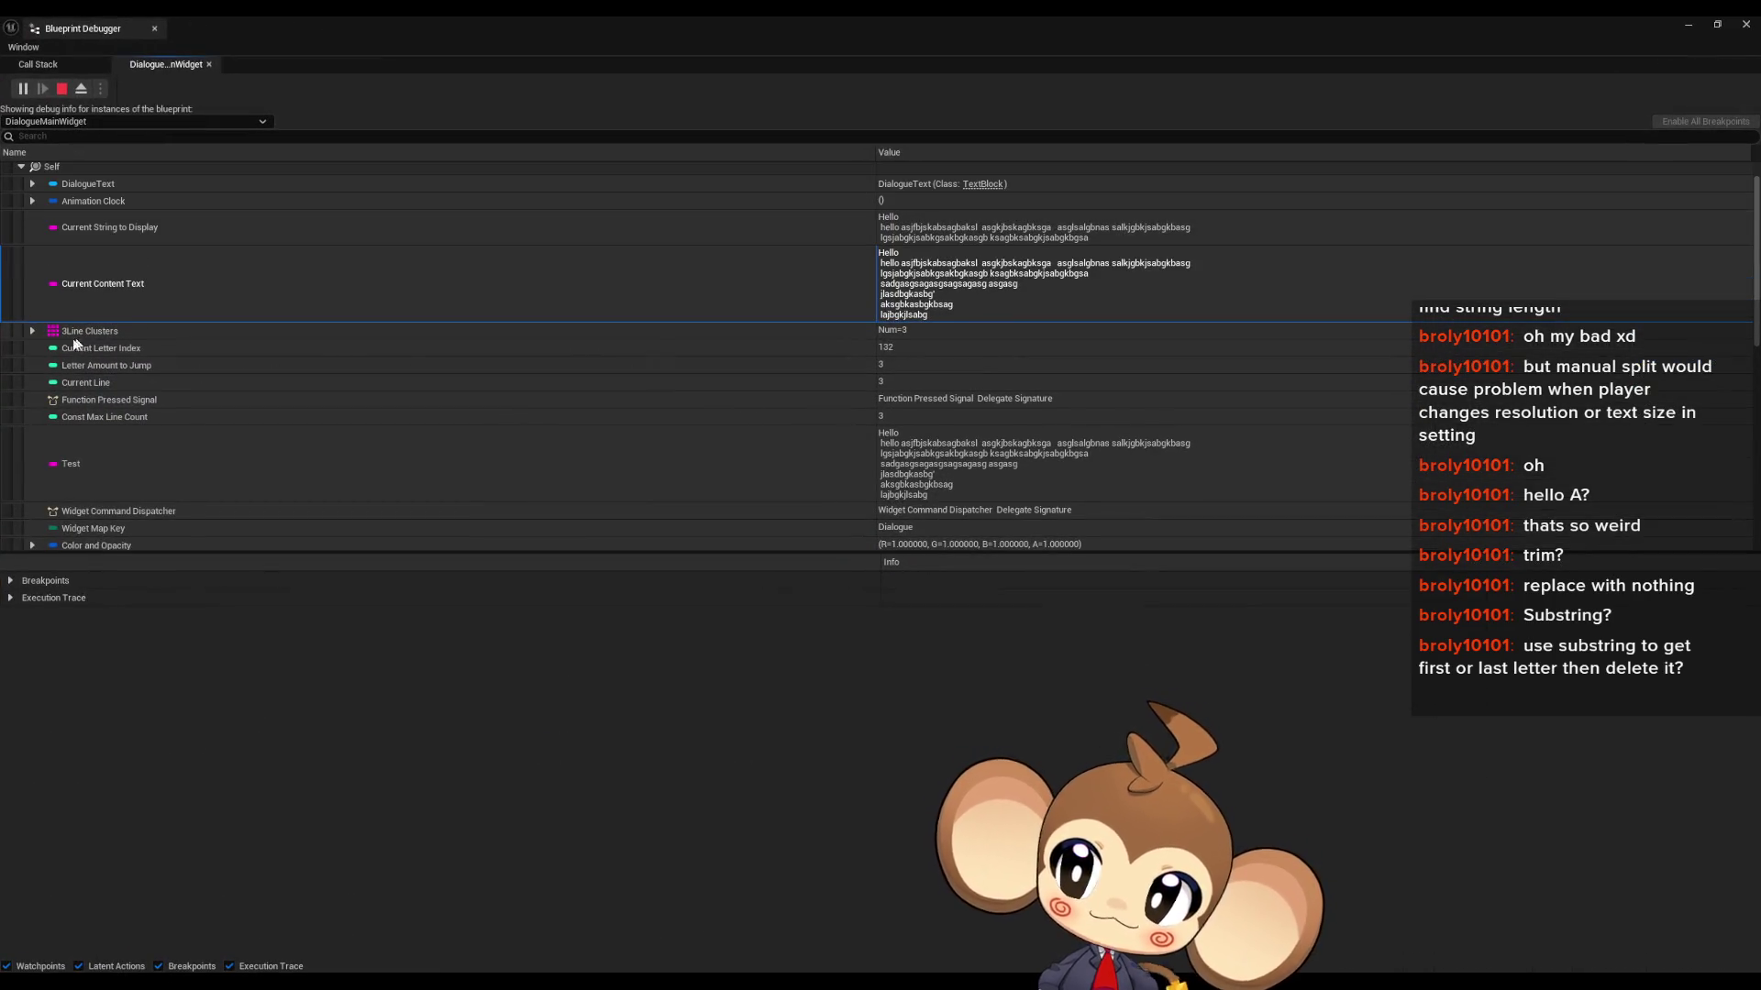
- Expand 3Line Clusters and copy the [0] Current Content Text property name
left_click(34, 332)
left_click(903, 354)
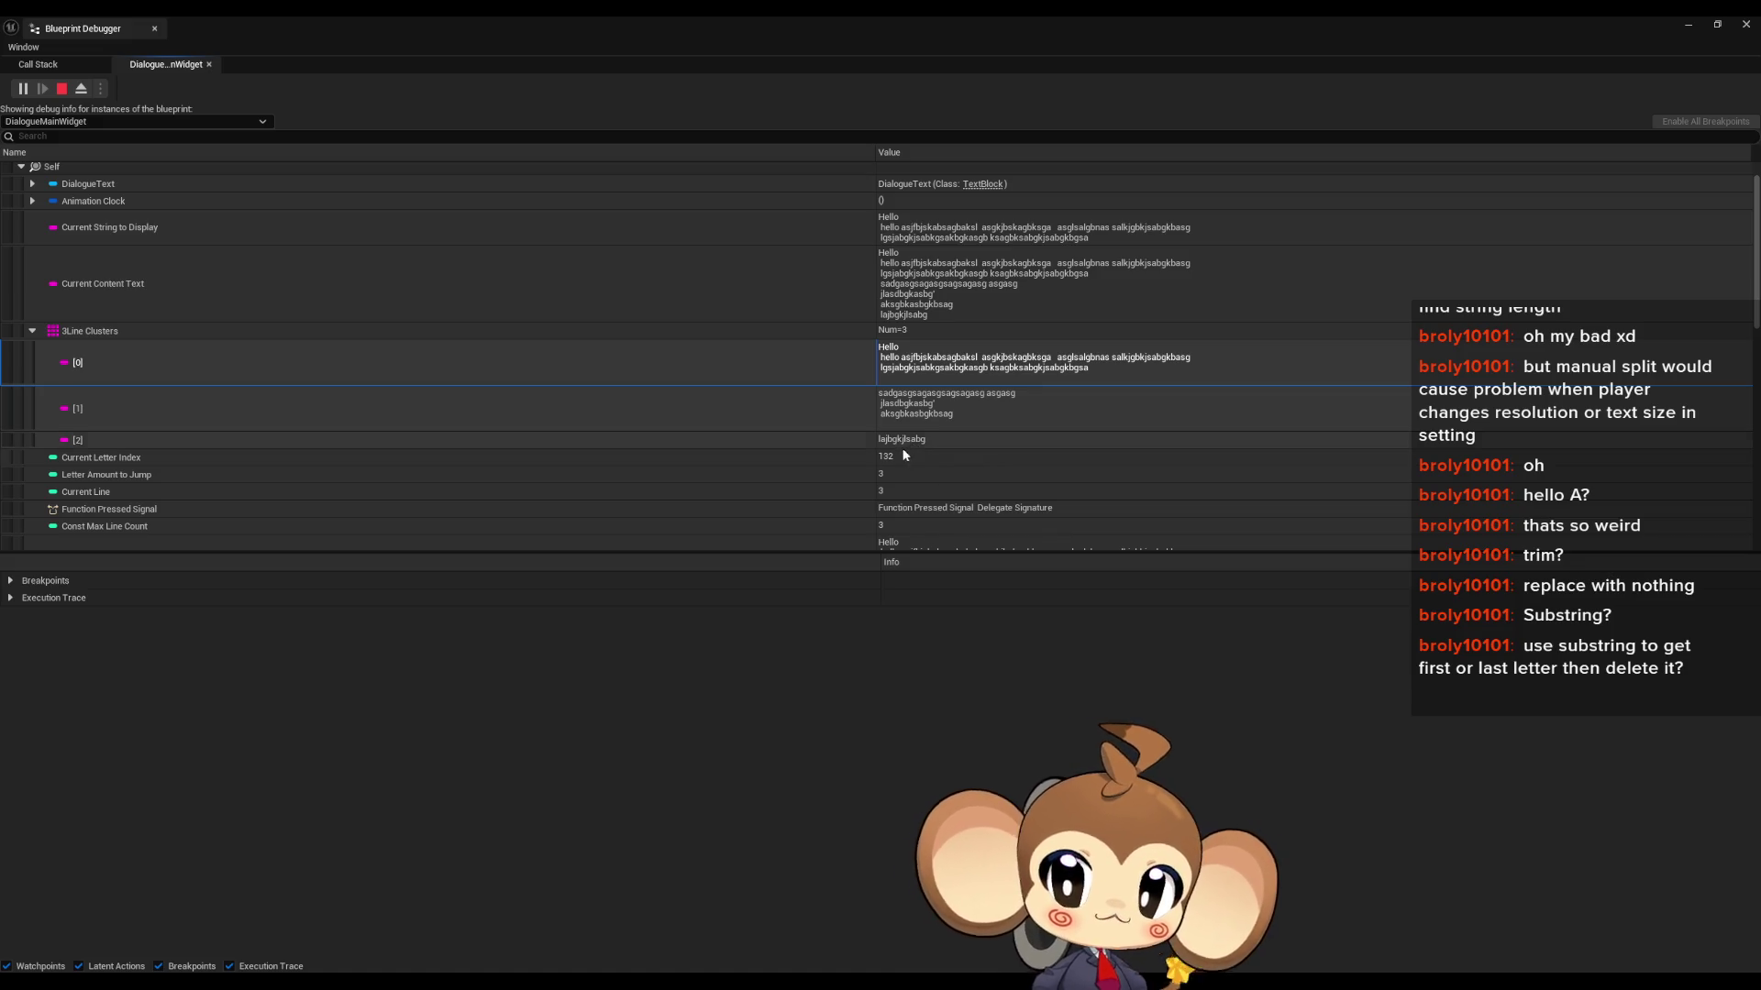
left_click(140, 287)
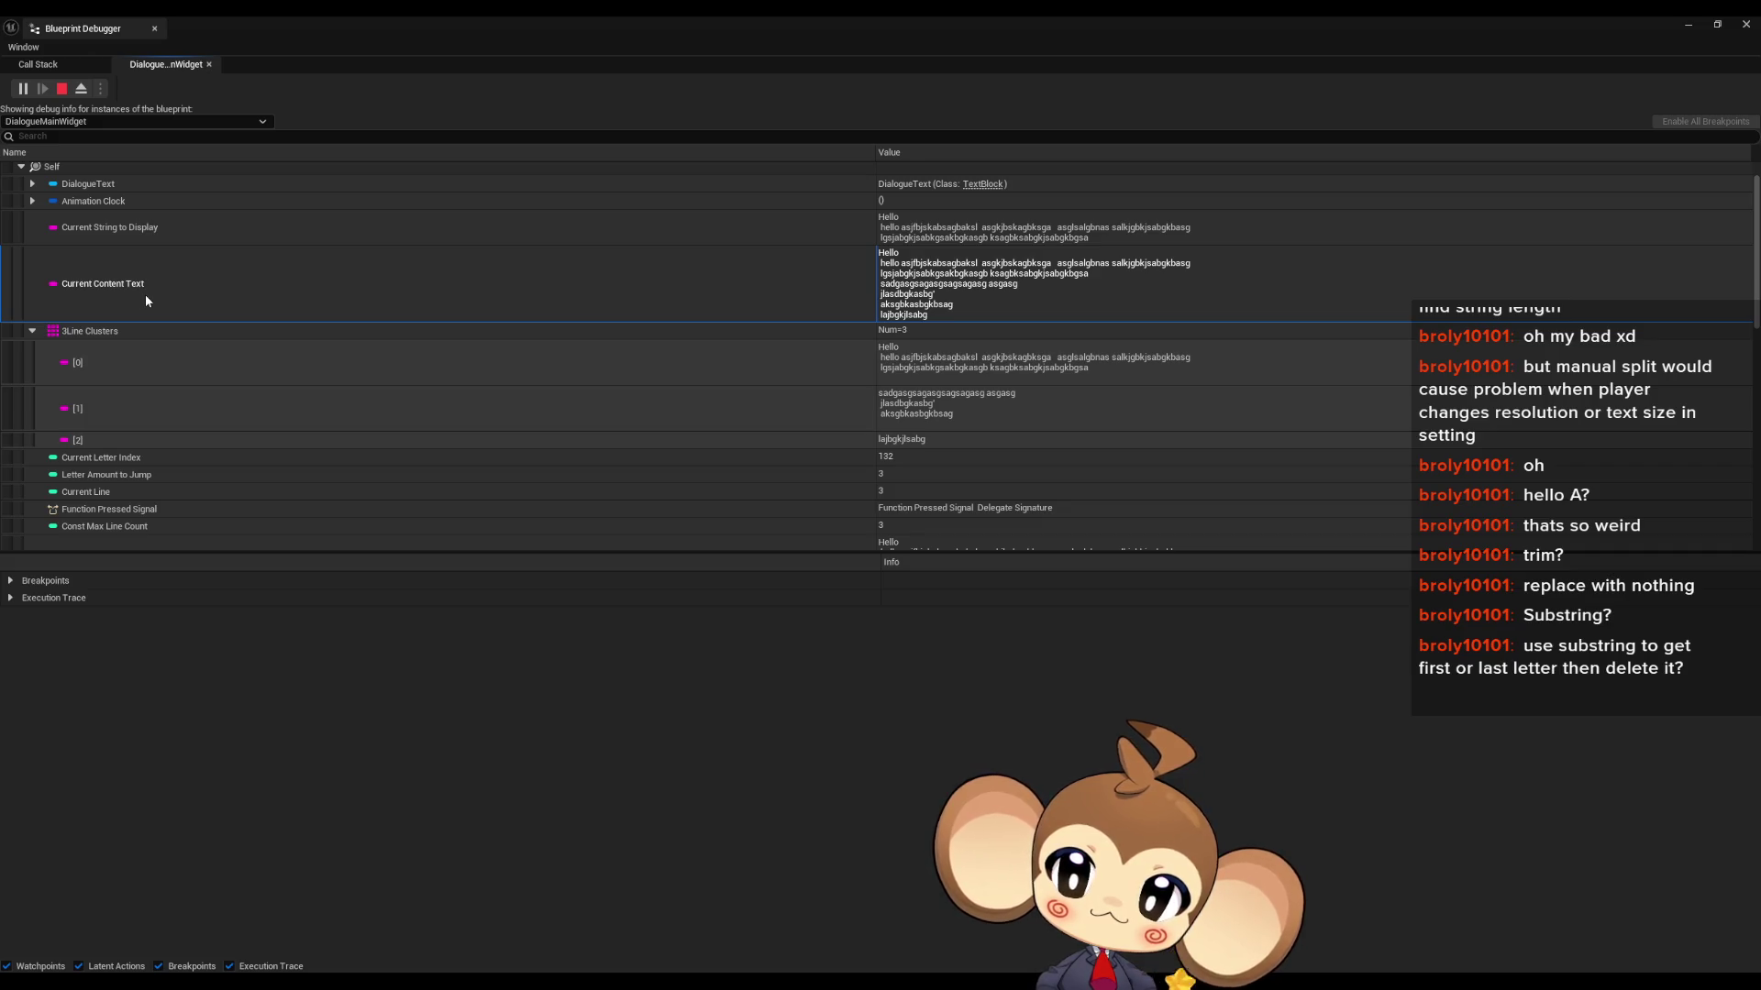
scroll(145, 257, "up", 1)
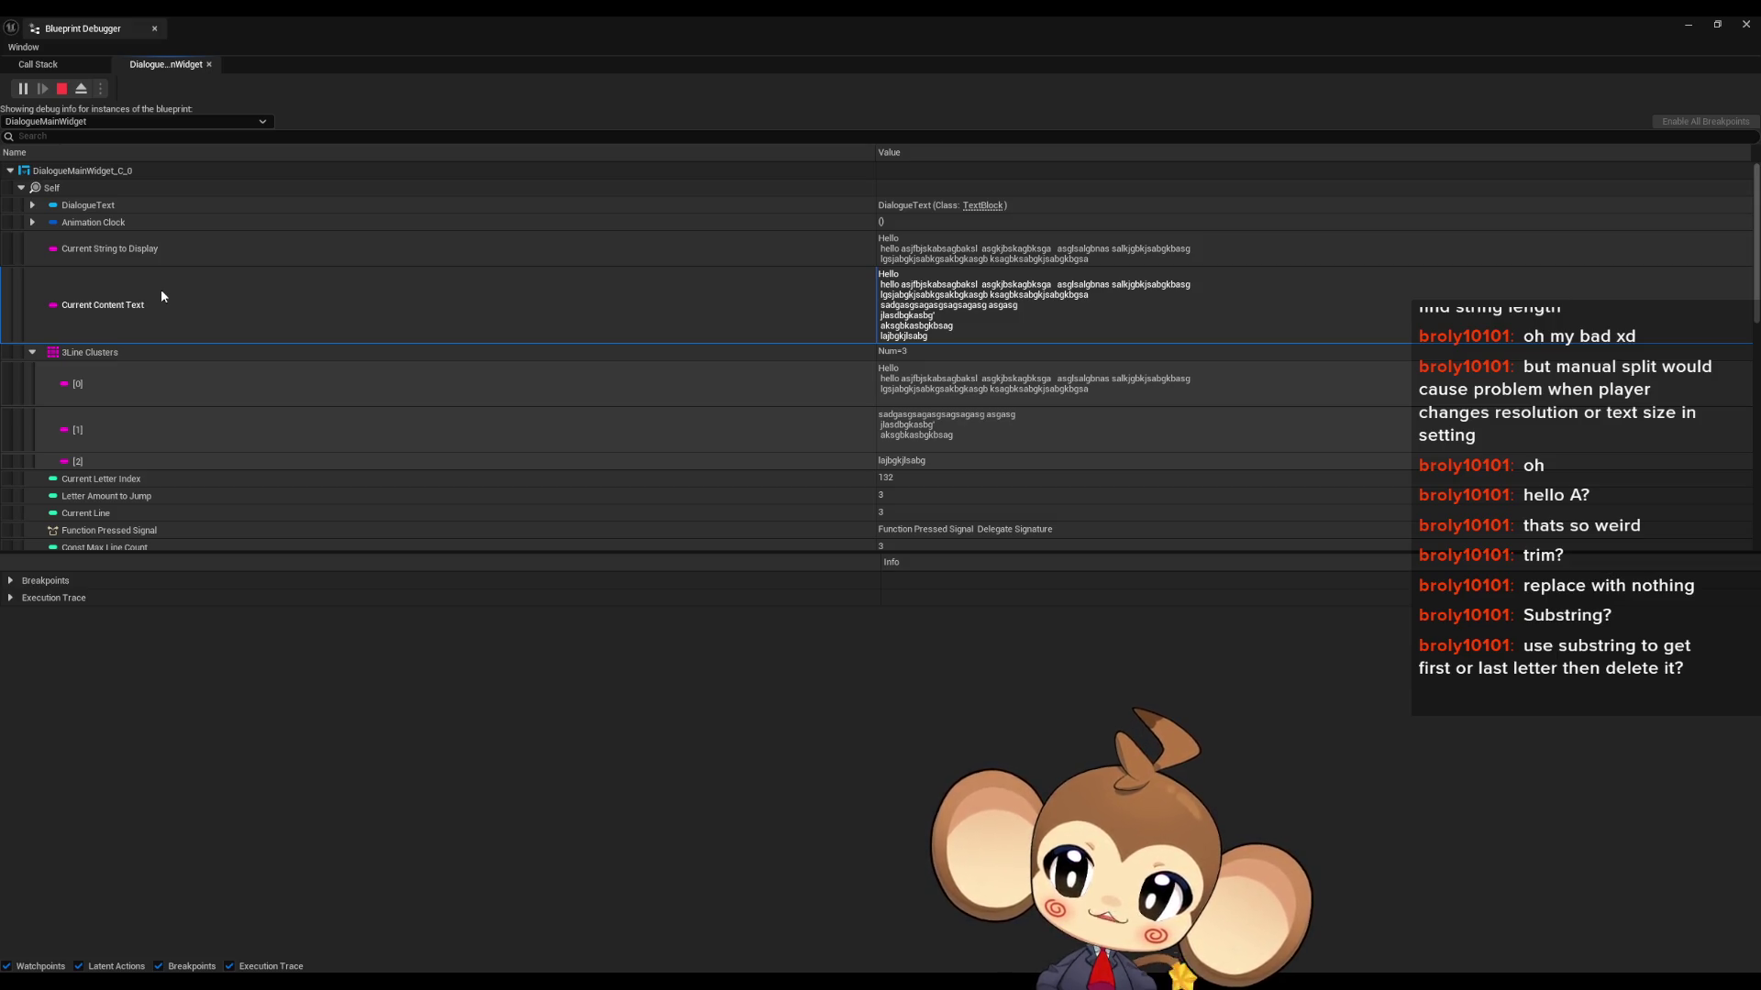
right_click(920, 308)
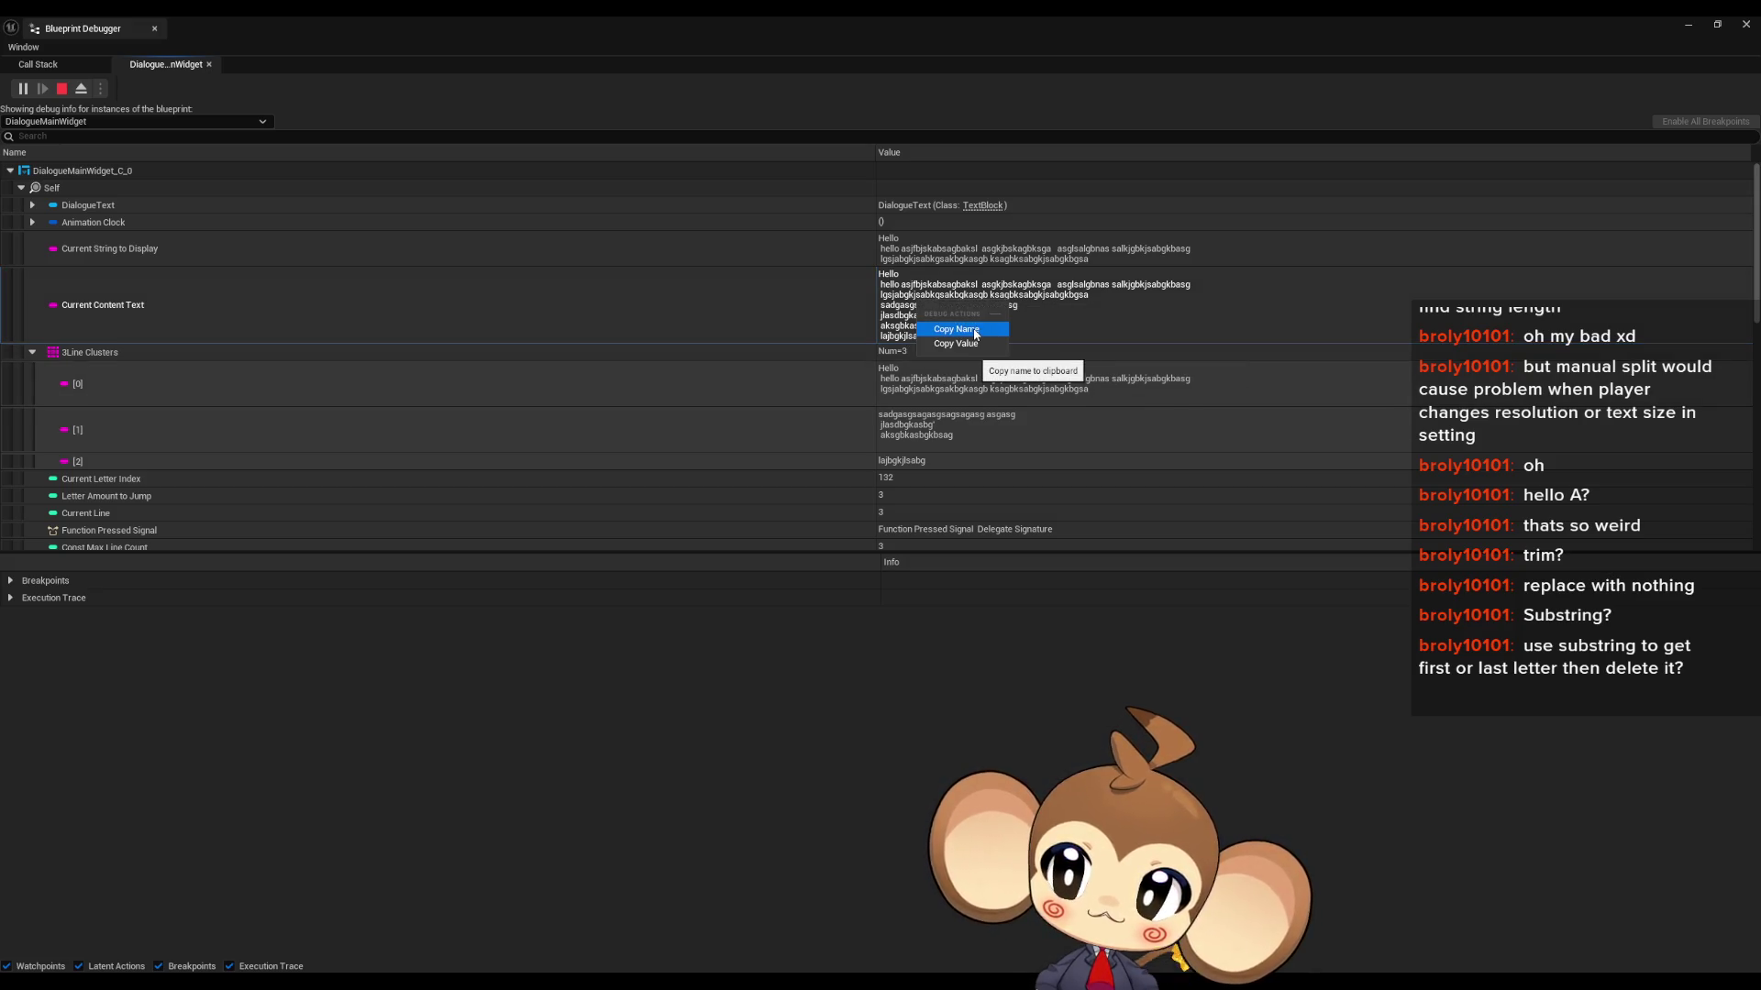
left_click(975, 330)
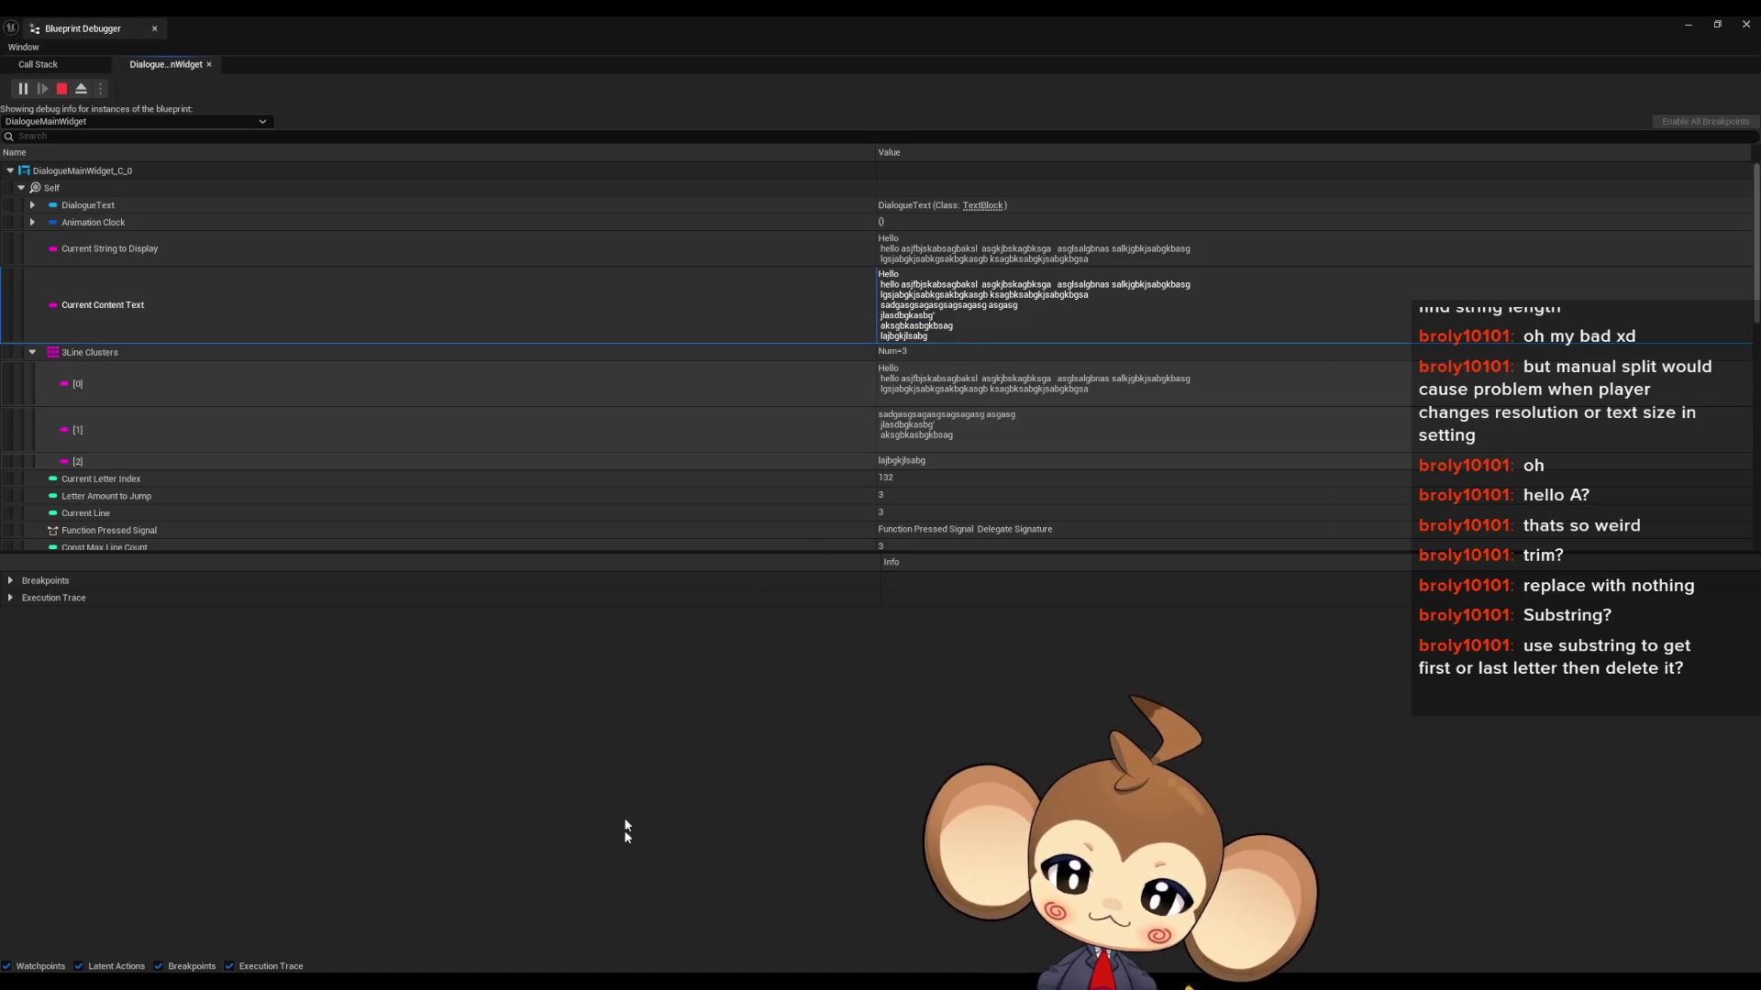
- Paste the Current Content Text name, then its multi-line value, into Notepad
type("Current Content Text")
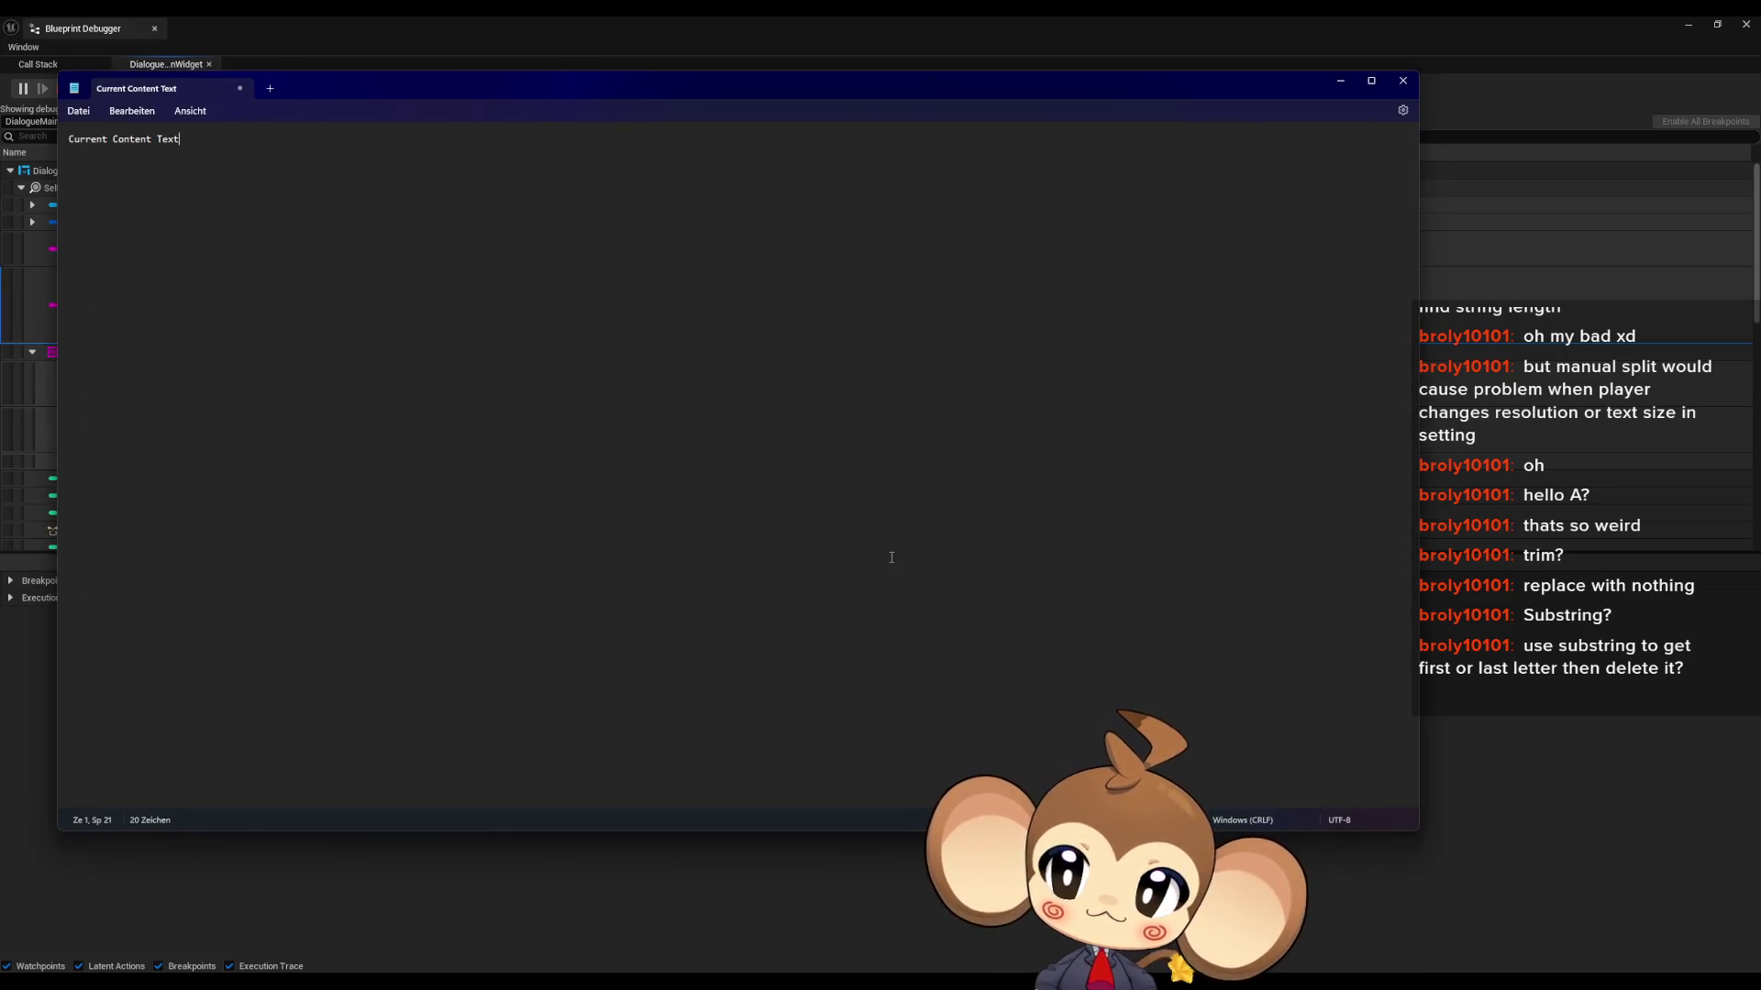
key("super+Down")
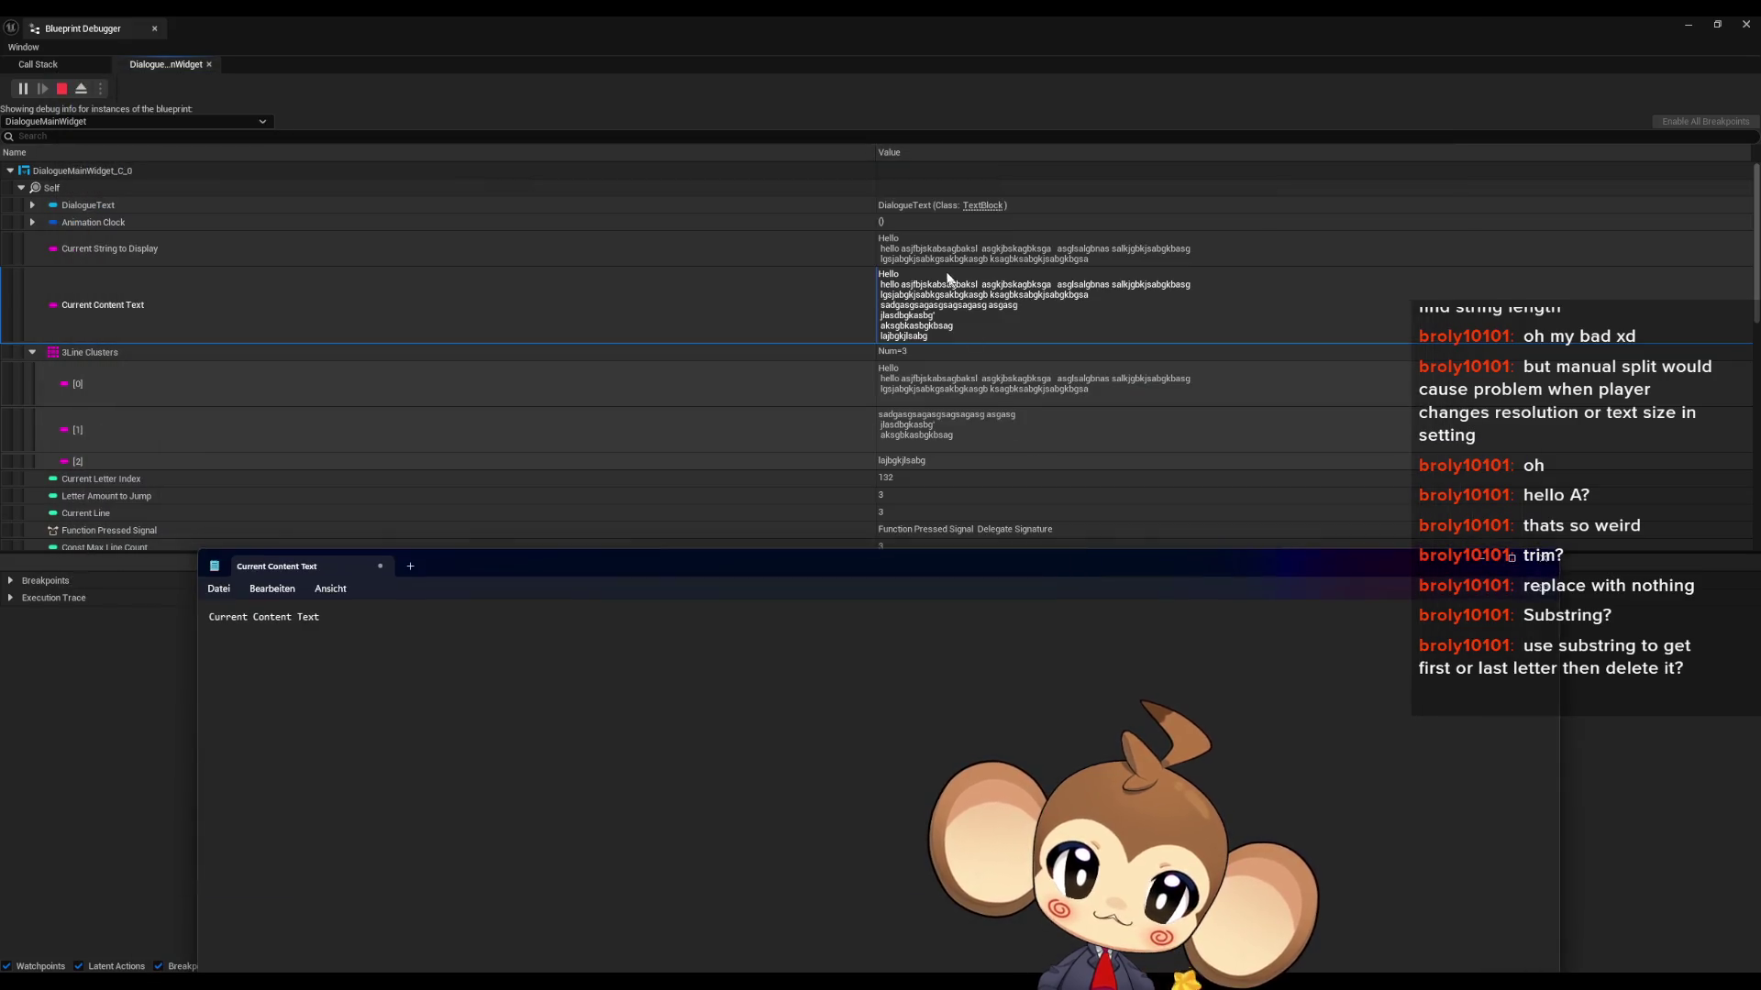
right_click(920, 308)
left_click(962, 347)
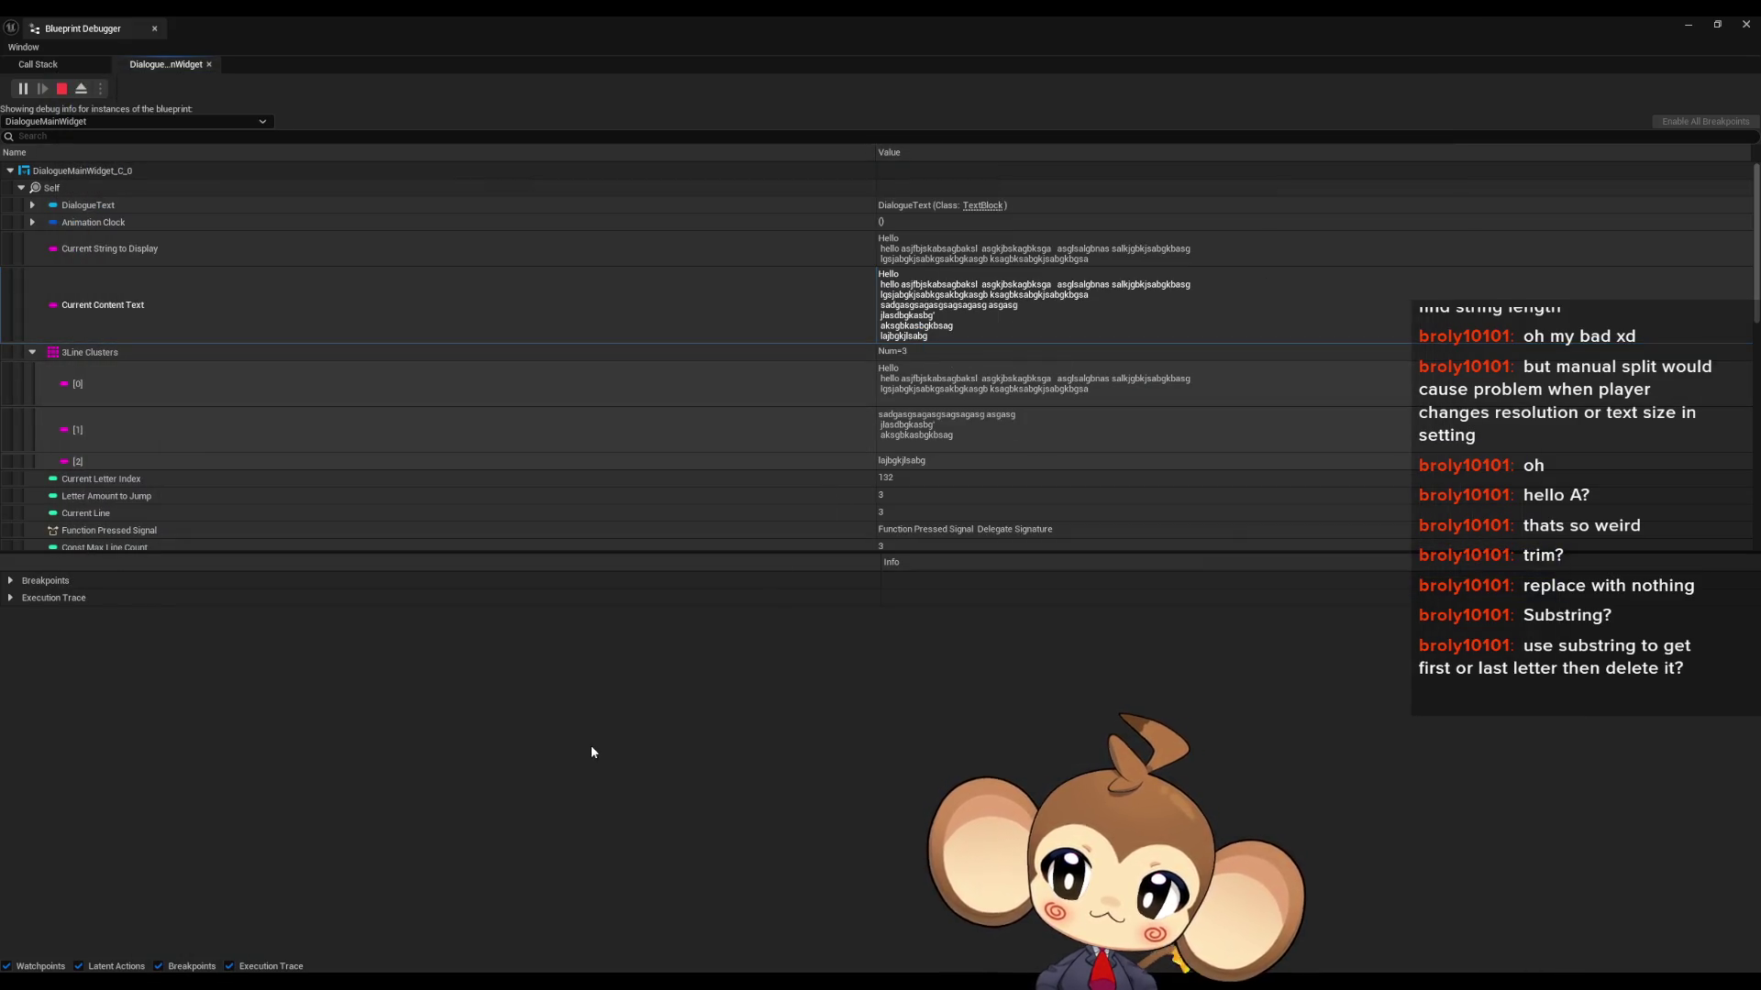
key("alt+Tab")
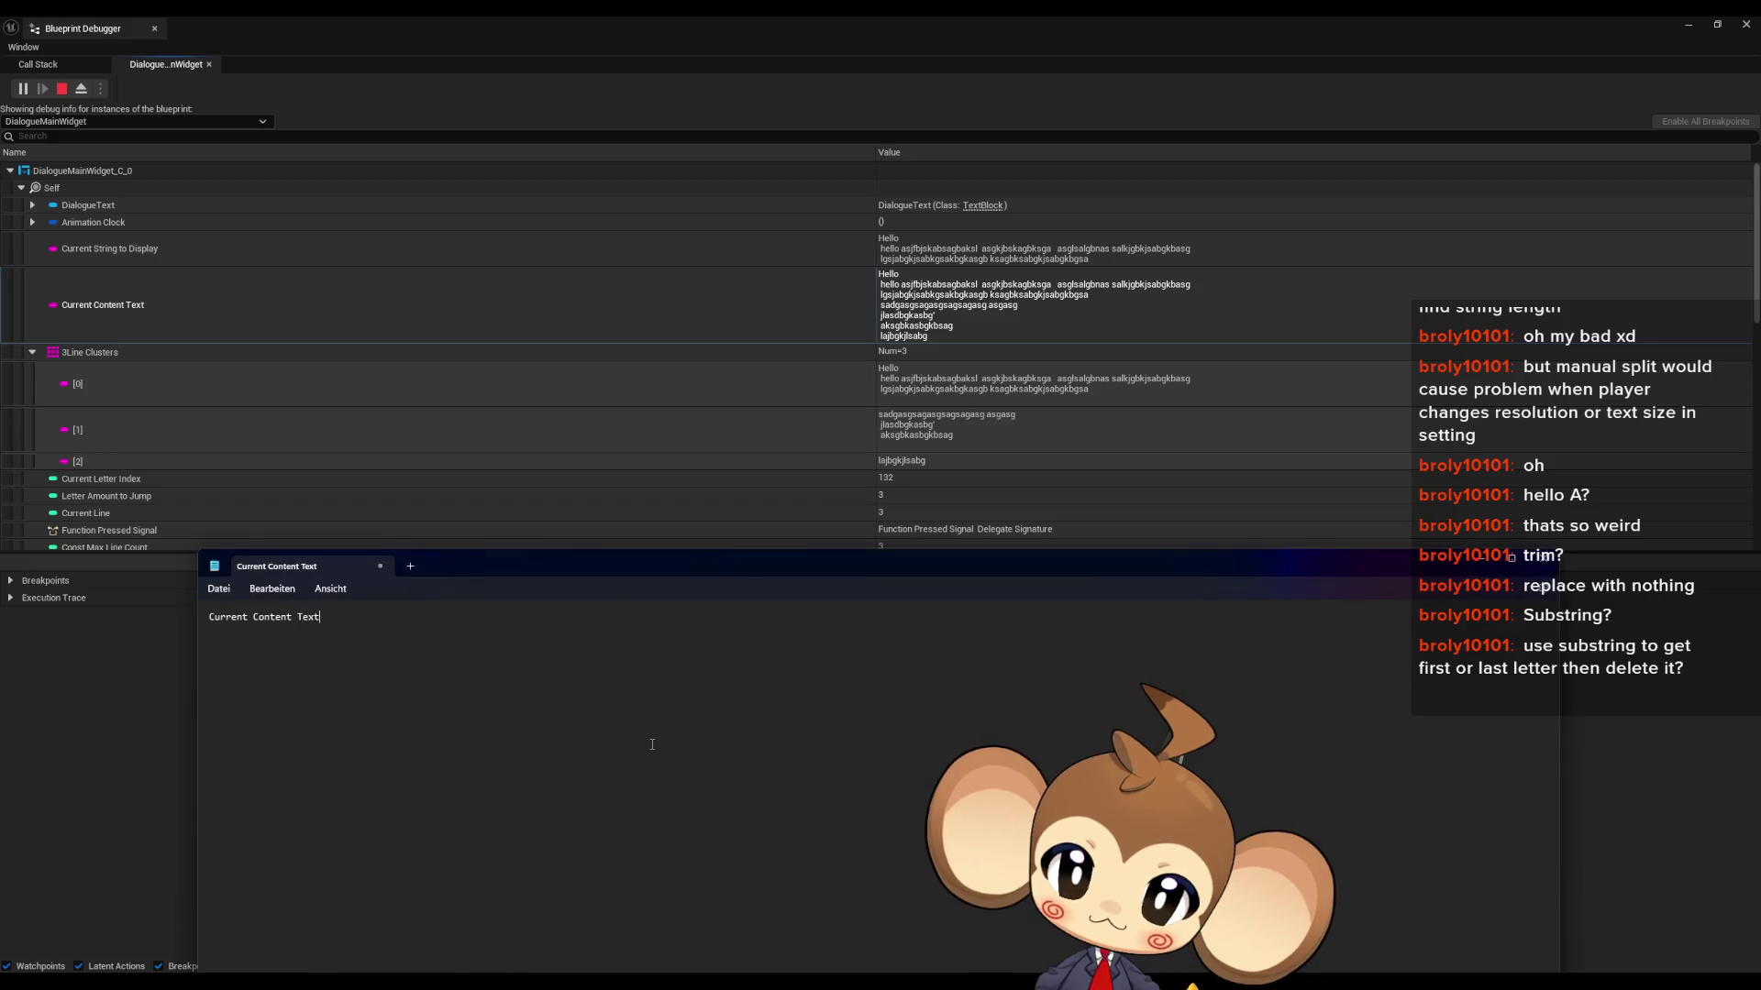
key("ctrl+a")
key("ctrl+v")
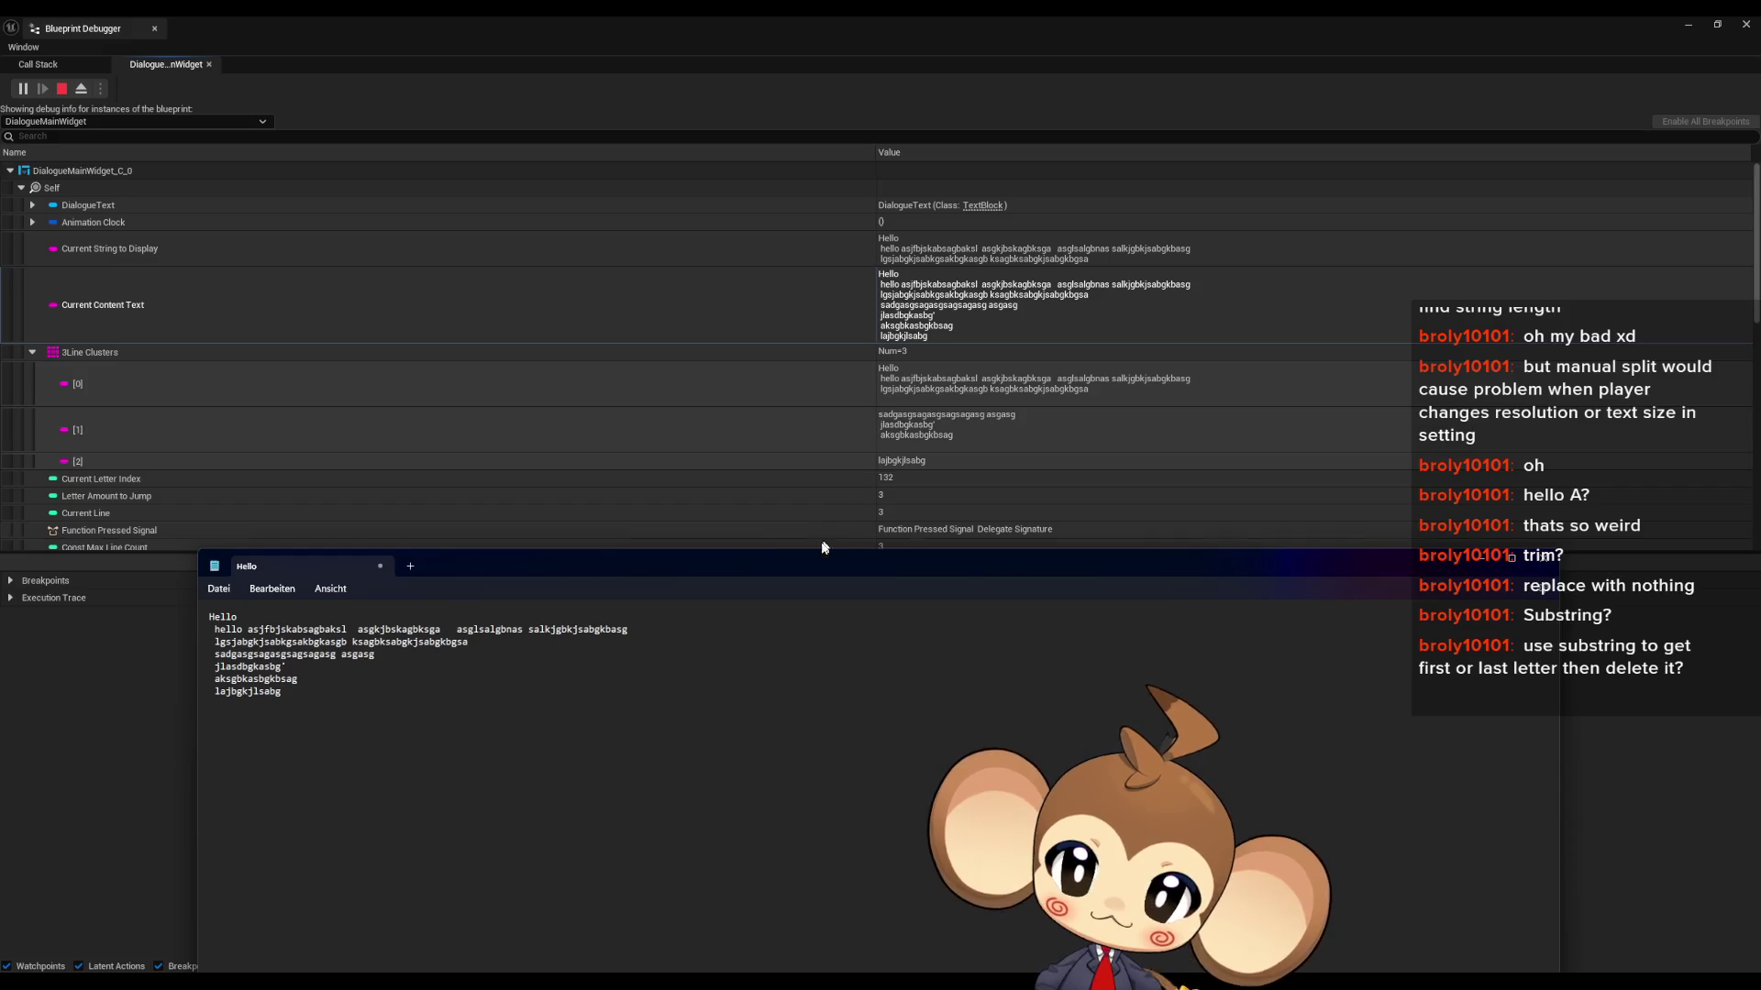
- Compare the cluster entries against the Notepad text, then stop the play session
left_click_drag(830, 564, 1011, 885)
scroll(581, 383, "down", 3)
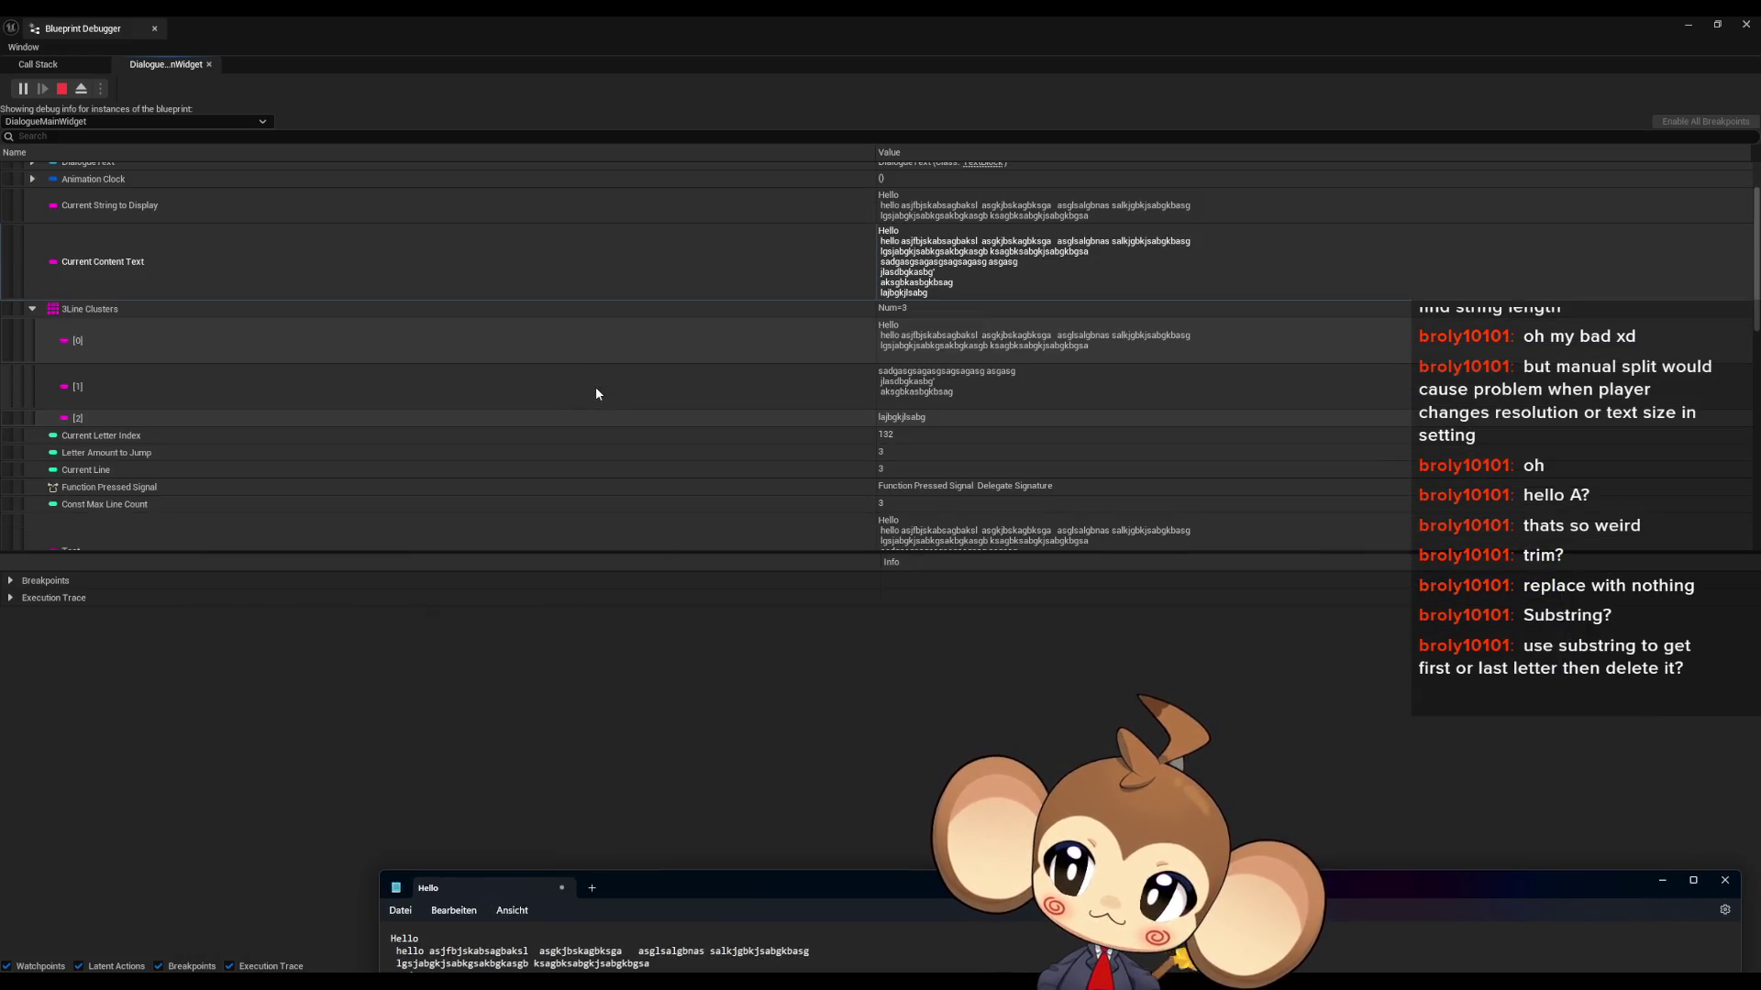
left_click(504, 448)
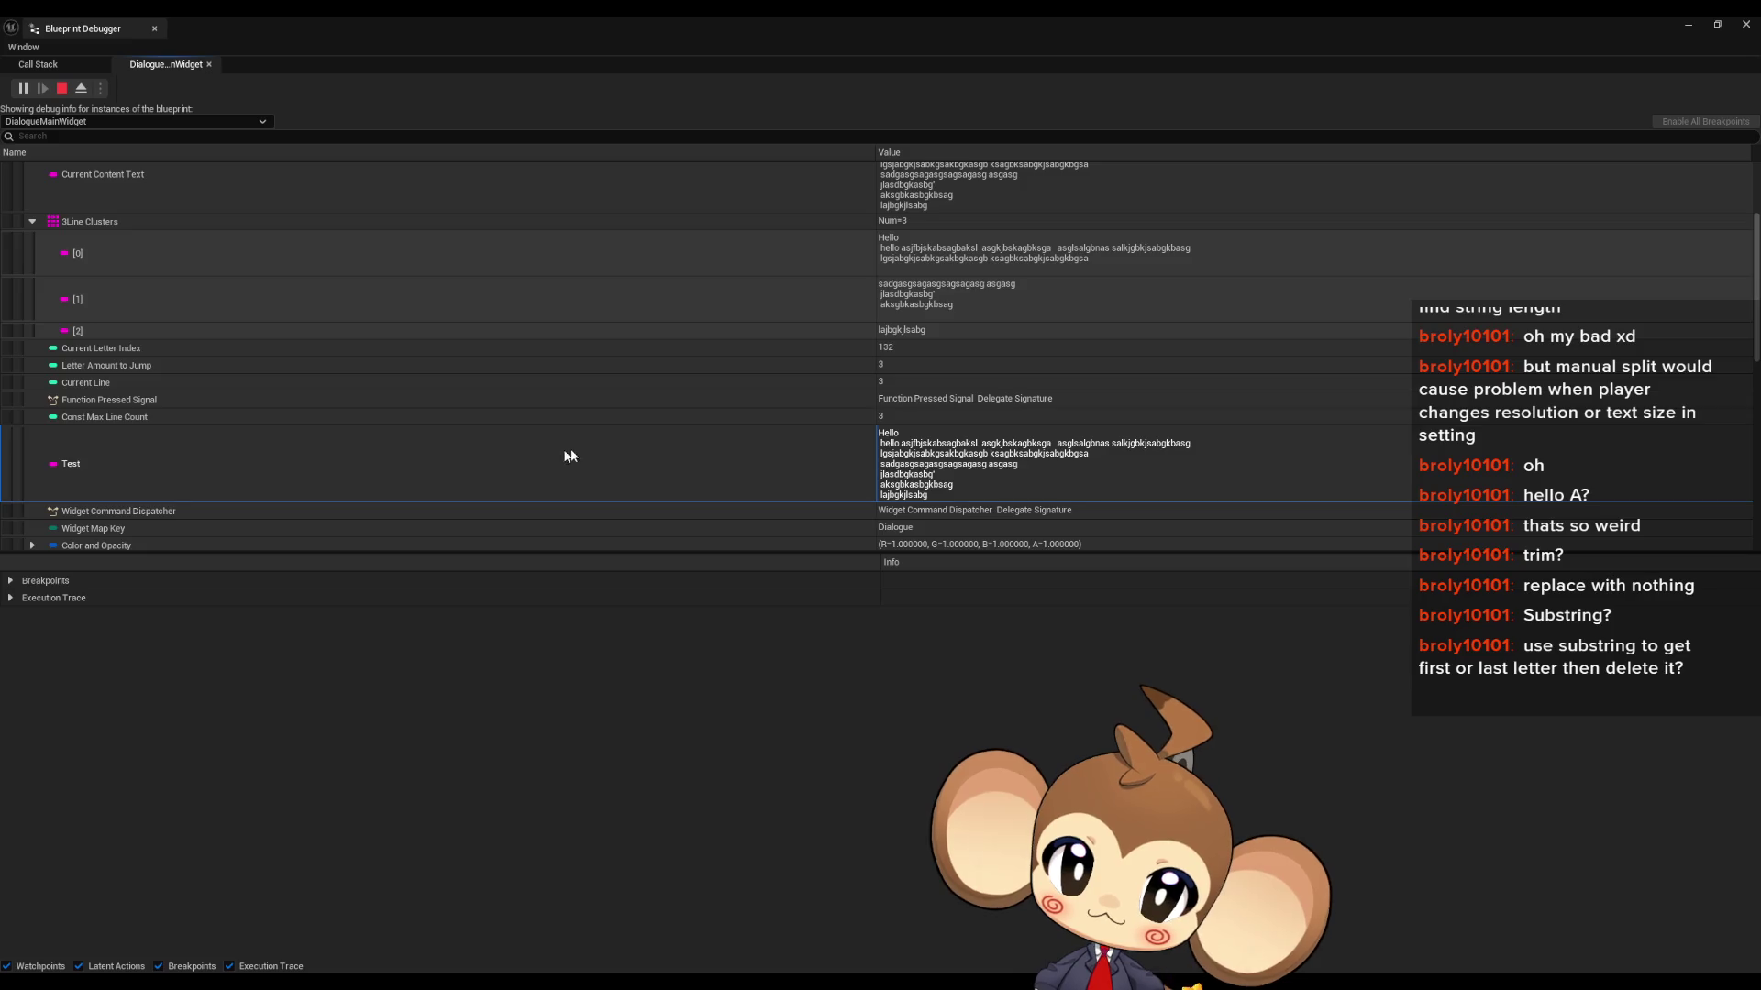
scroll(563, 449, "up", 3)
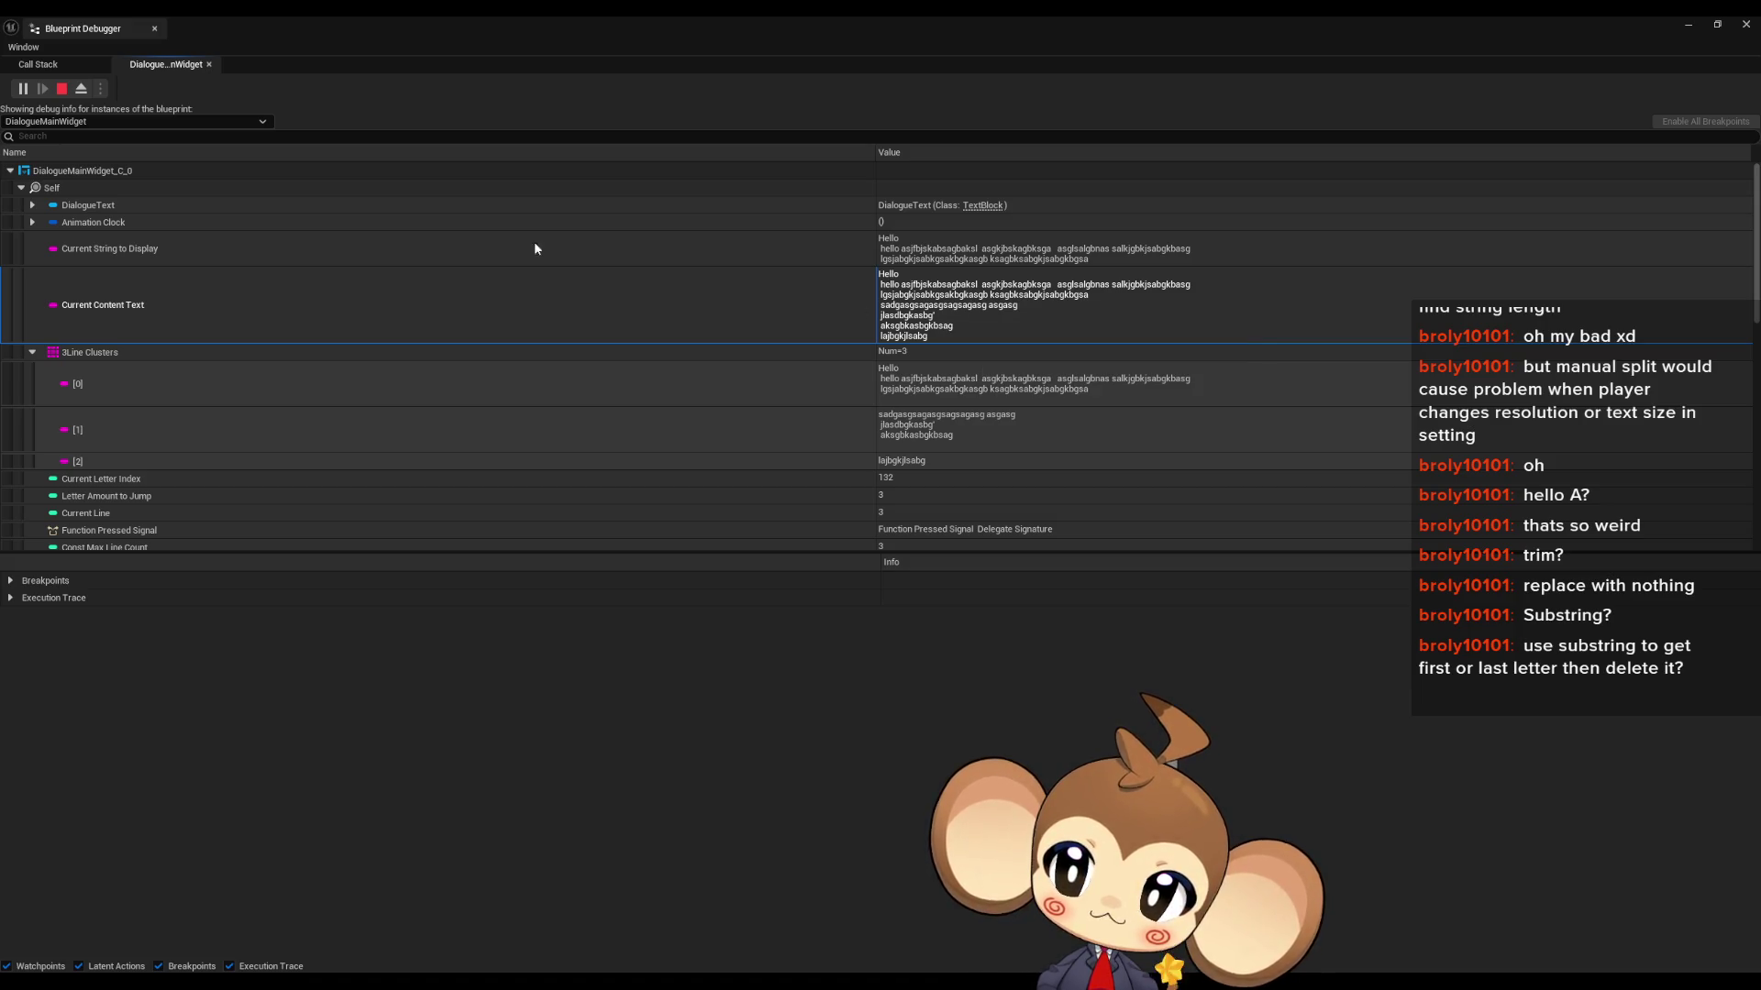
key("Escape")
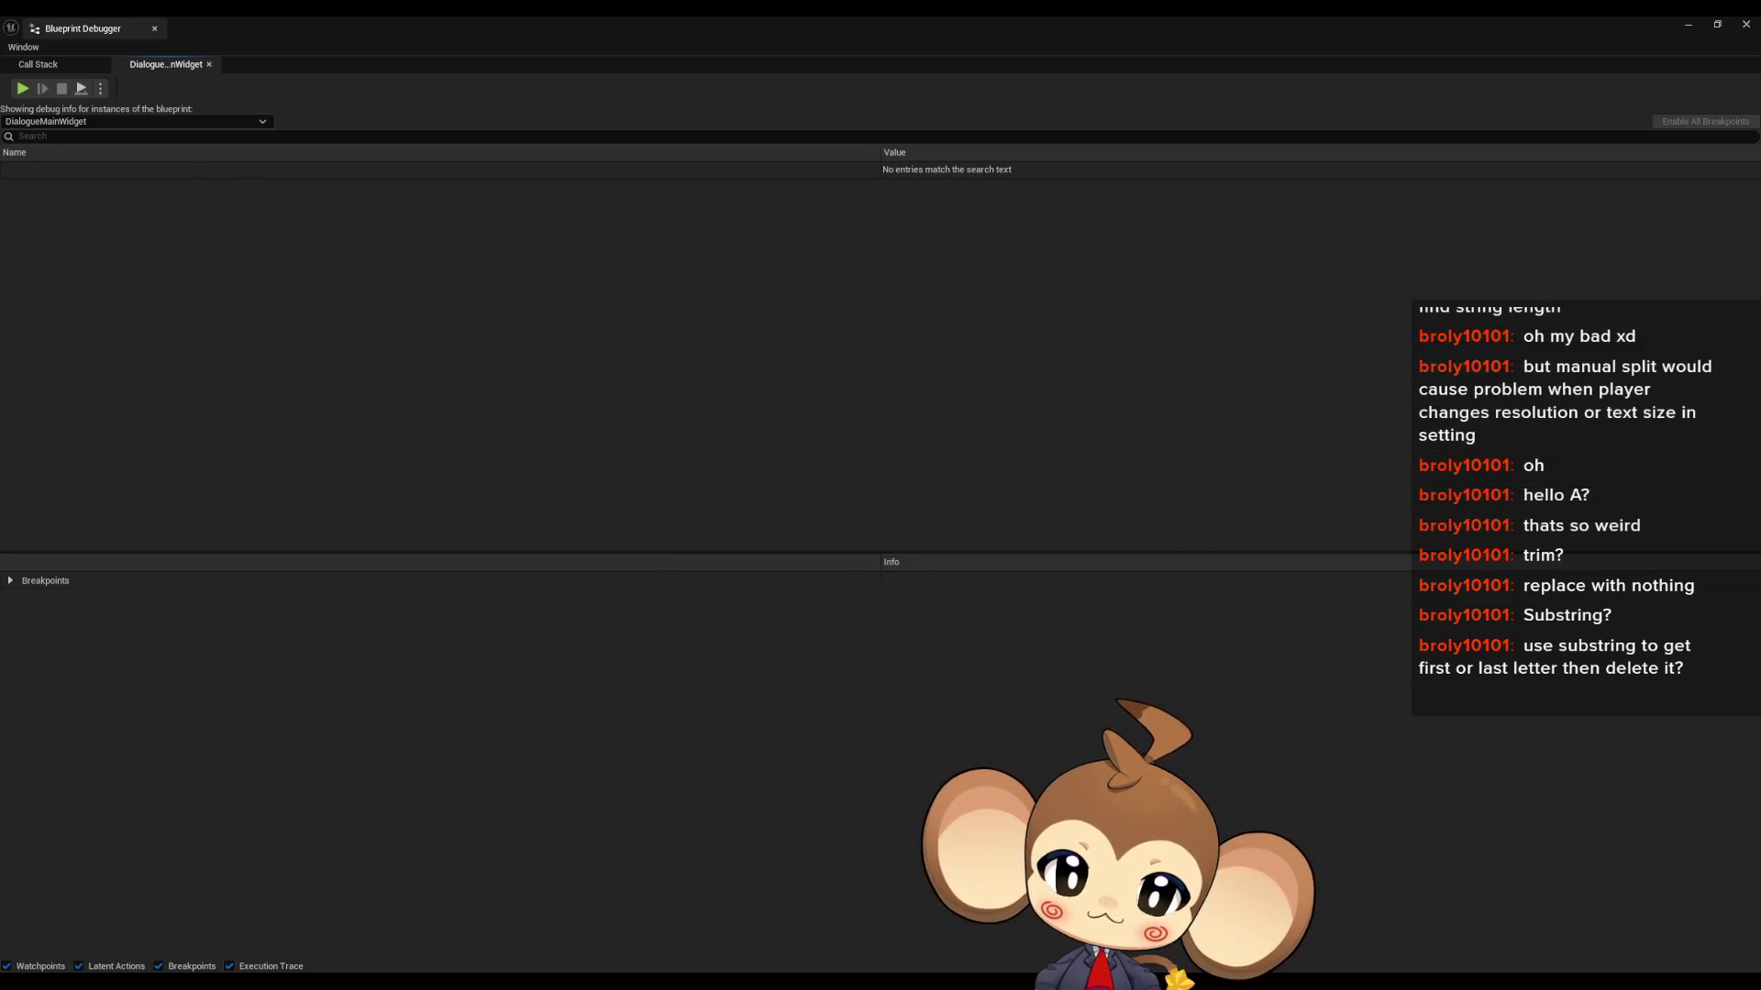
- Open the yes dialogue asset and inspect its English text's second line
mouse_move(651, 981)
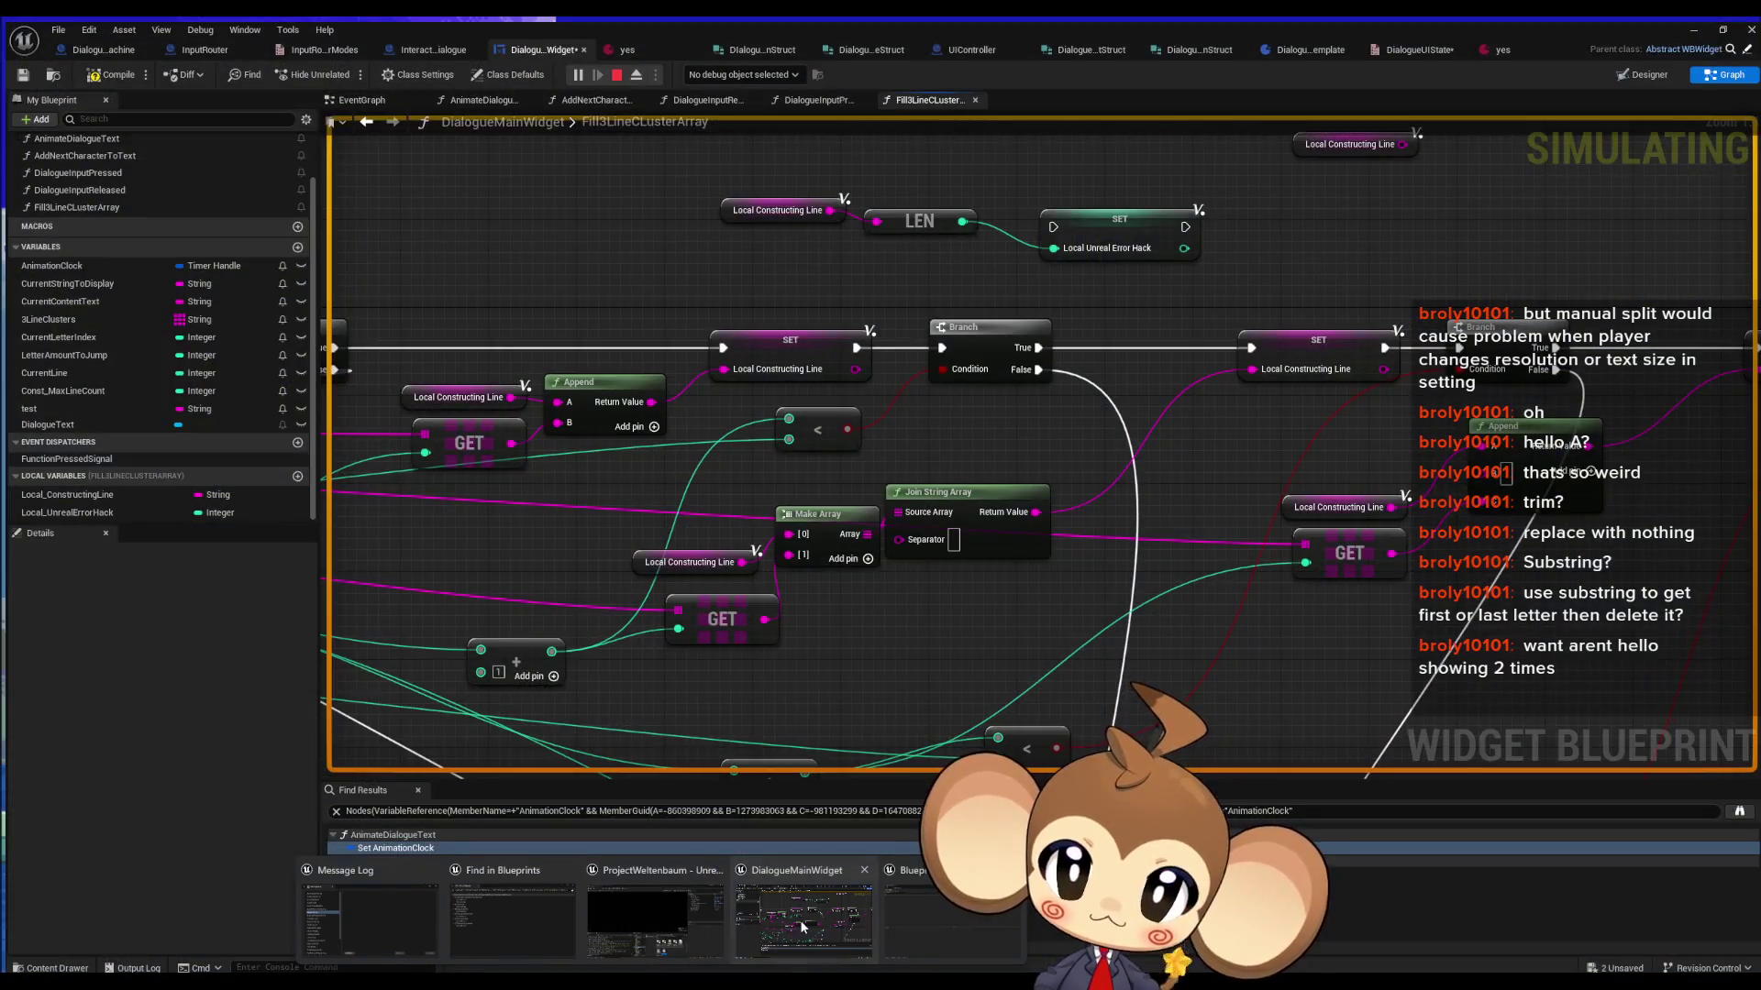
left_click(800, 920)
left_click(630, 48)
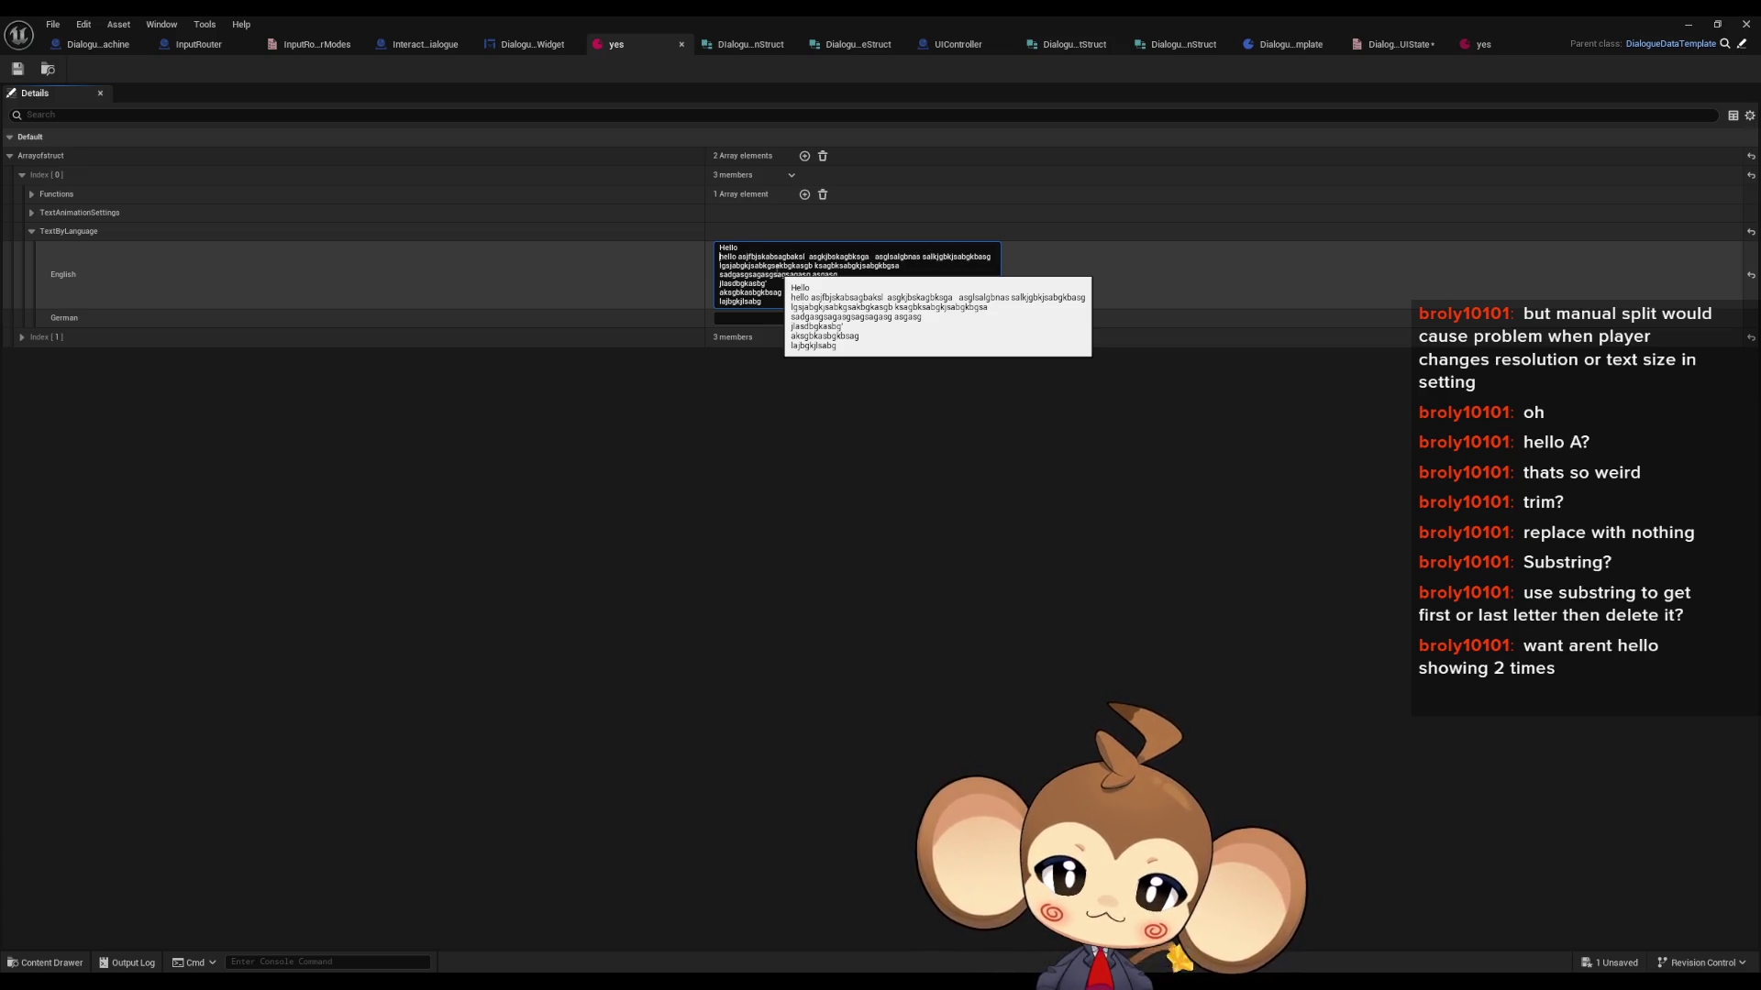
key("Right")
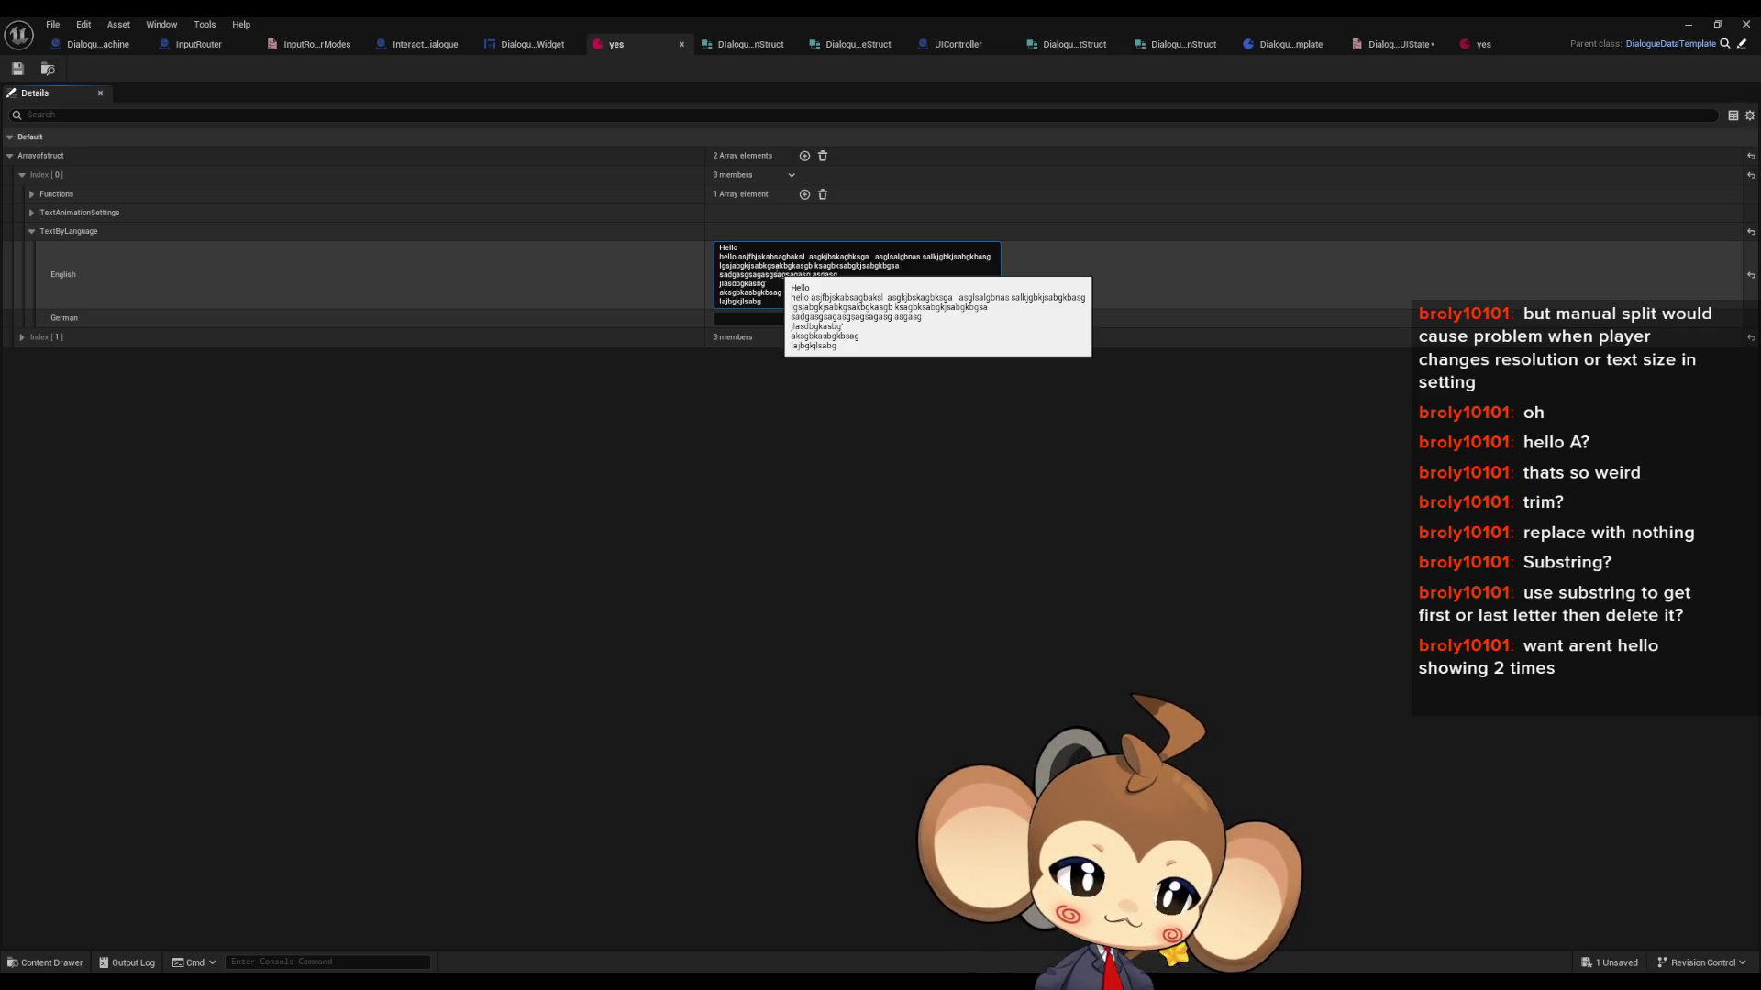
left_click(915, 477)
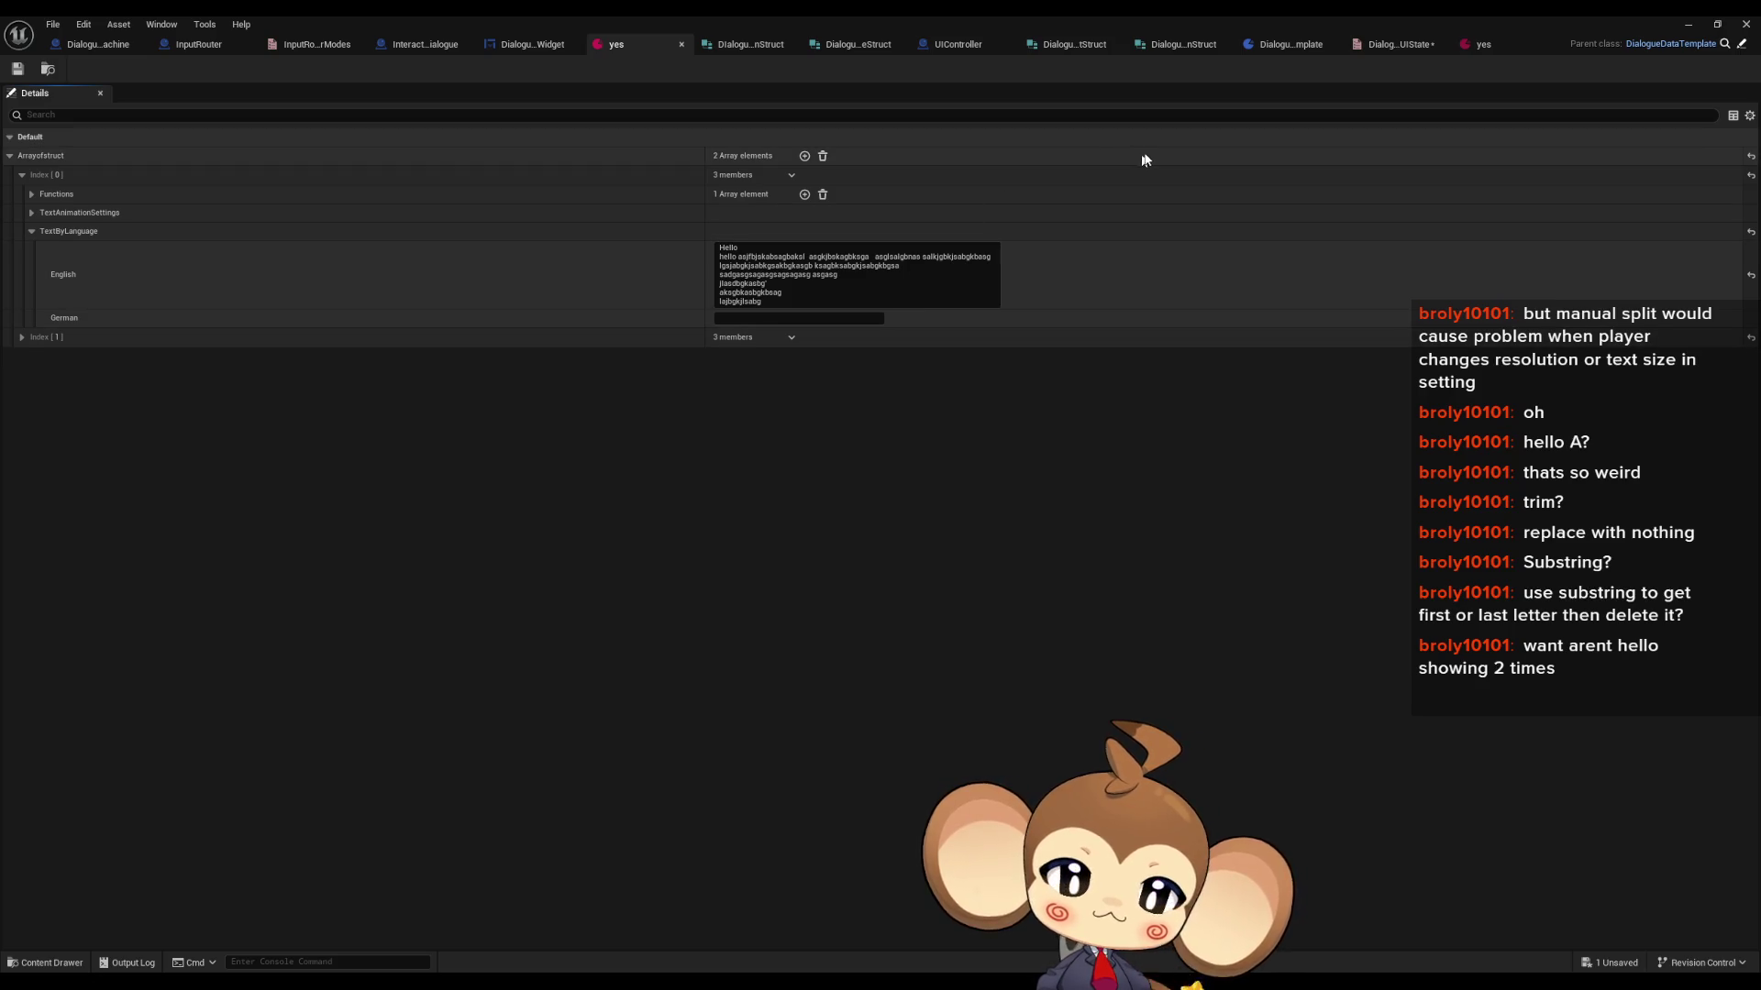
mouse_move(823, 943)
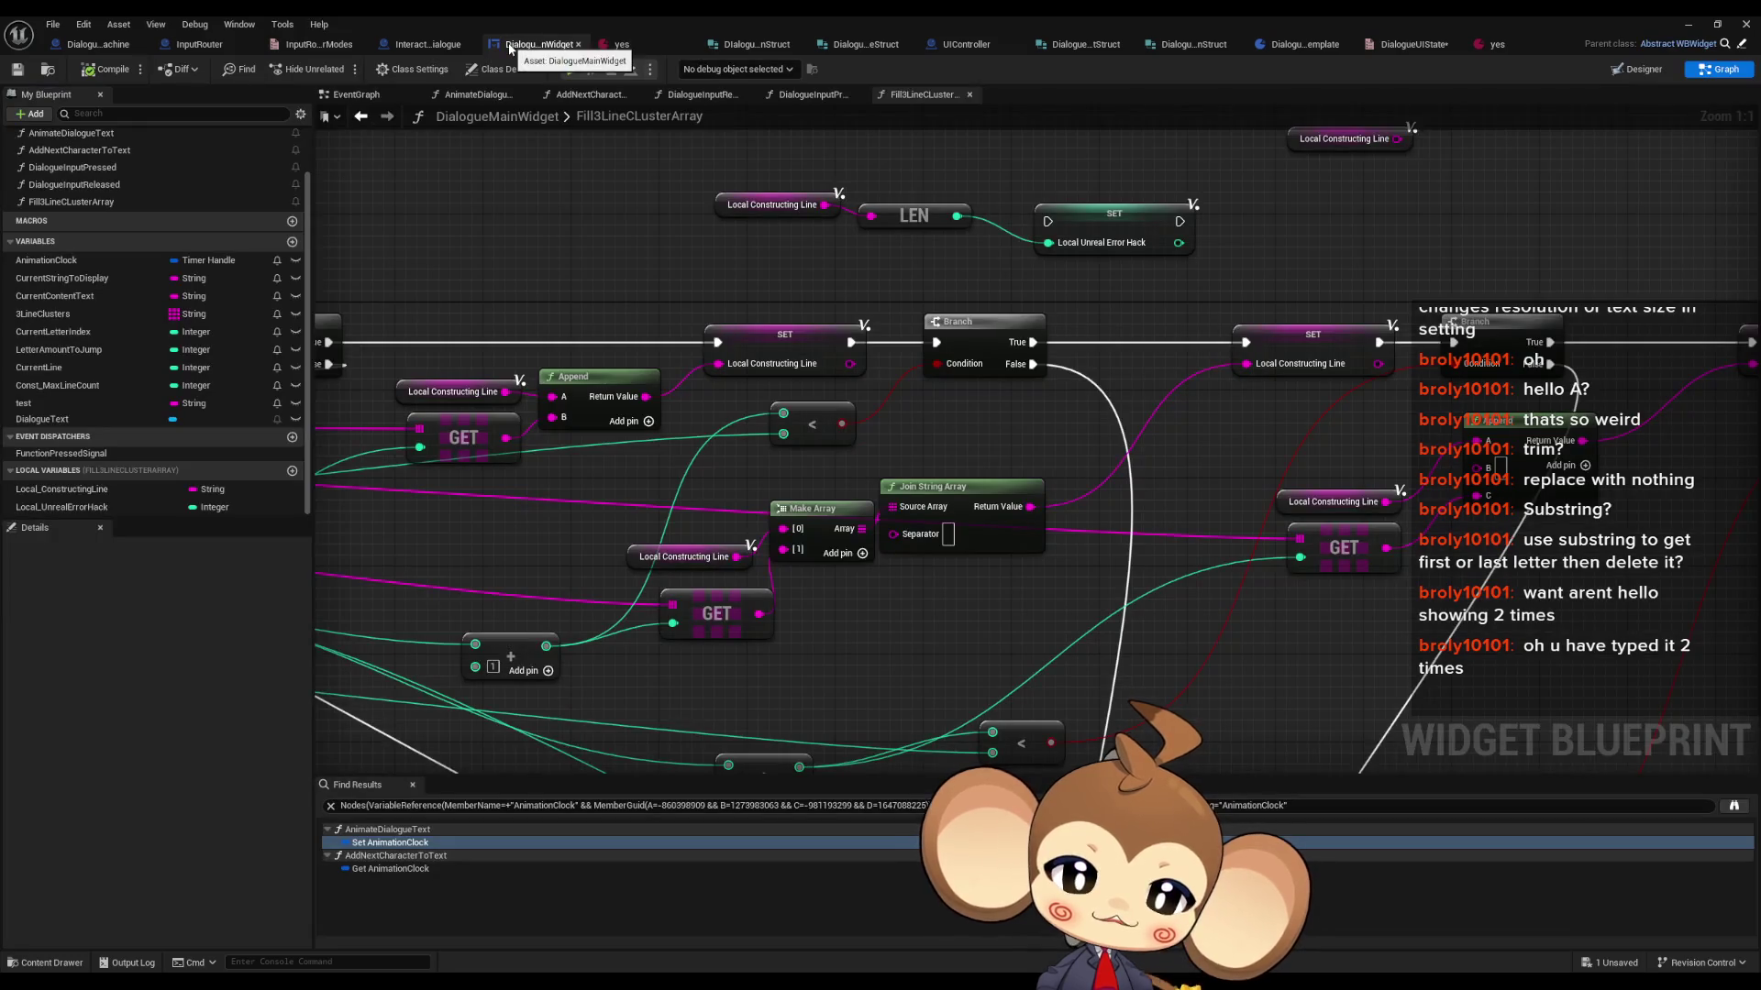
- Open the AnimateDialogueText function graph from My Blueprint
scroll(952, 431, "down", 5)
left_click_drag(952, 431, 1503, 406)
scroll(166, 268, "up", 3)
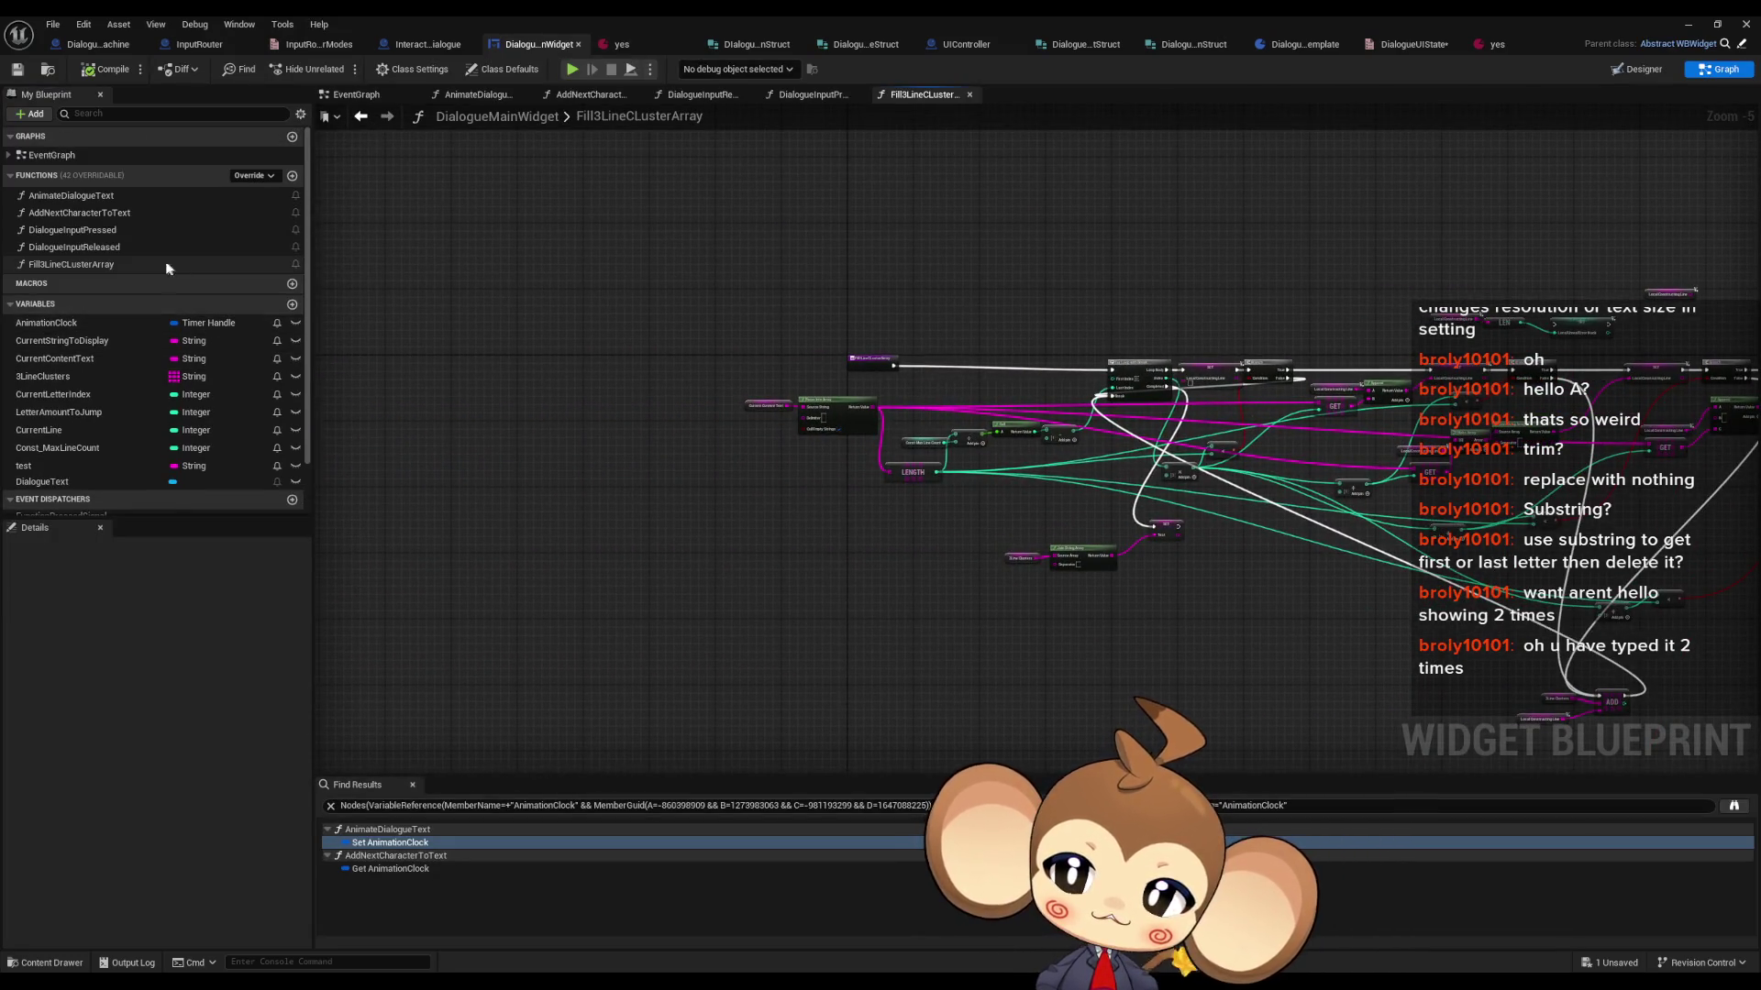
double_click(92, 213)
double_click(98, 197)
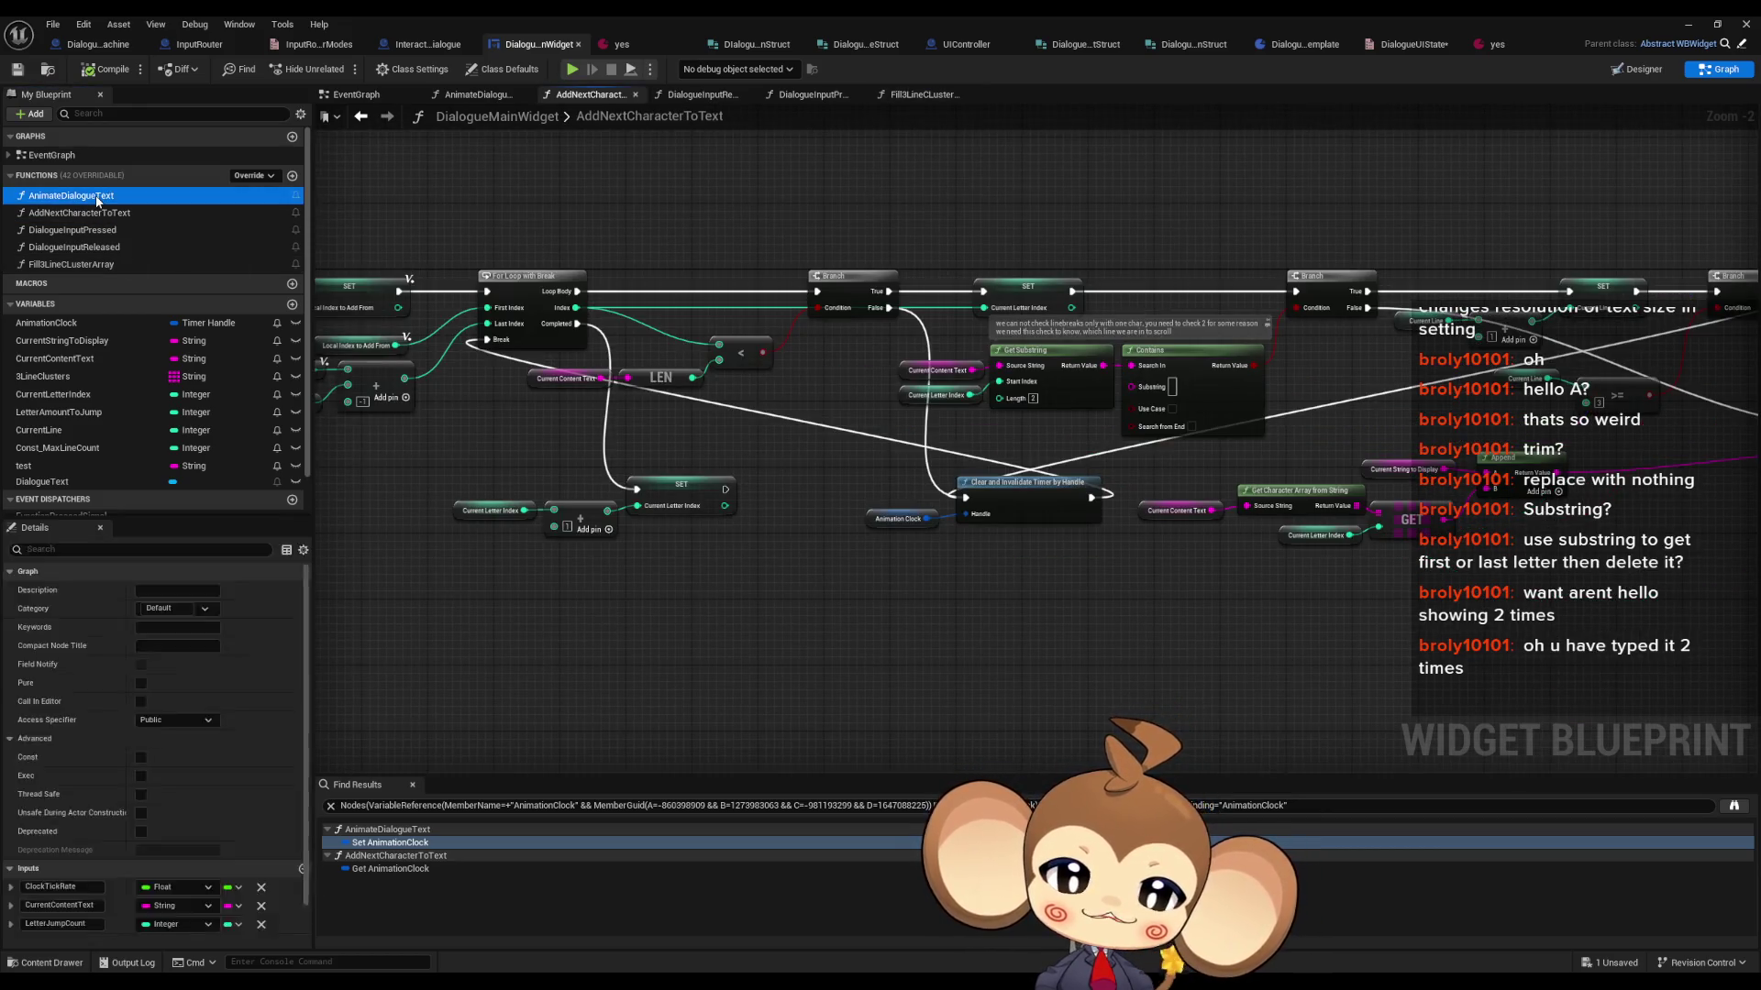
double_click(98, 214)
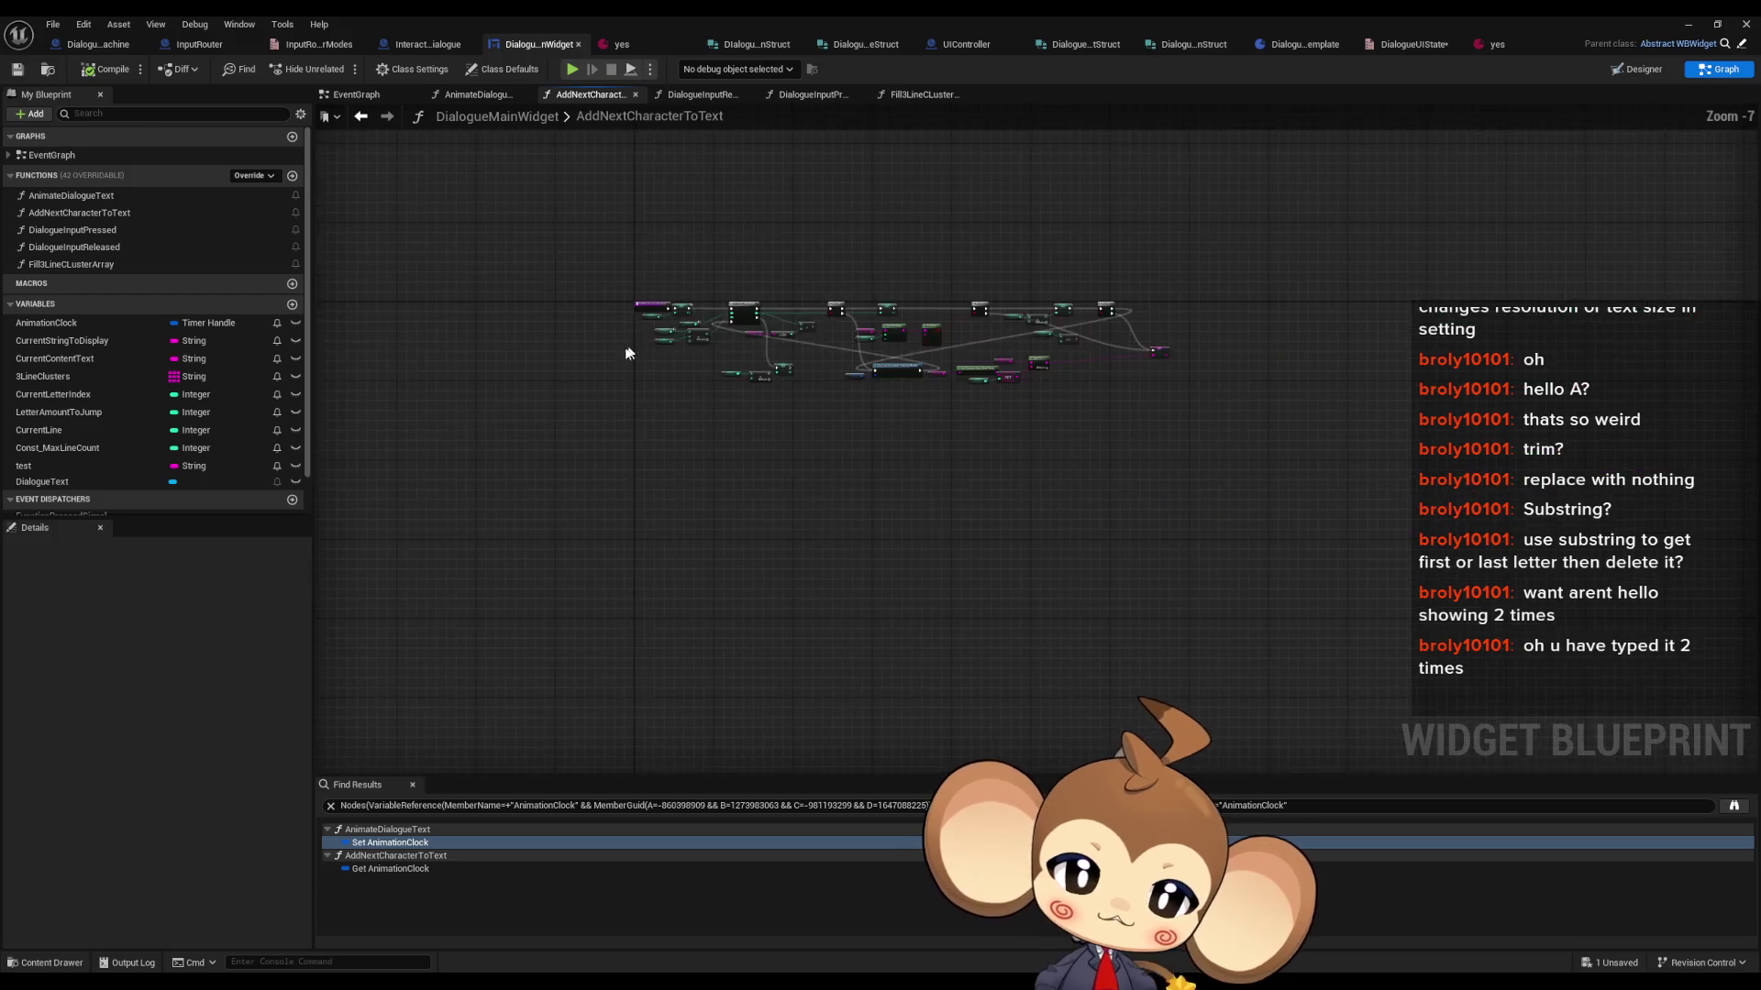
double_click(84, 195)
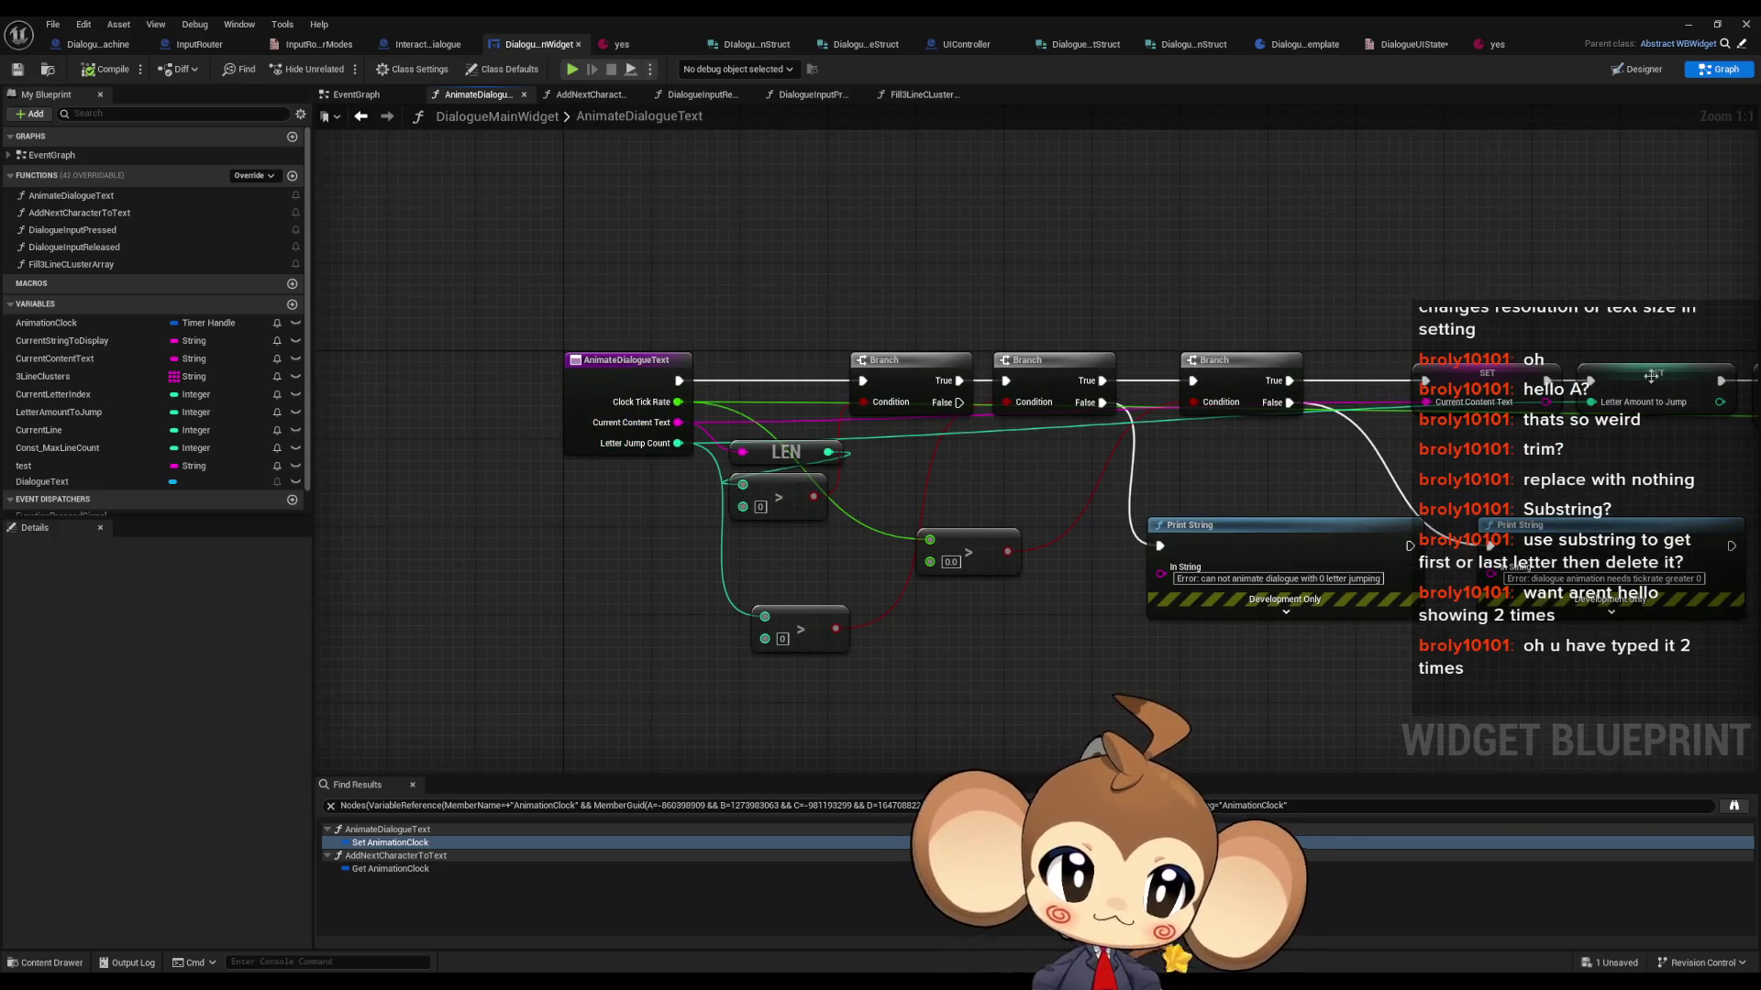
- Add a breakpoint on the SET Letter Amount to Jump node and minimize the editor windows
right_click(1600, 381)
left_click(1578, 661)
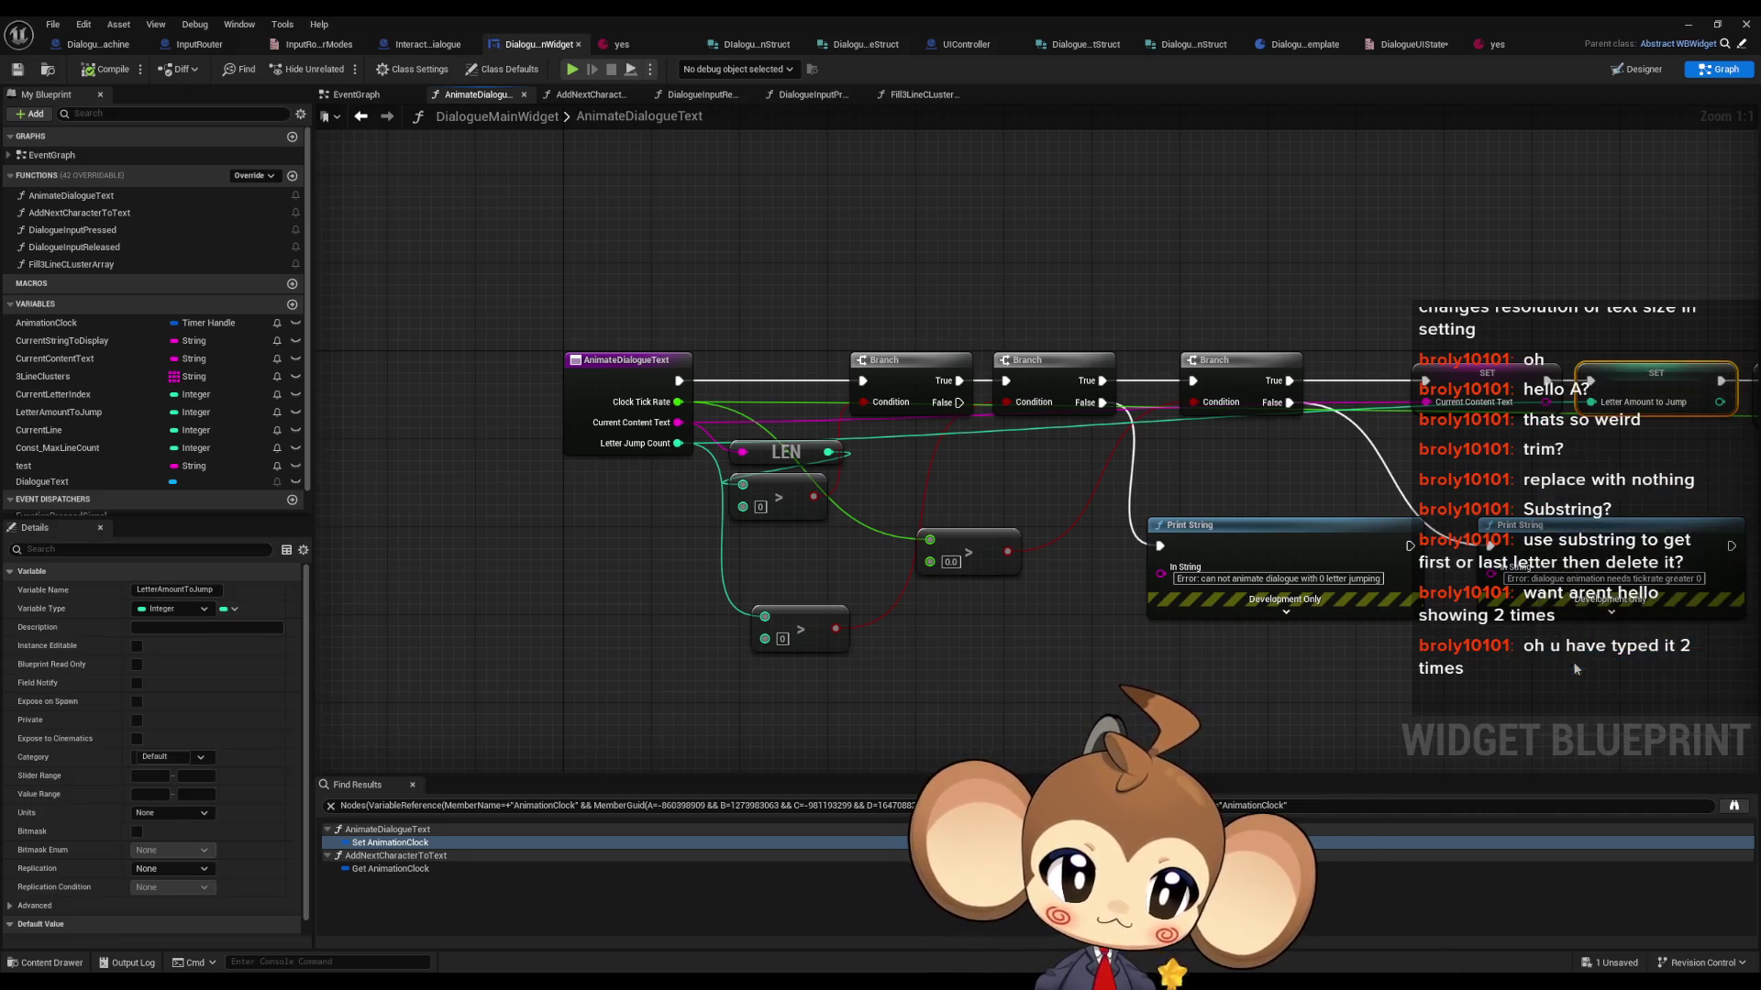
left_click(1689, 25)
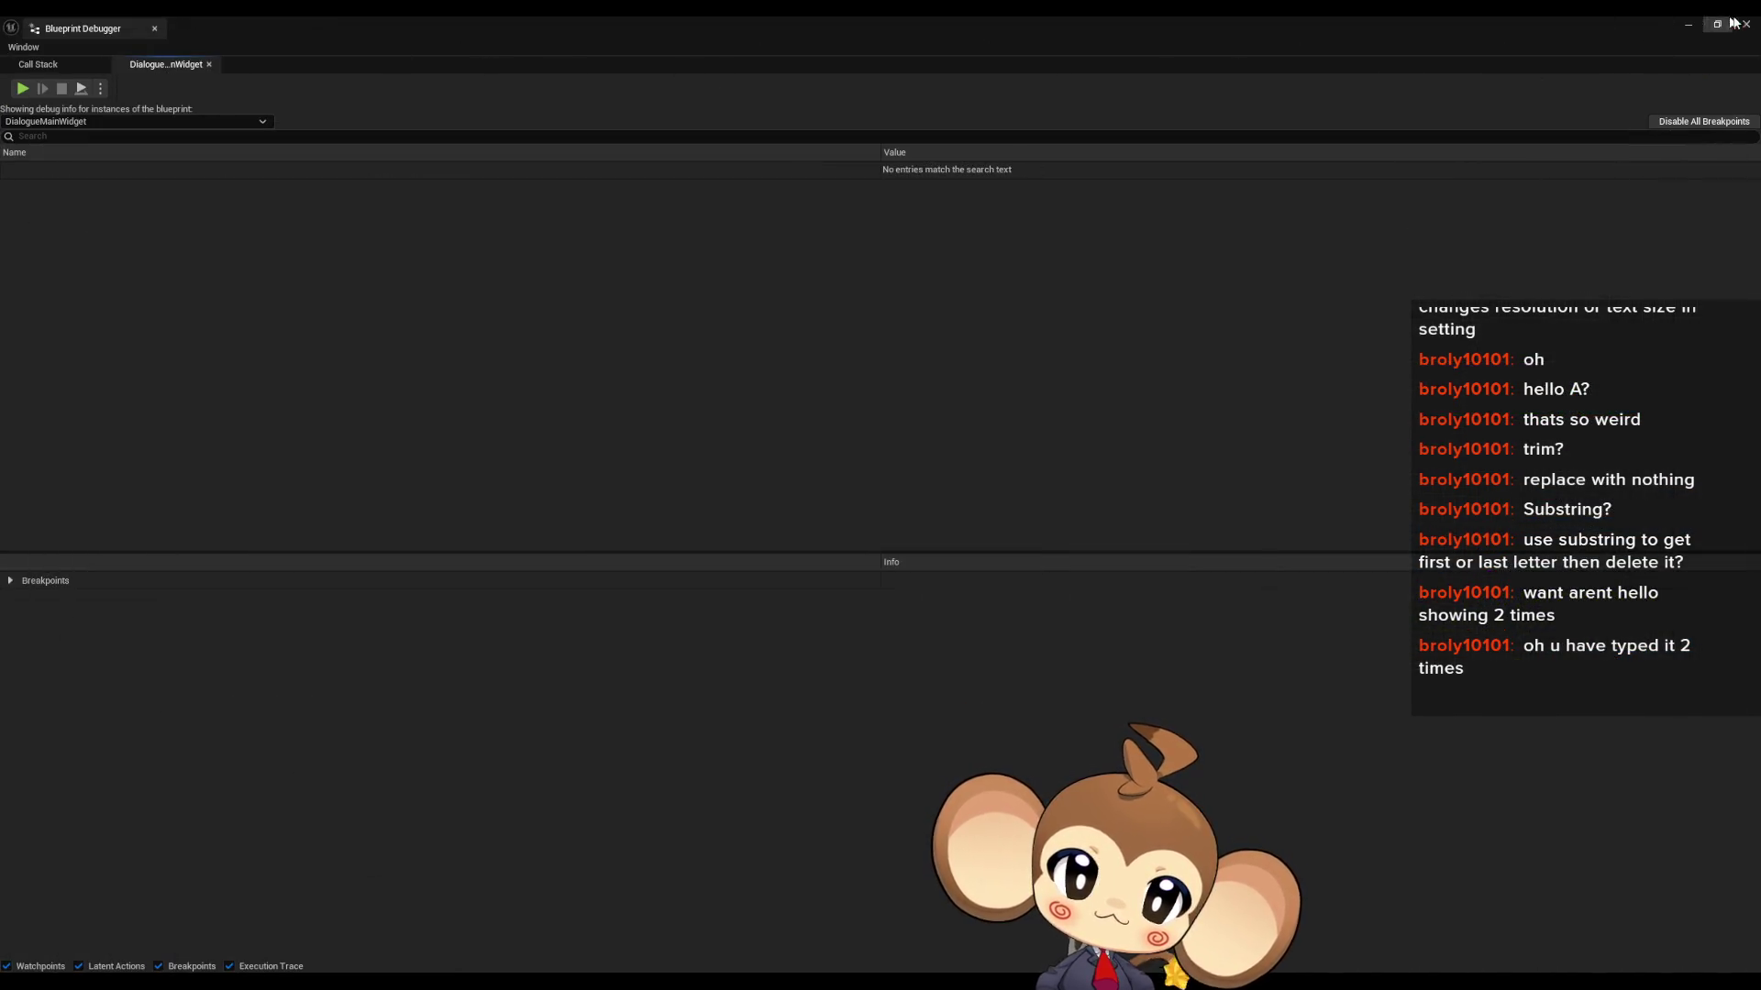
left_click(1694, 27)
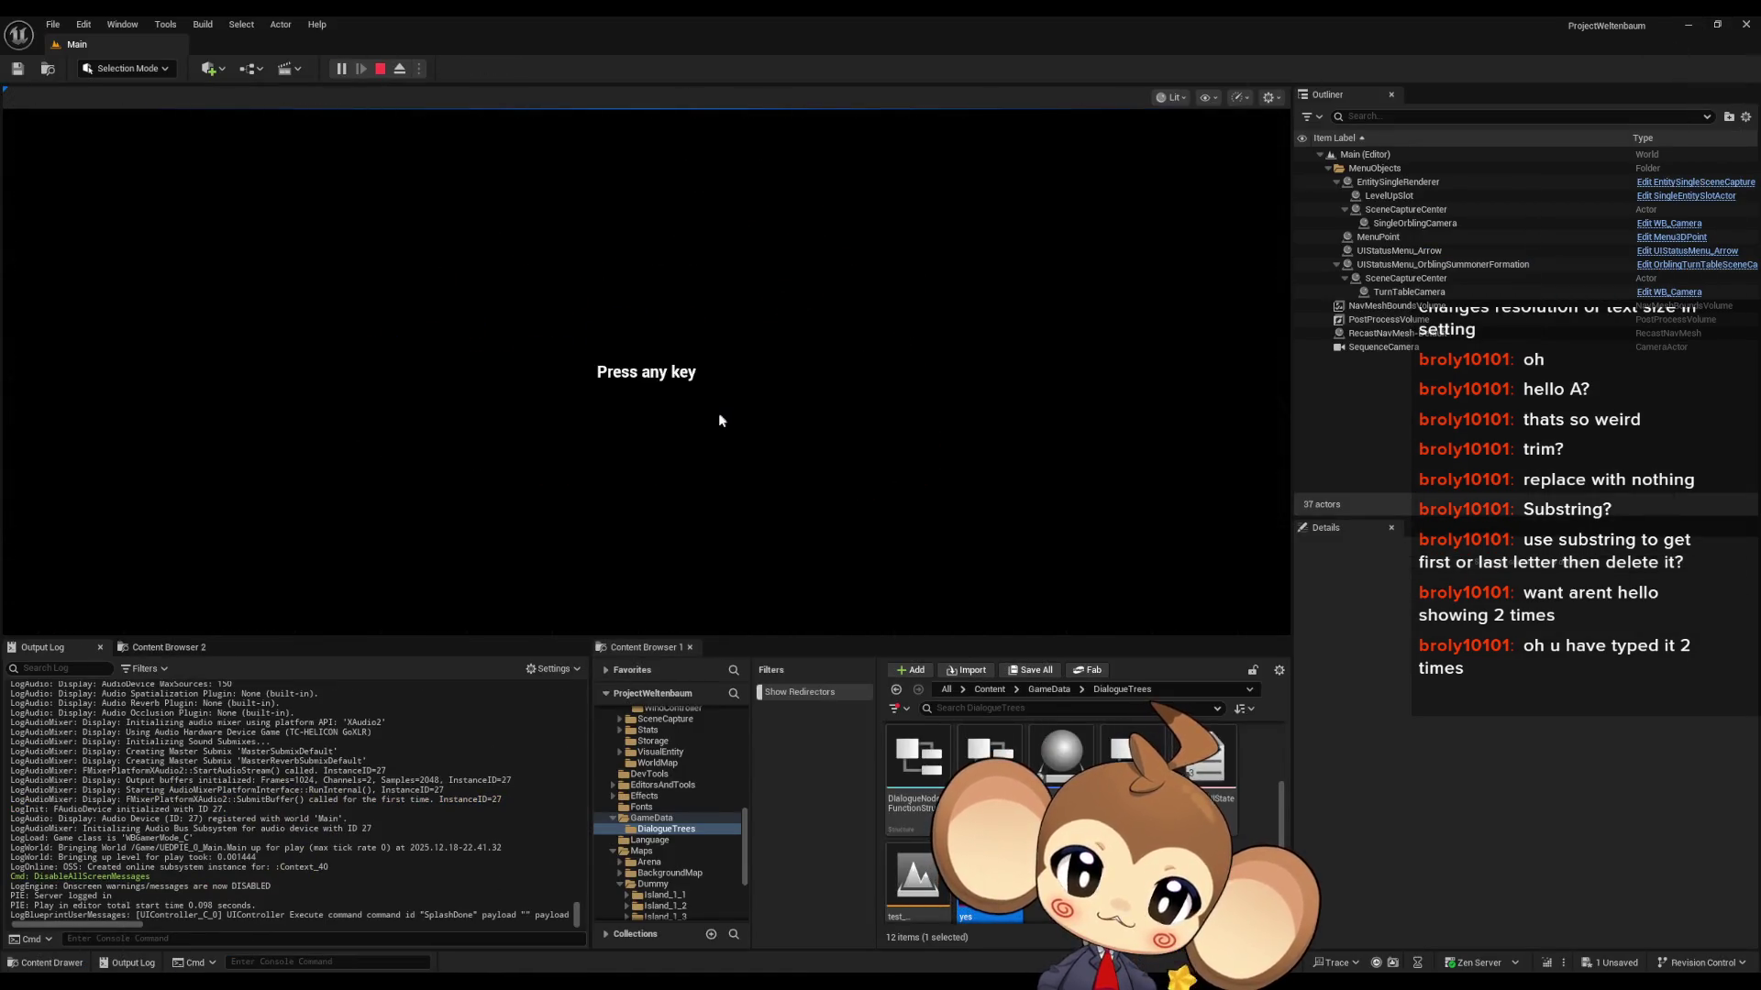
- Run to the breakpoint, copy Current Content Text into Notepad, stop, and reopen yes
left_click(719, 413)
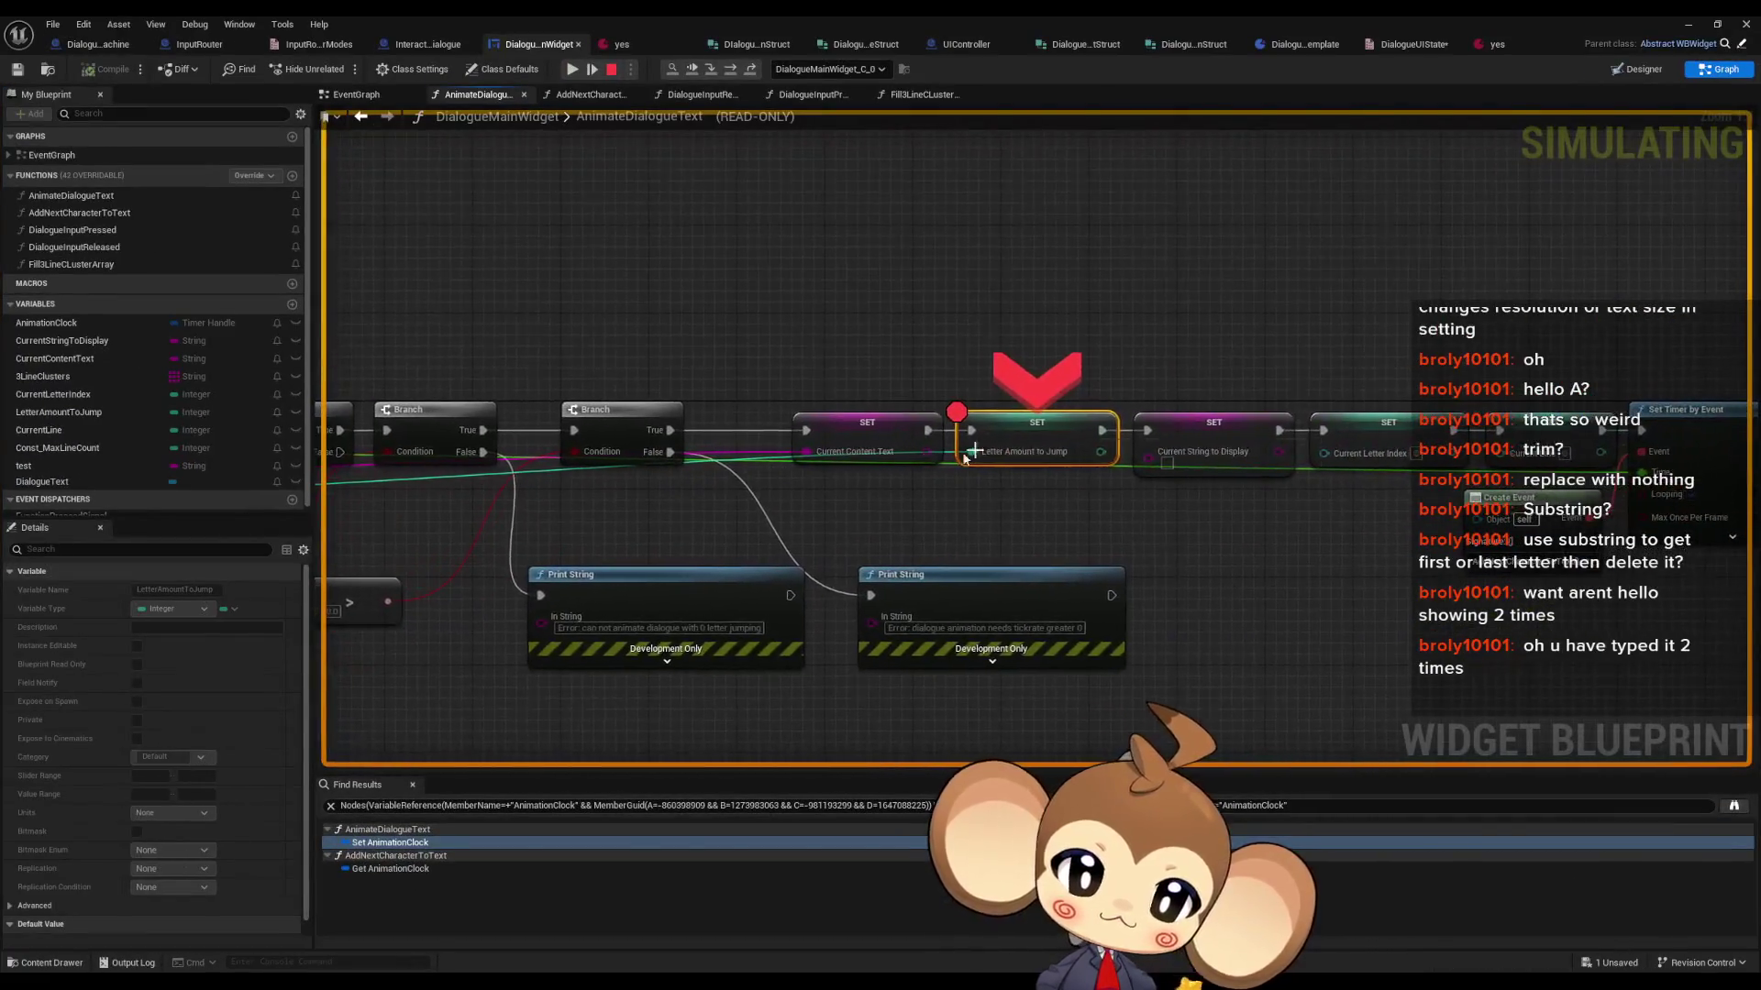
mouse_move(840, 456)
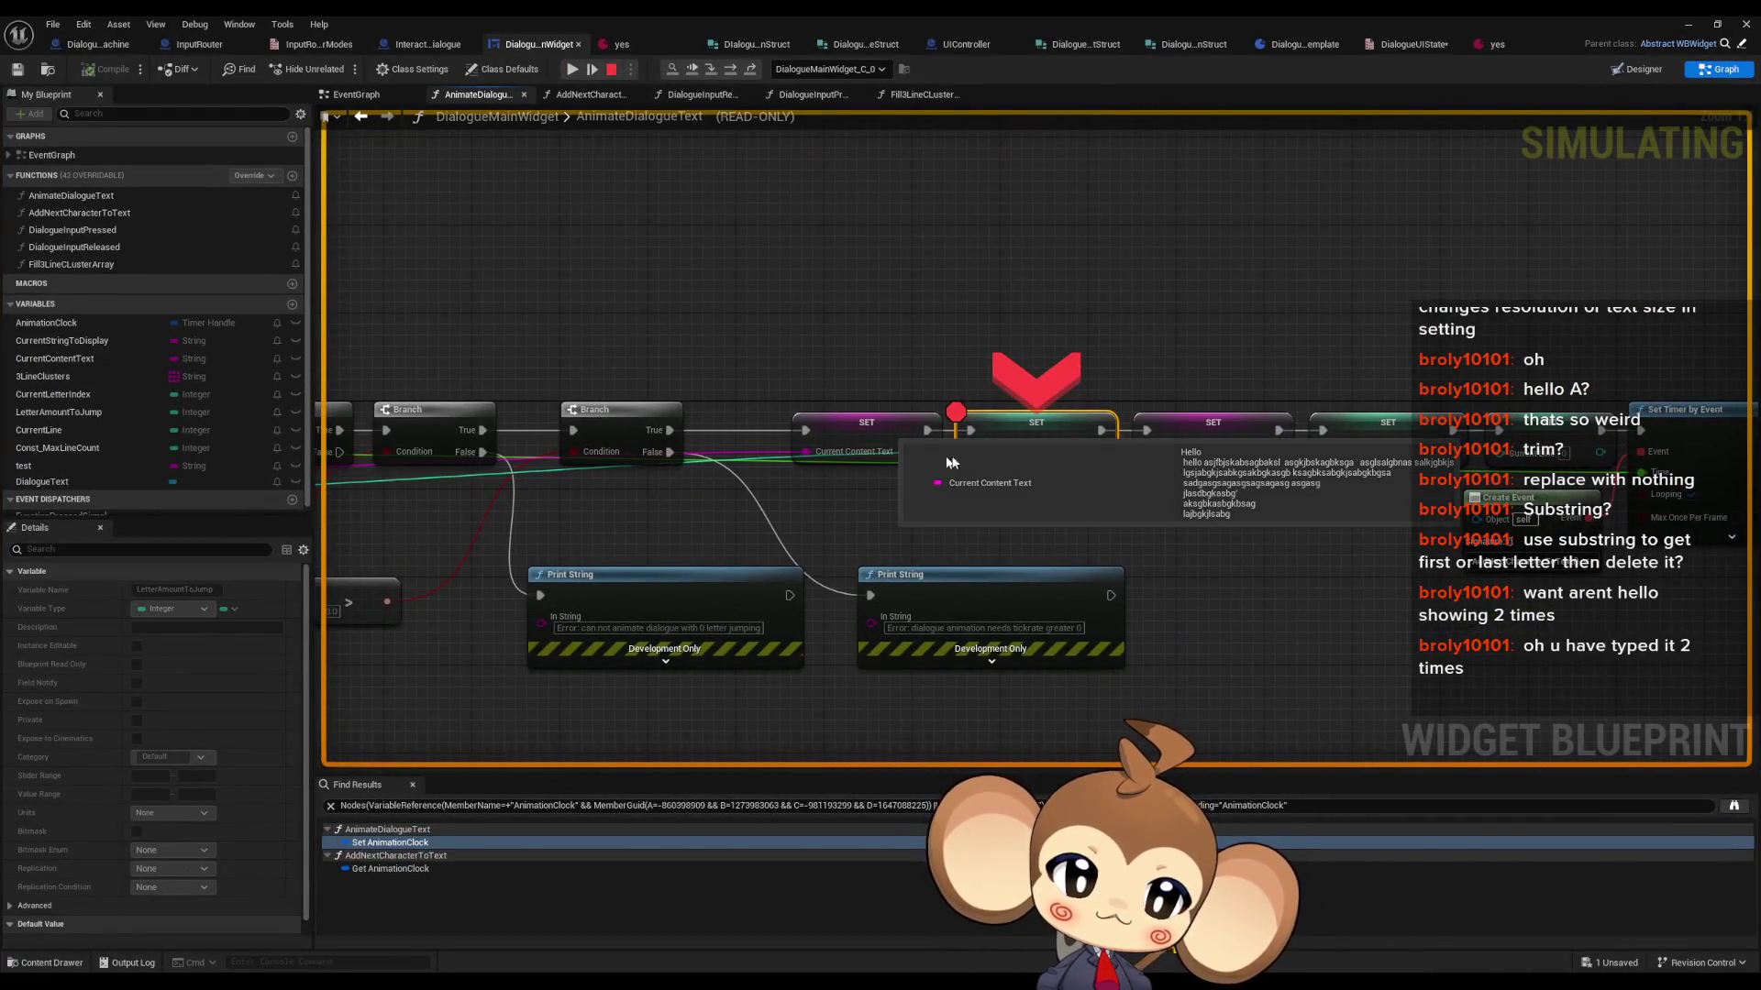
right_click(1192, 476)
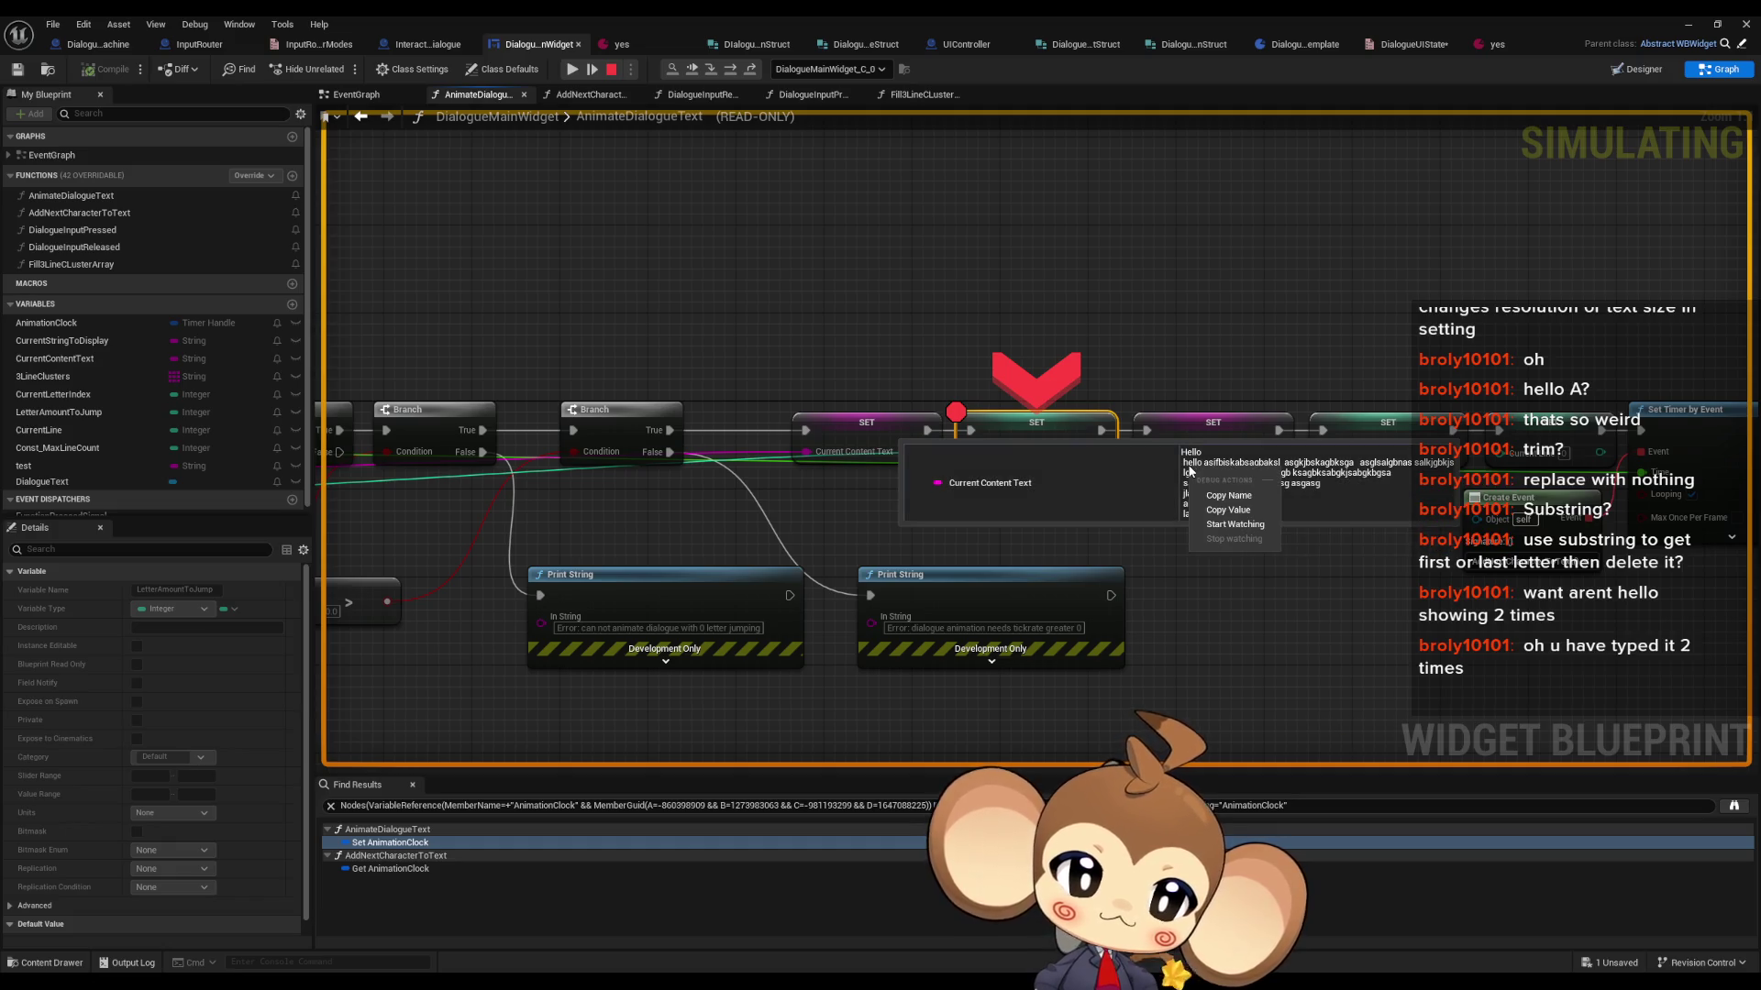
left_click(1238, 511)
key("alt+Tab")
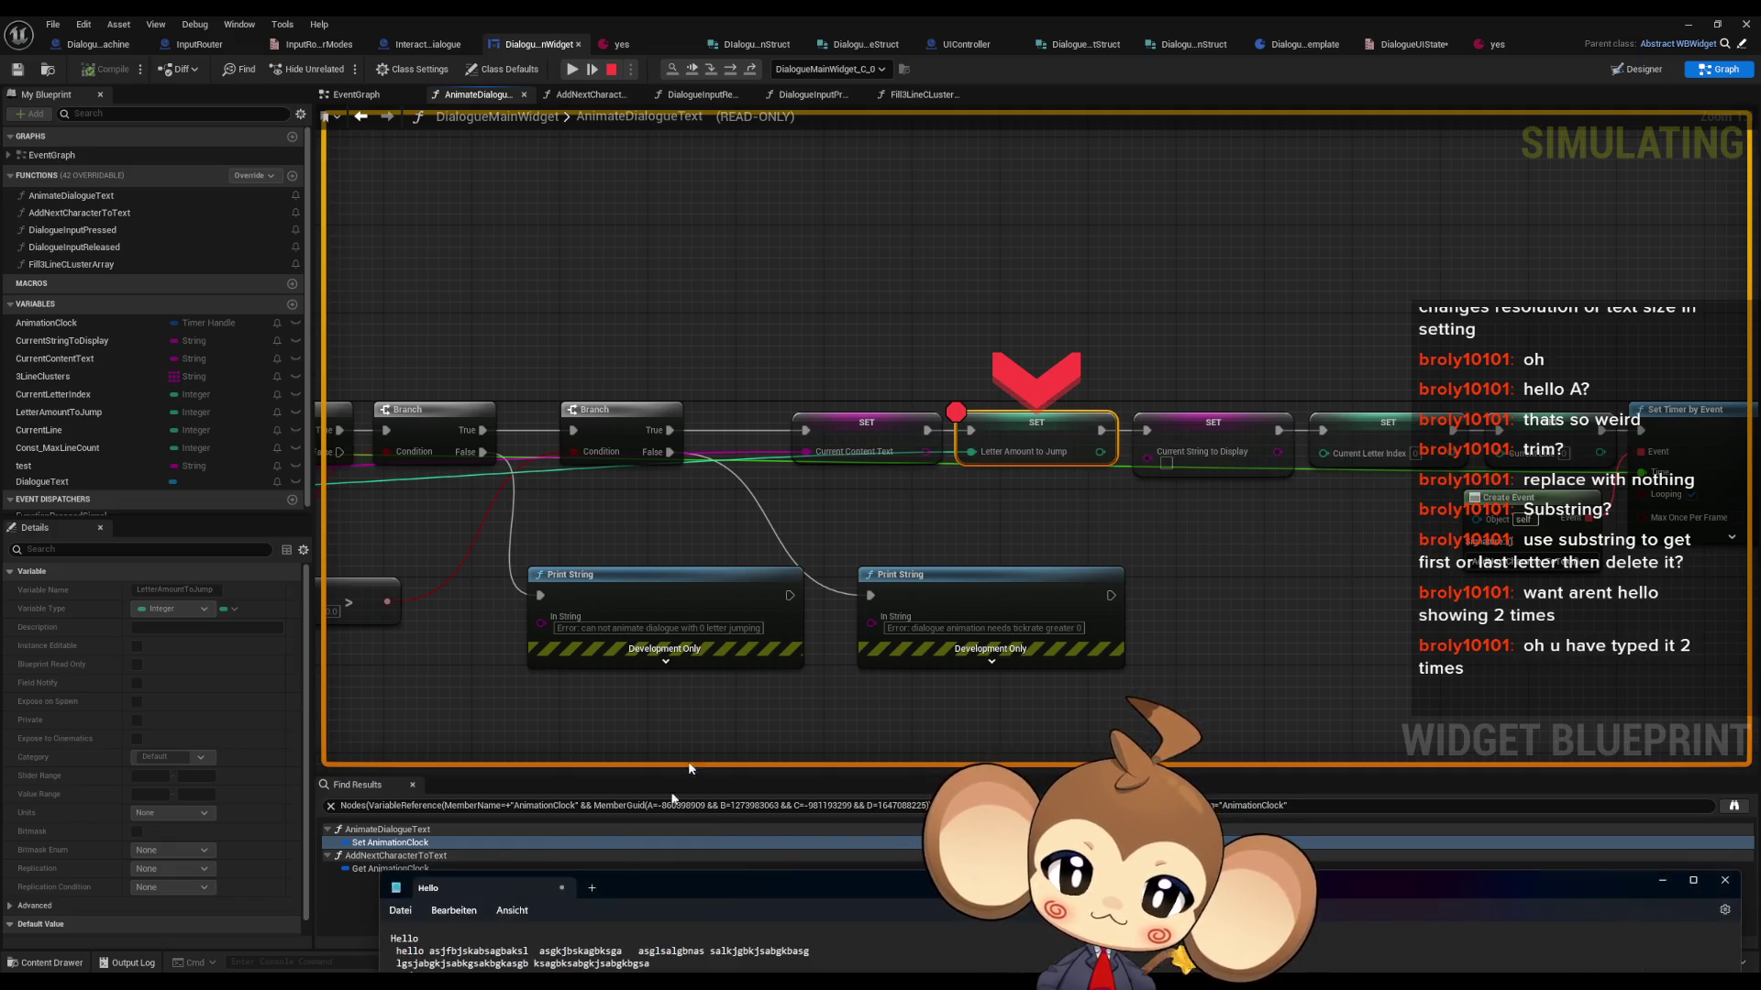
left_click_drag(641, 906, 744, 374)
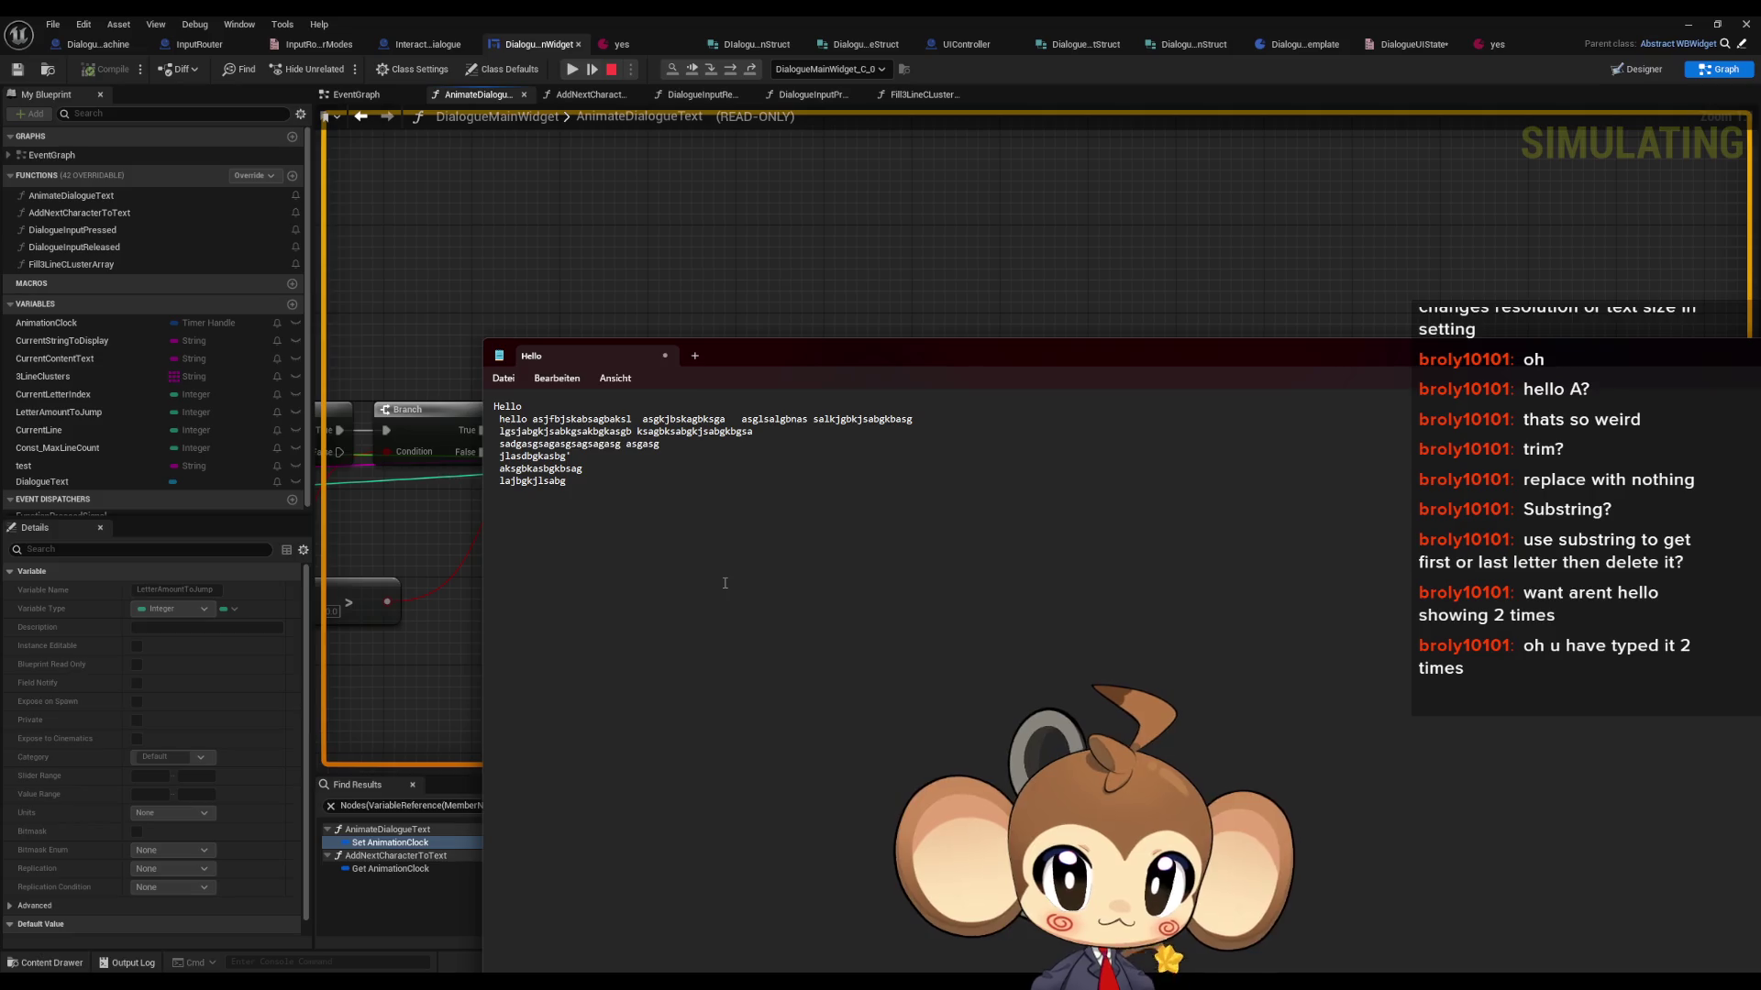
left_click(610, 68)
left_click(629, 52)
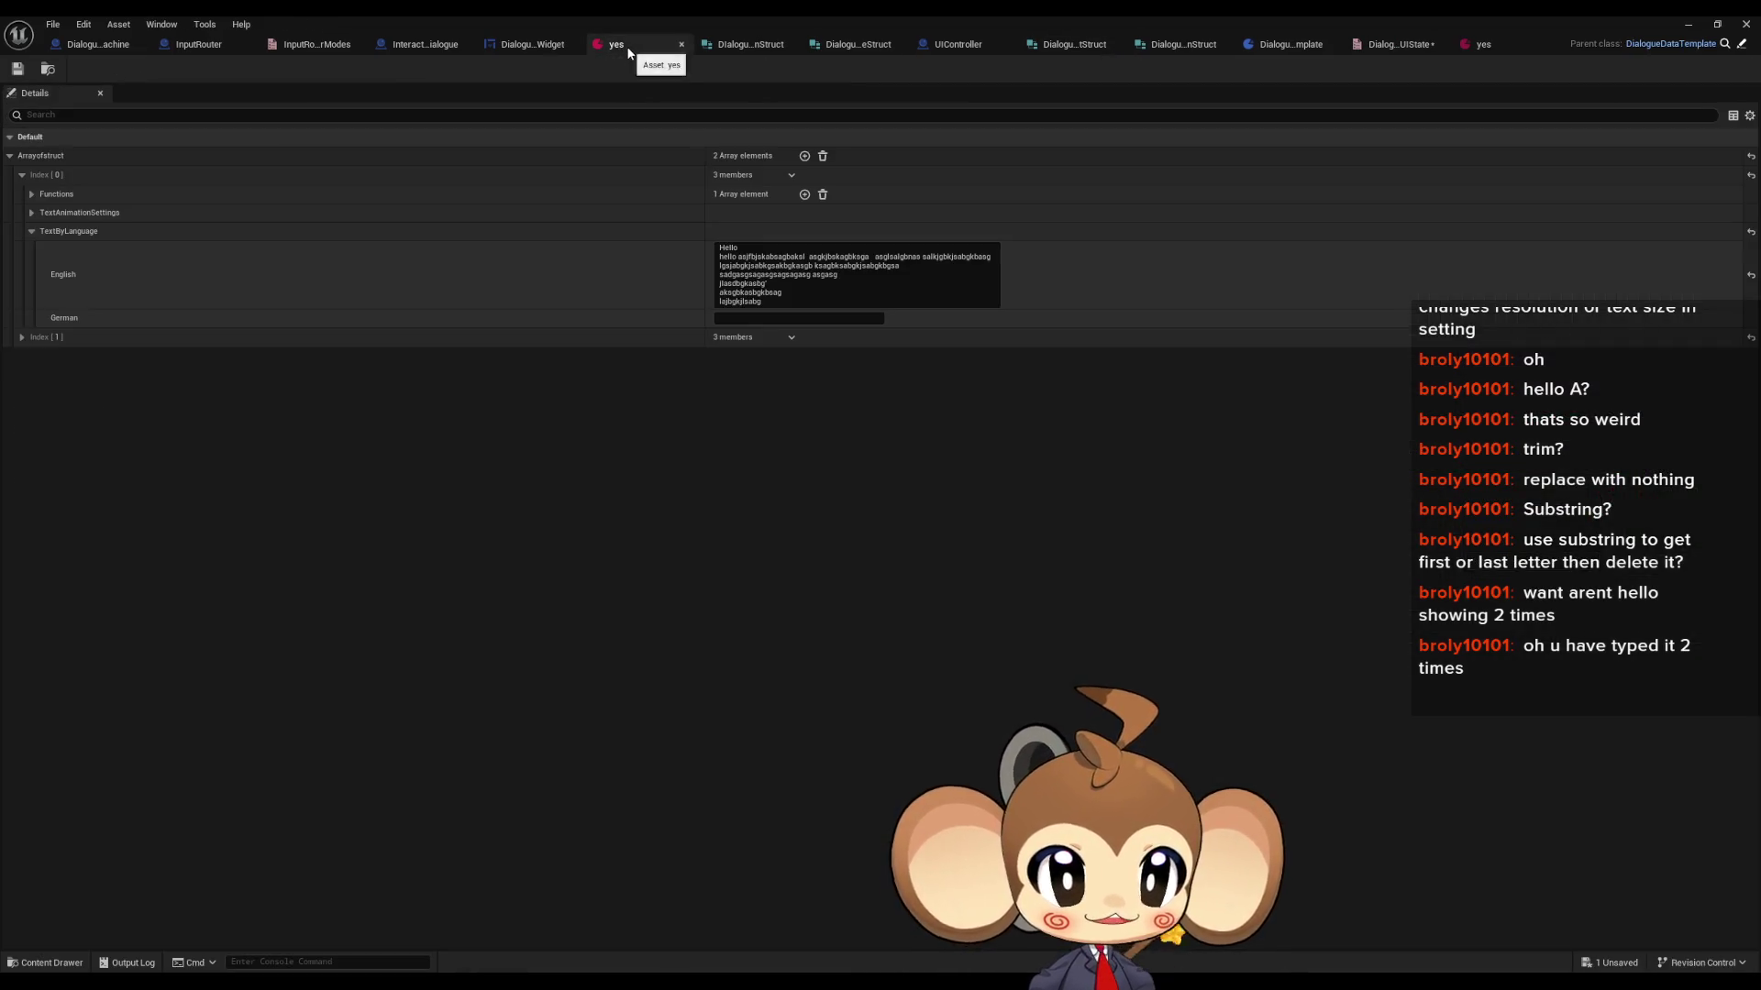
- Compare the yes asset's English text with the Notepad copy, closing Notepad without saving
left_click(720, 258)
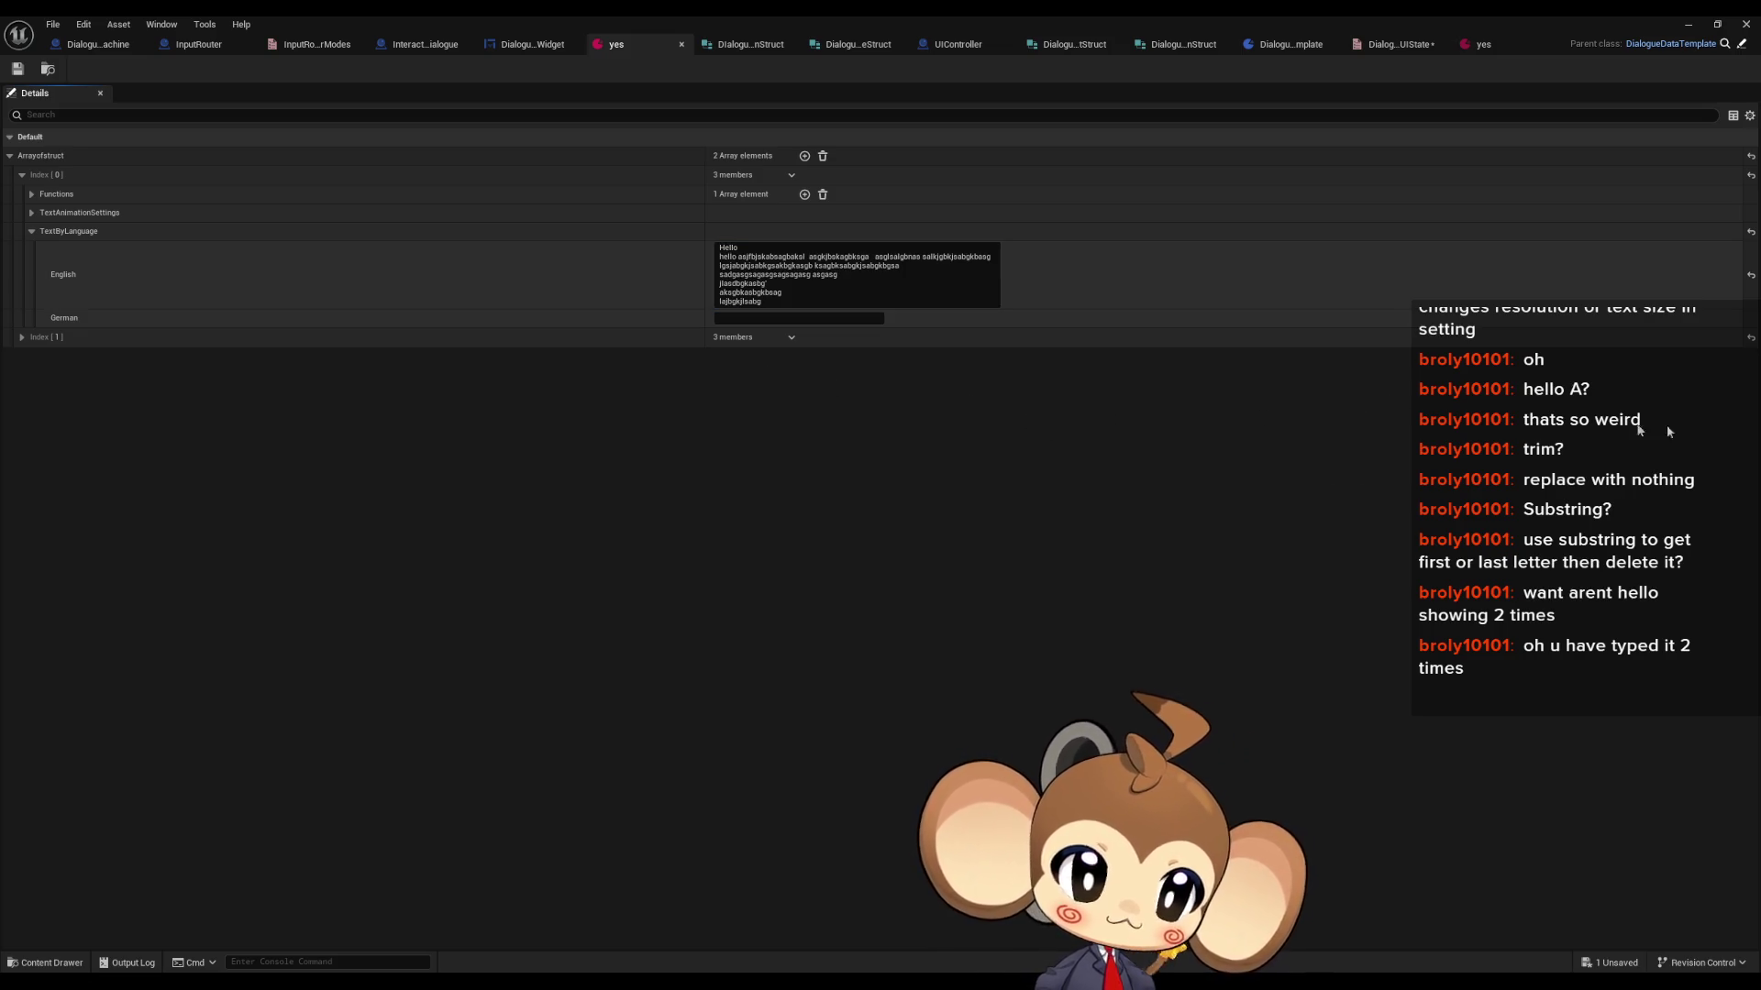
key("alt+Tab")
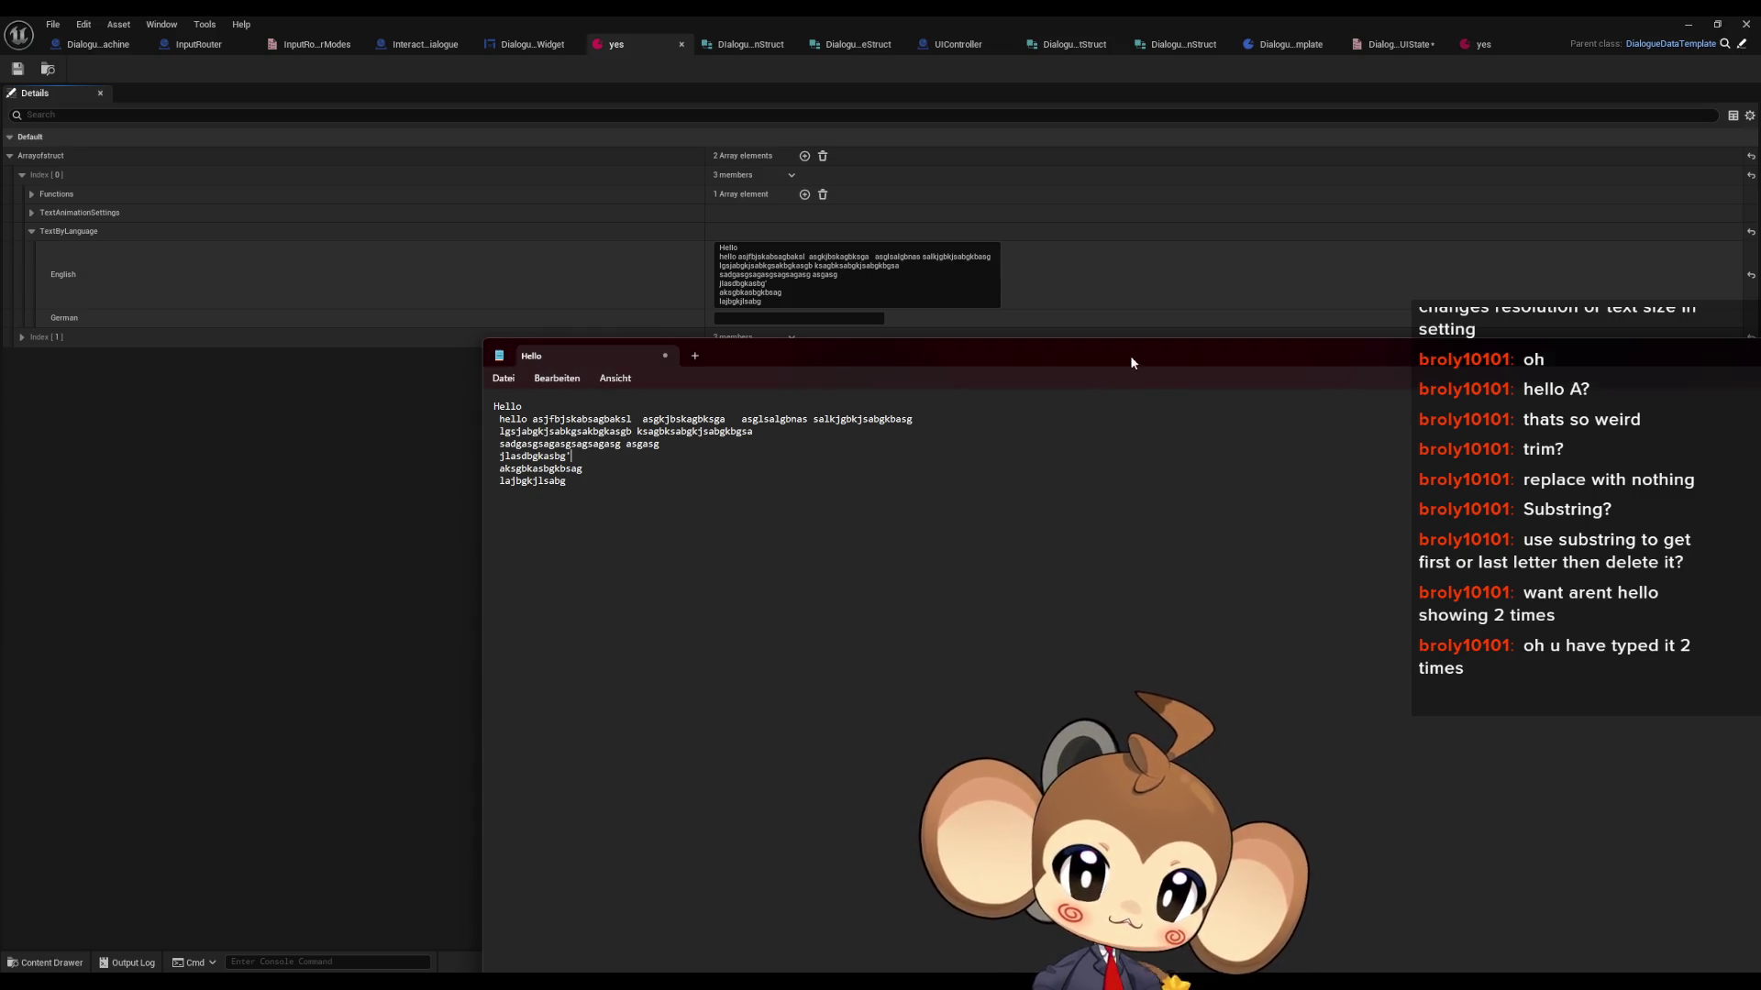
left_click_drag(1131, 366, 813, 409)
left_click(1511, 394)
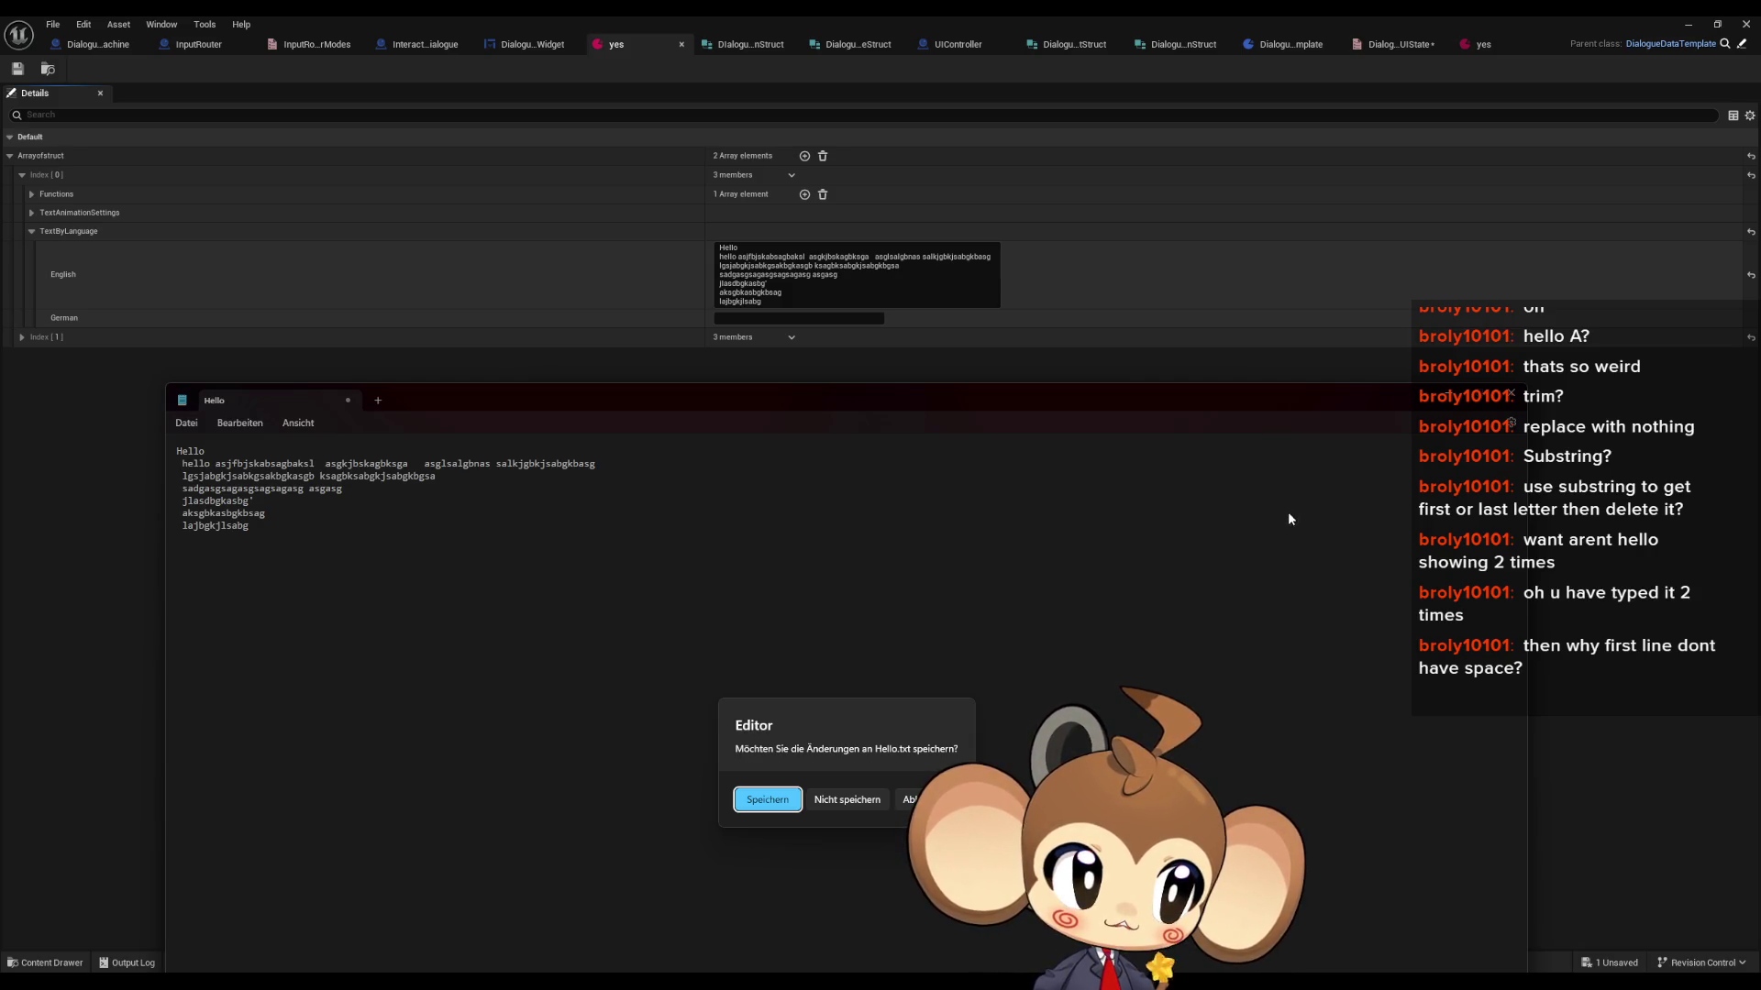
left_click(915, 800)
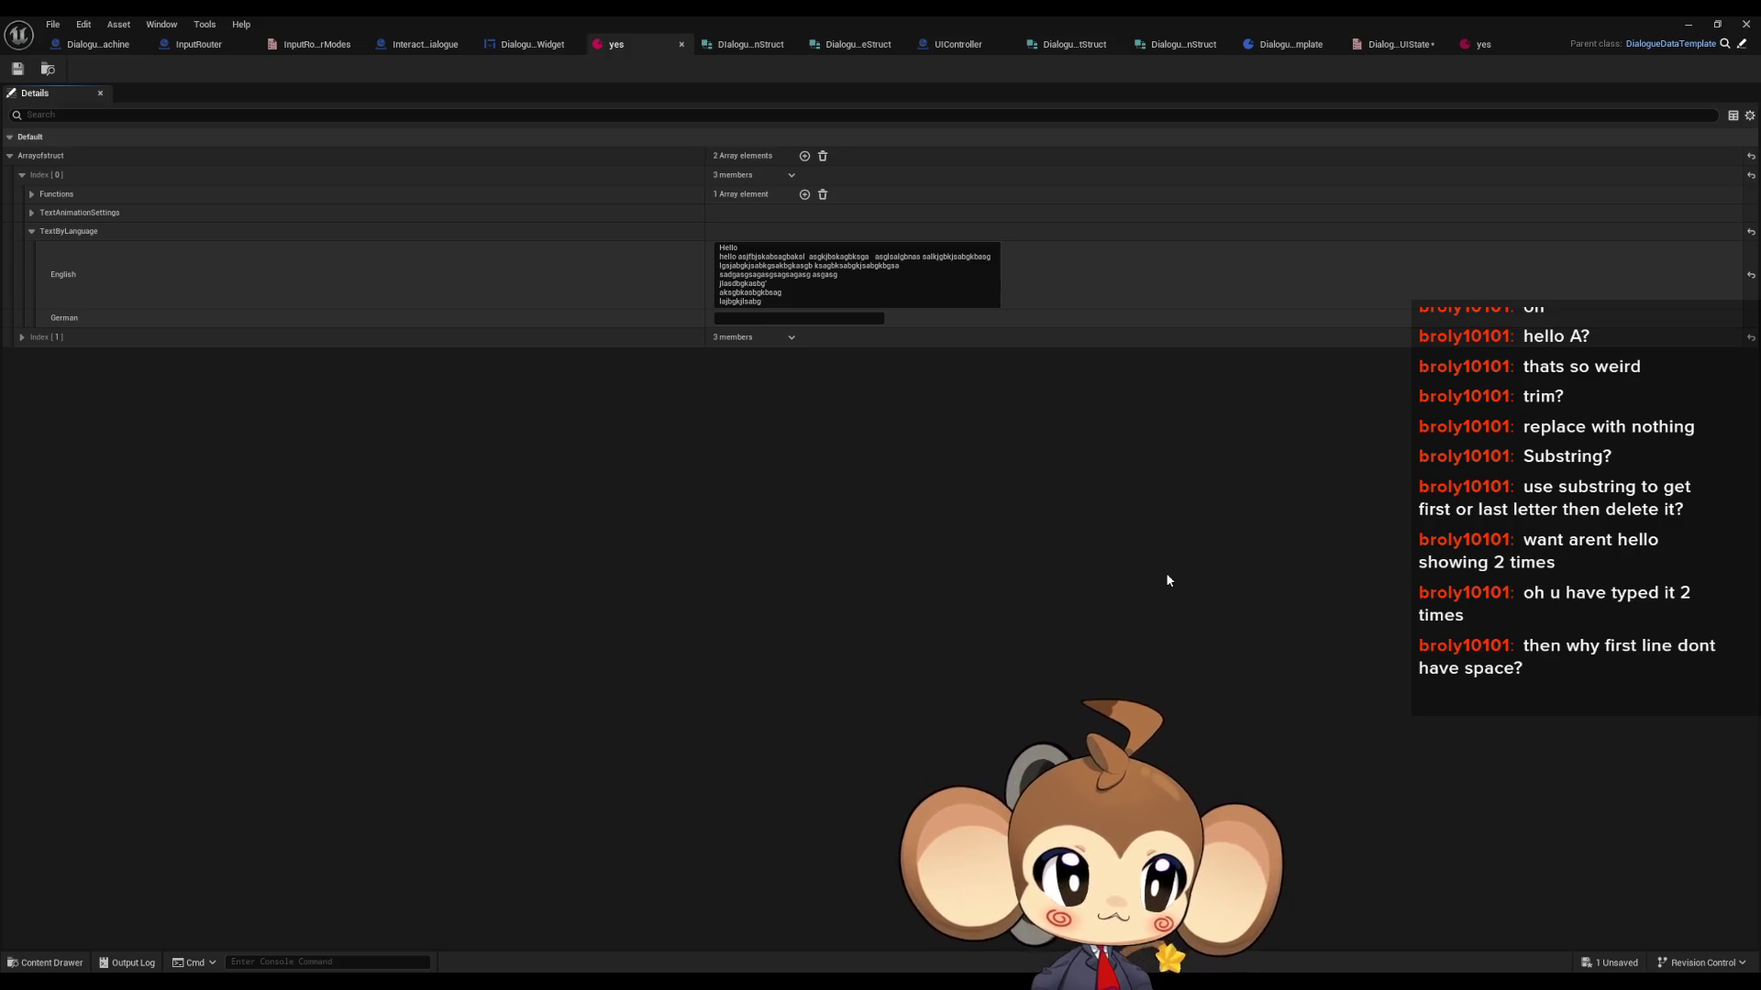
- Recheck the English text, then return to the DialogueMainWidget's AnimateDialogueText graph
left_click(725, 264)
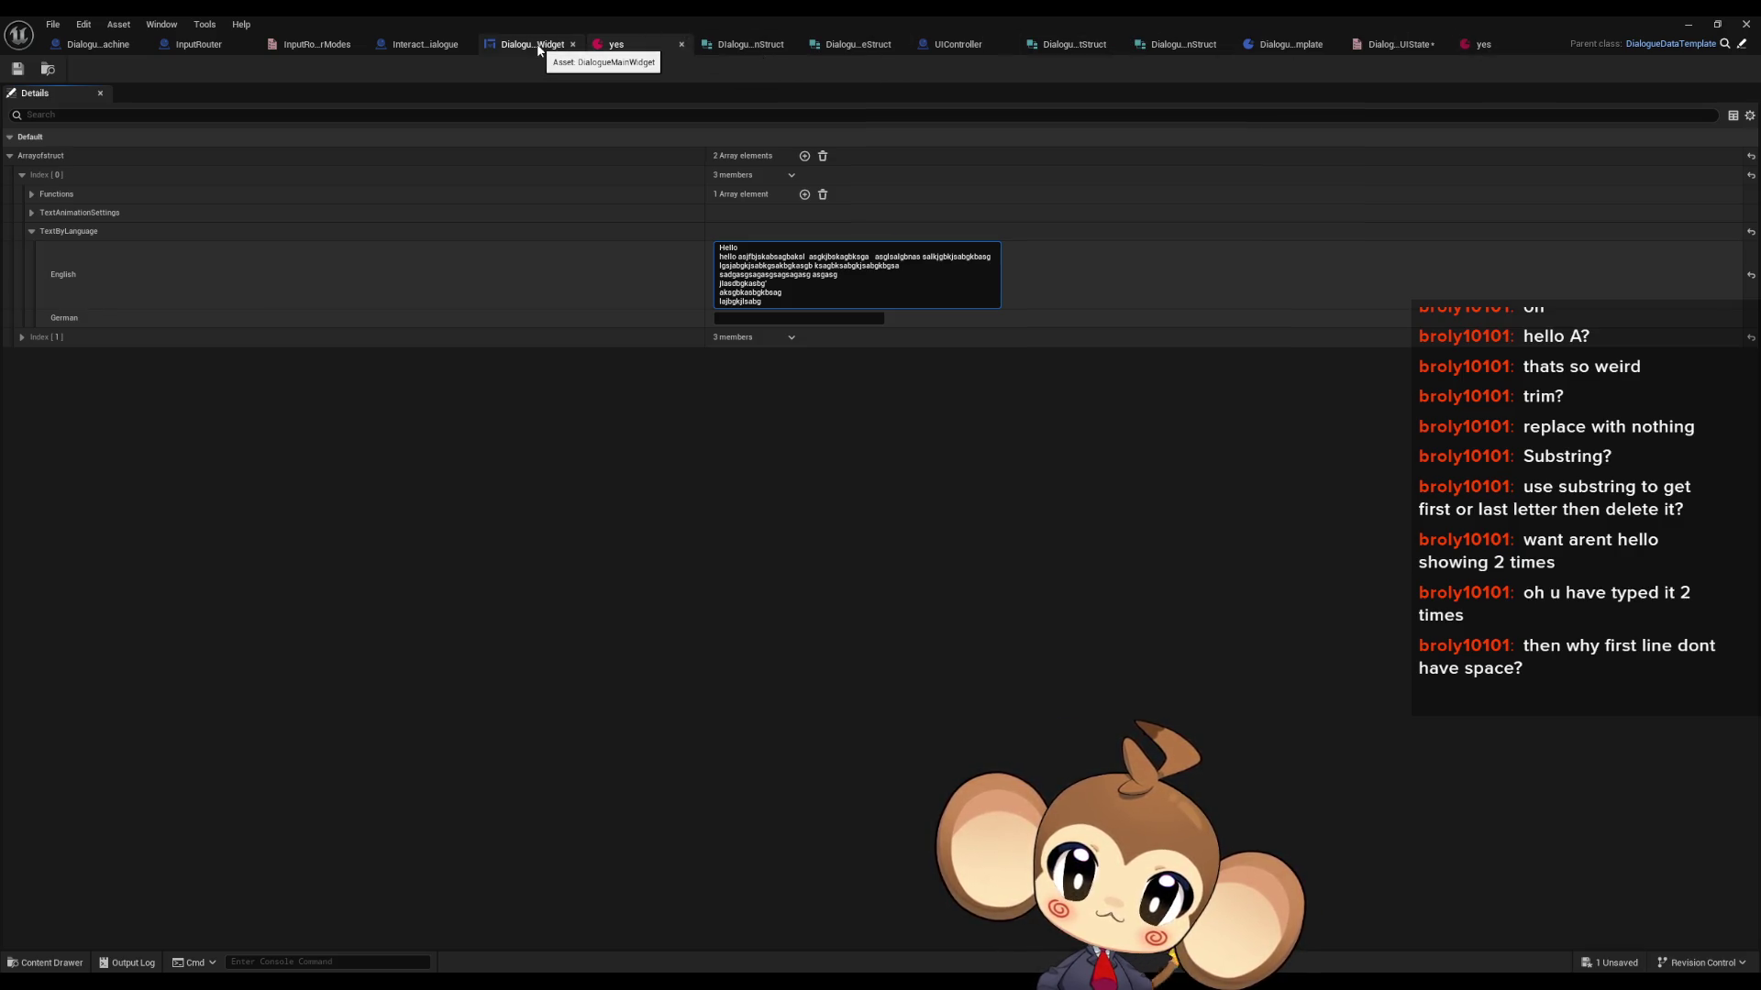
left_click(538, 48)
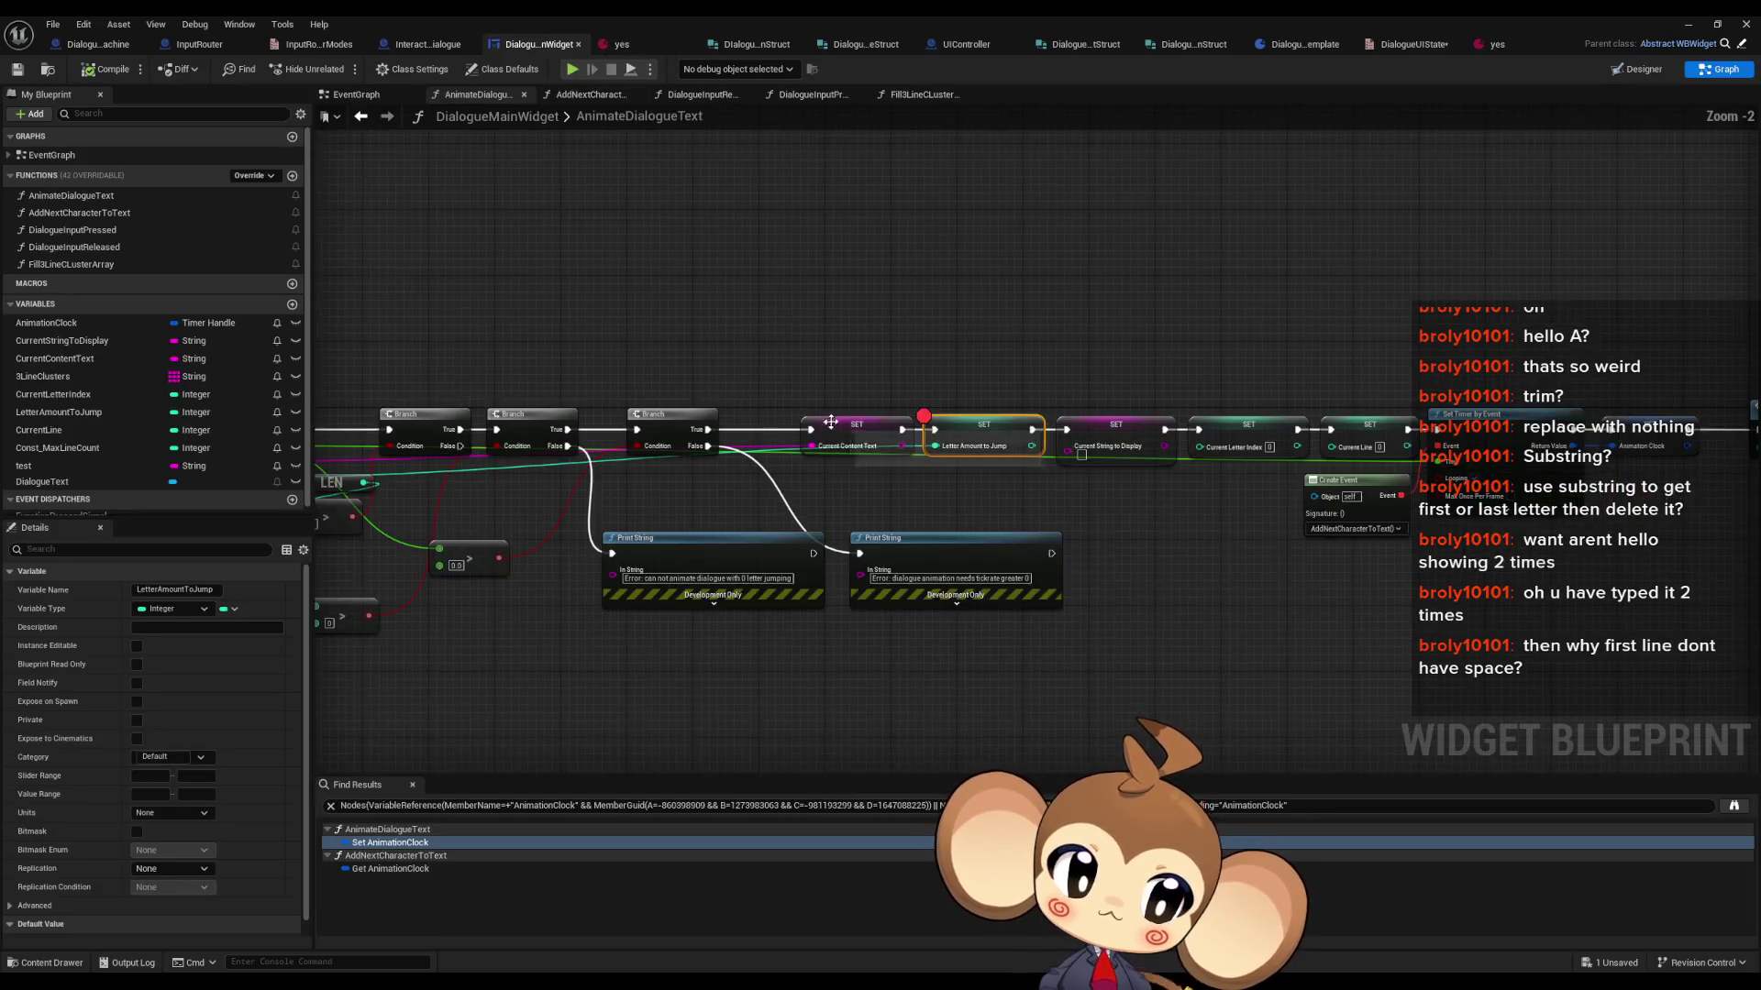
scroll(1120, 395, "down", 2)
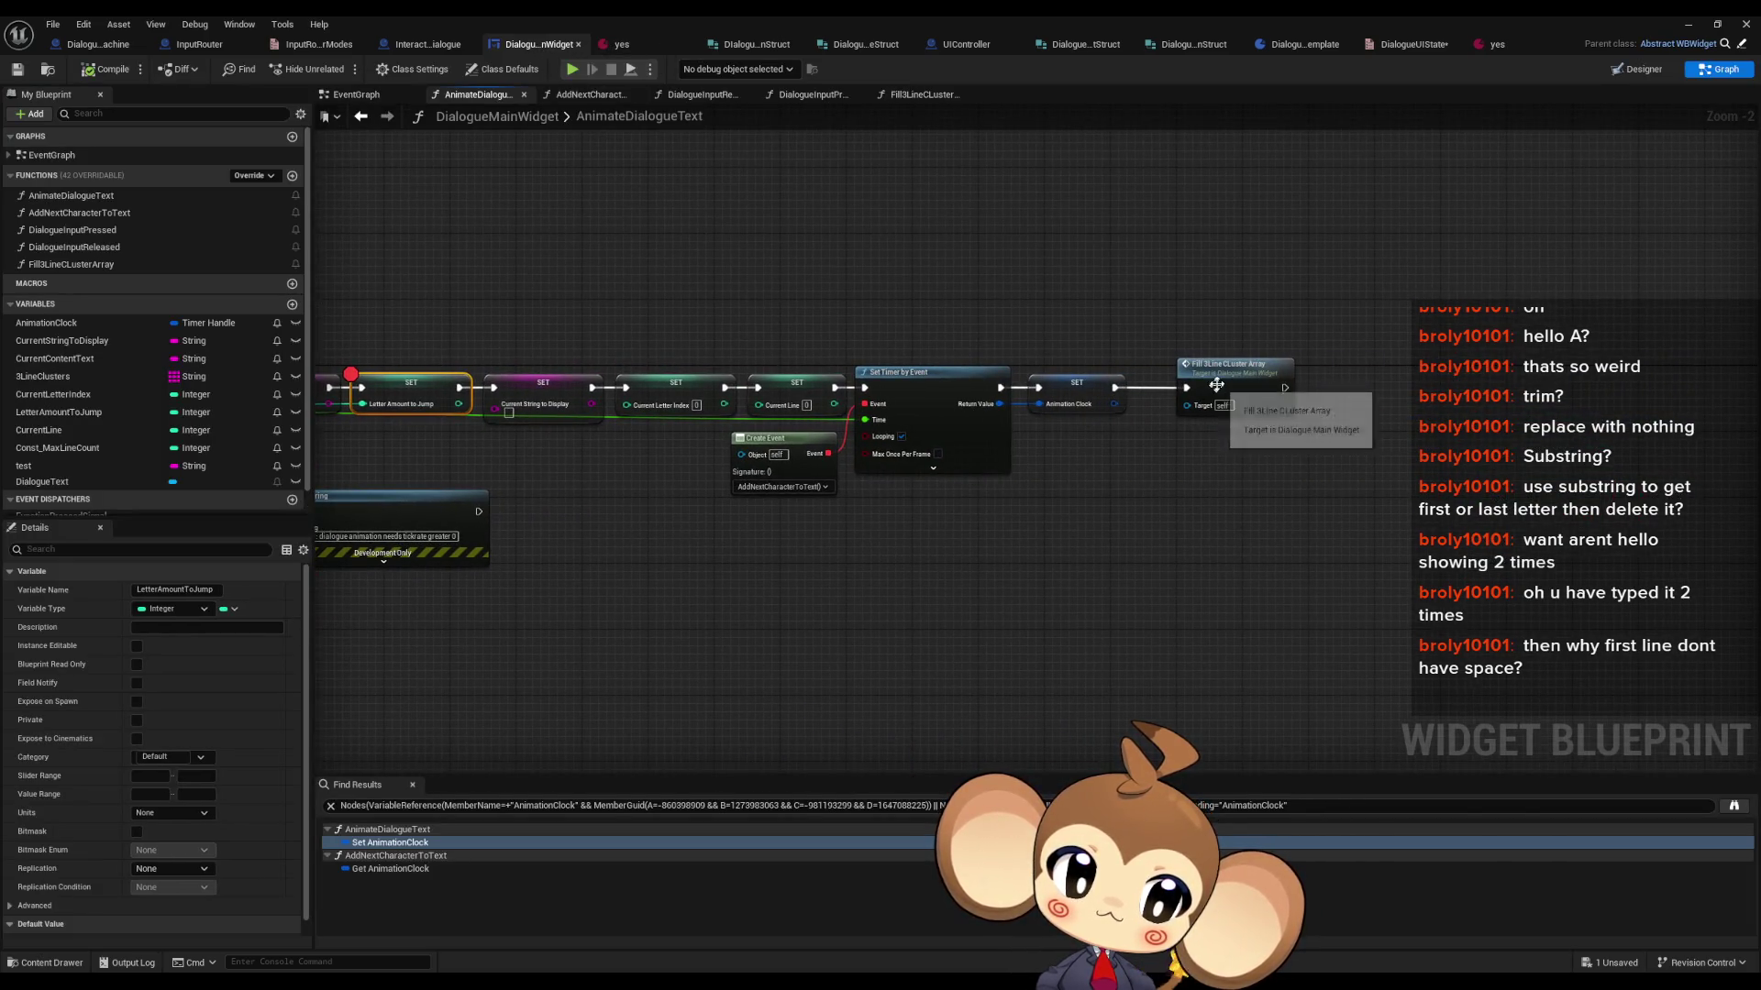
- Open the Fill3LineClusterArray function graph and select the test string variable
double_click(1225, 376)
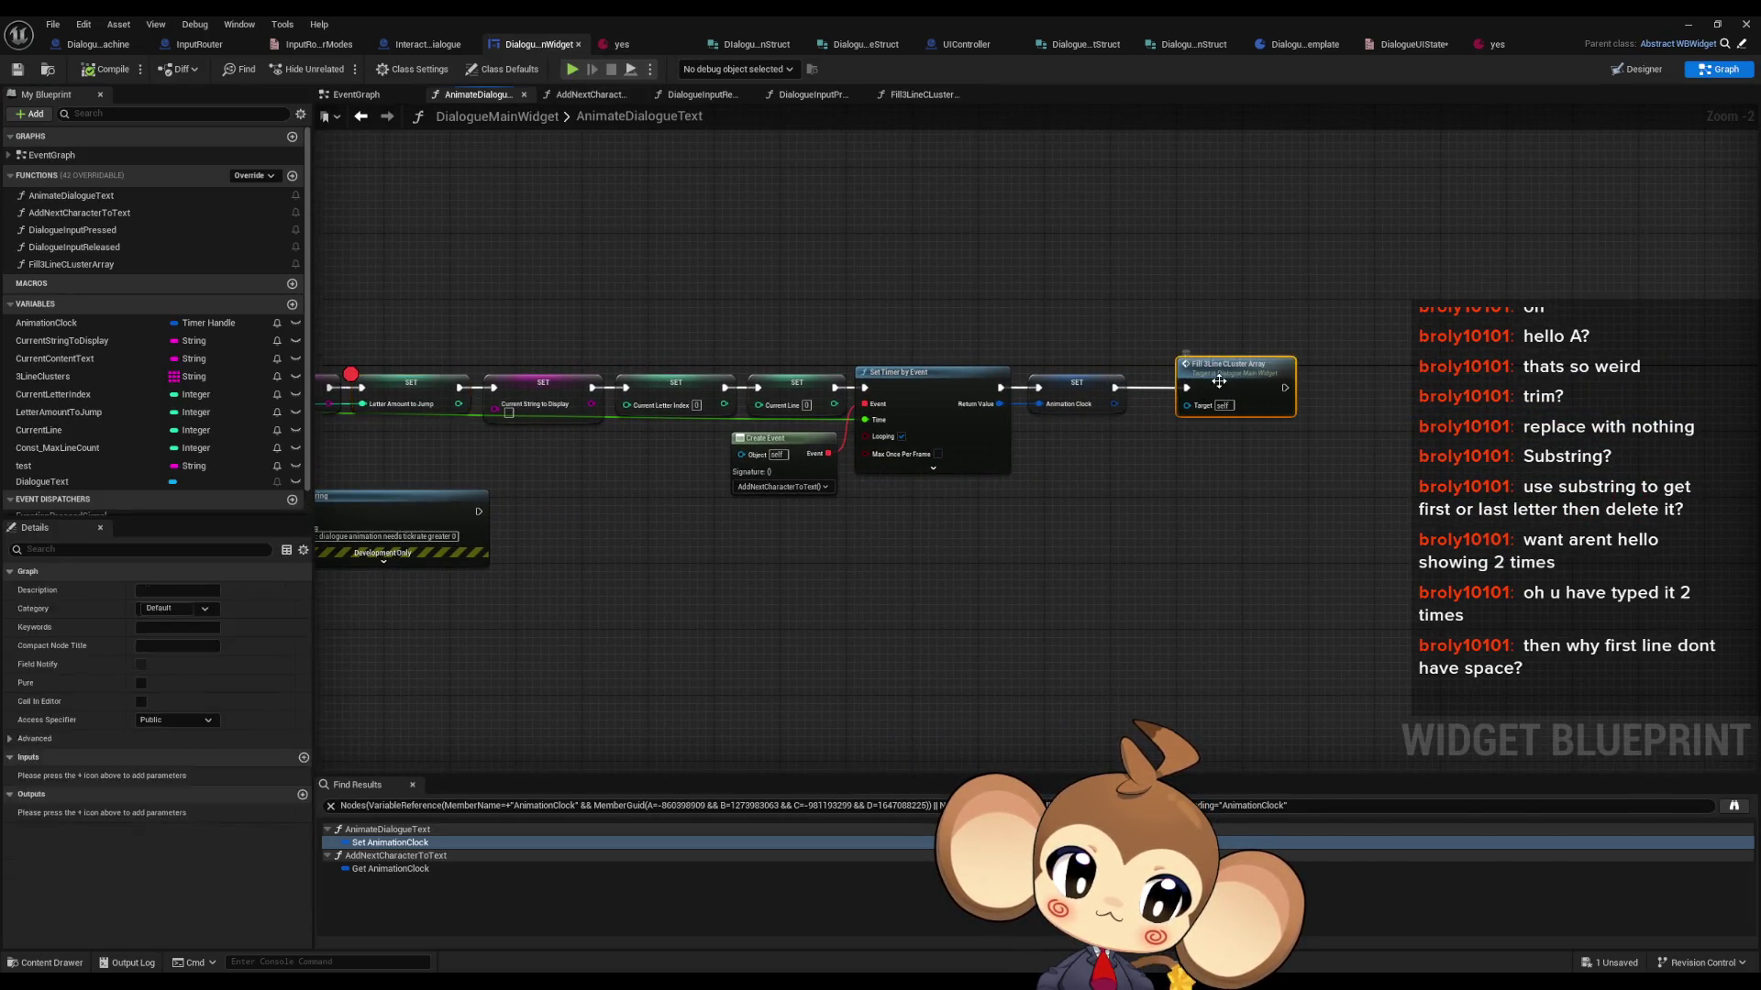
left_click(55, 466)
scroll(741, 509, "up", 3)
scroll(610, 596, "down", 1)
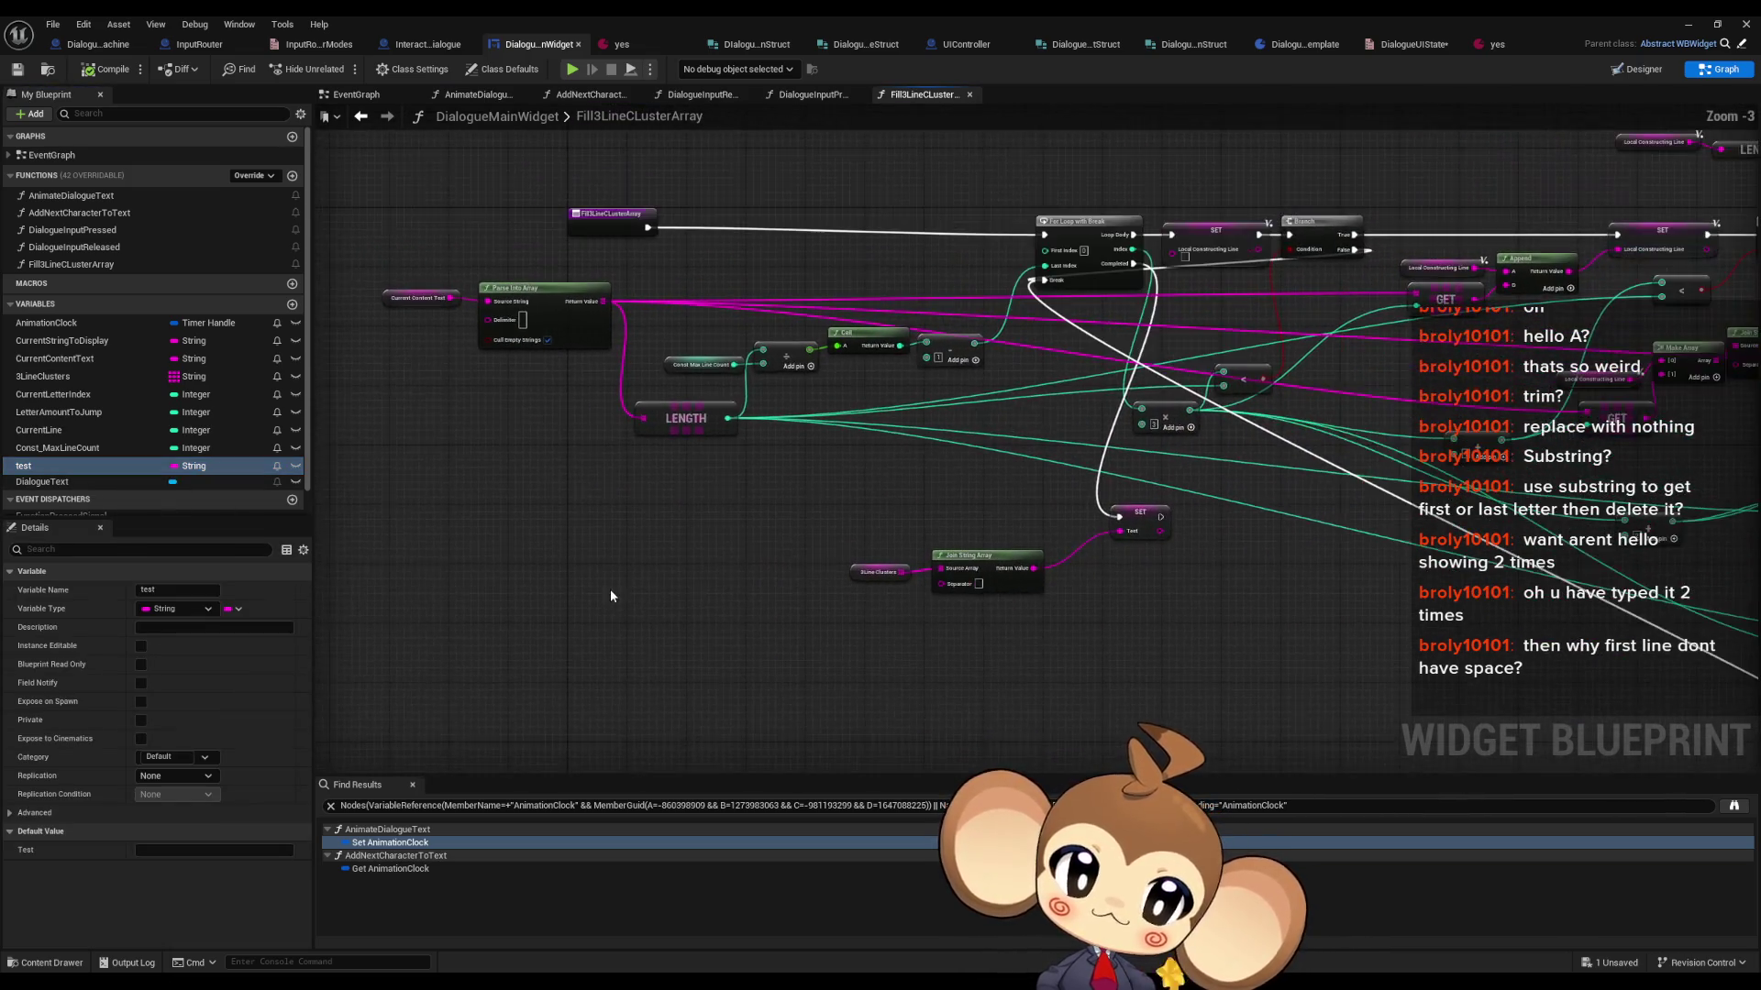
mouse_move(1005, 511)
left_mouse_down()
mouse_move(855, 503)
mouse_move(907, 491)
left_mouse_up()
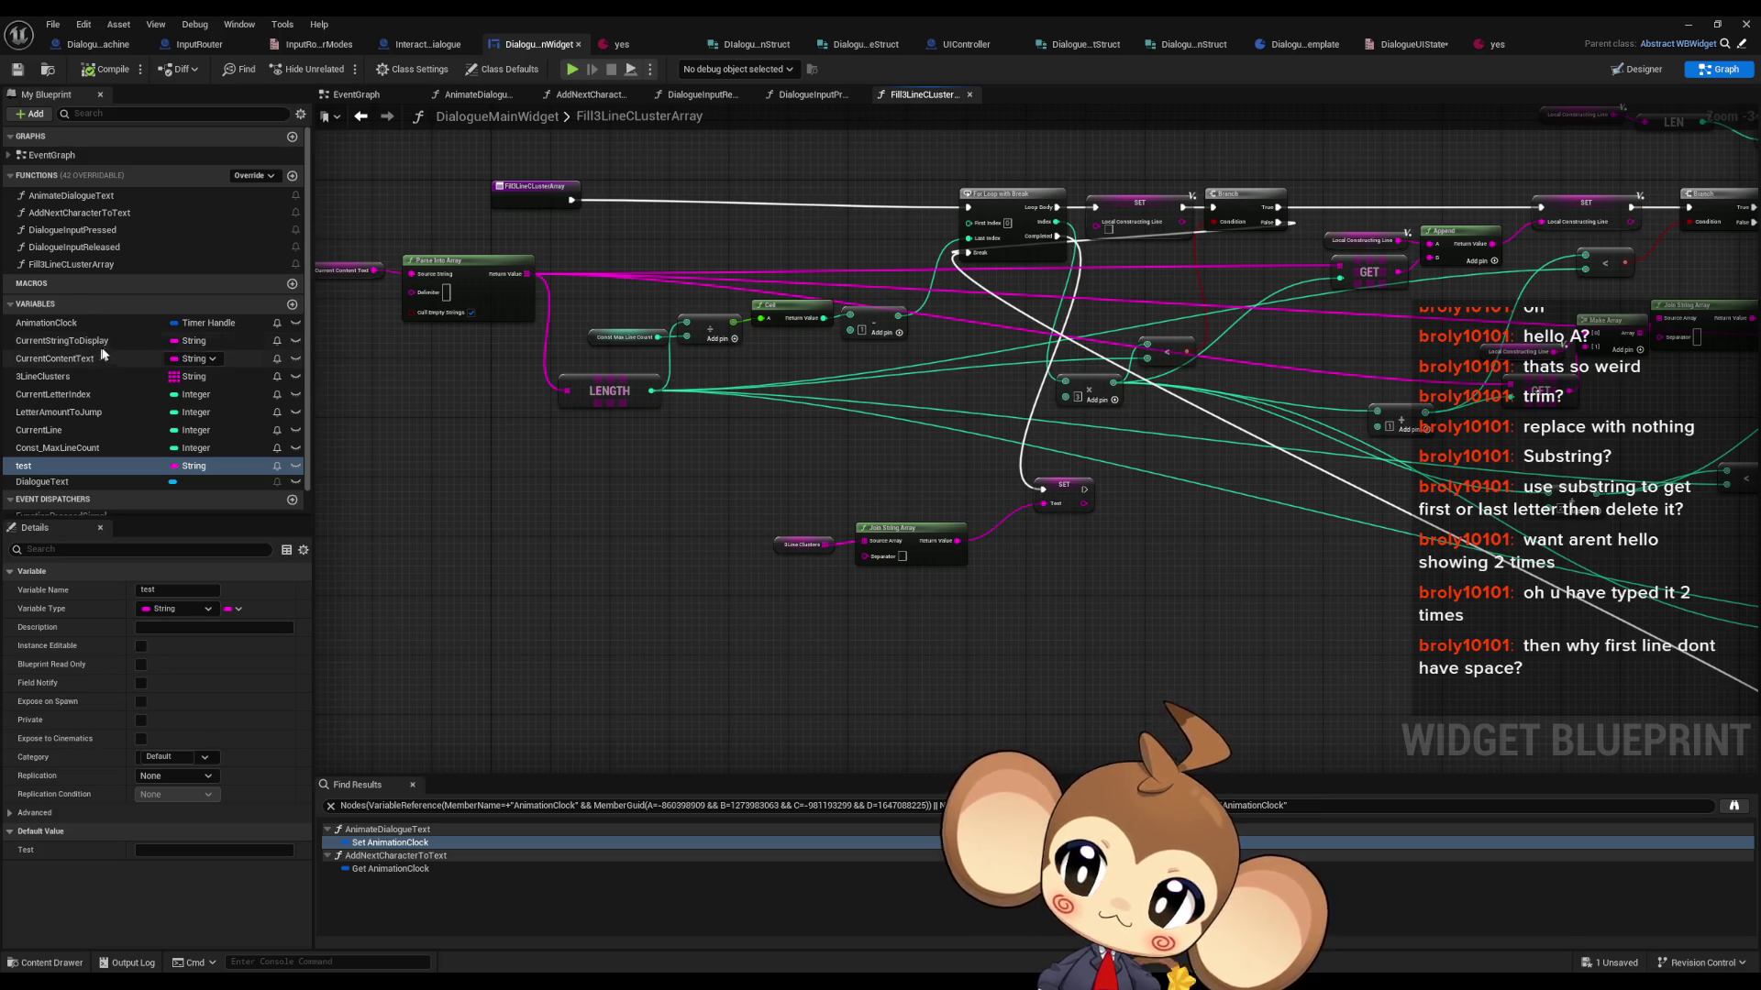
mouse_move(416, 292)
left_mouse_down()
mouse_move(489, 296)
mouse_move(417, 323)
left_mouse_up()
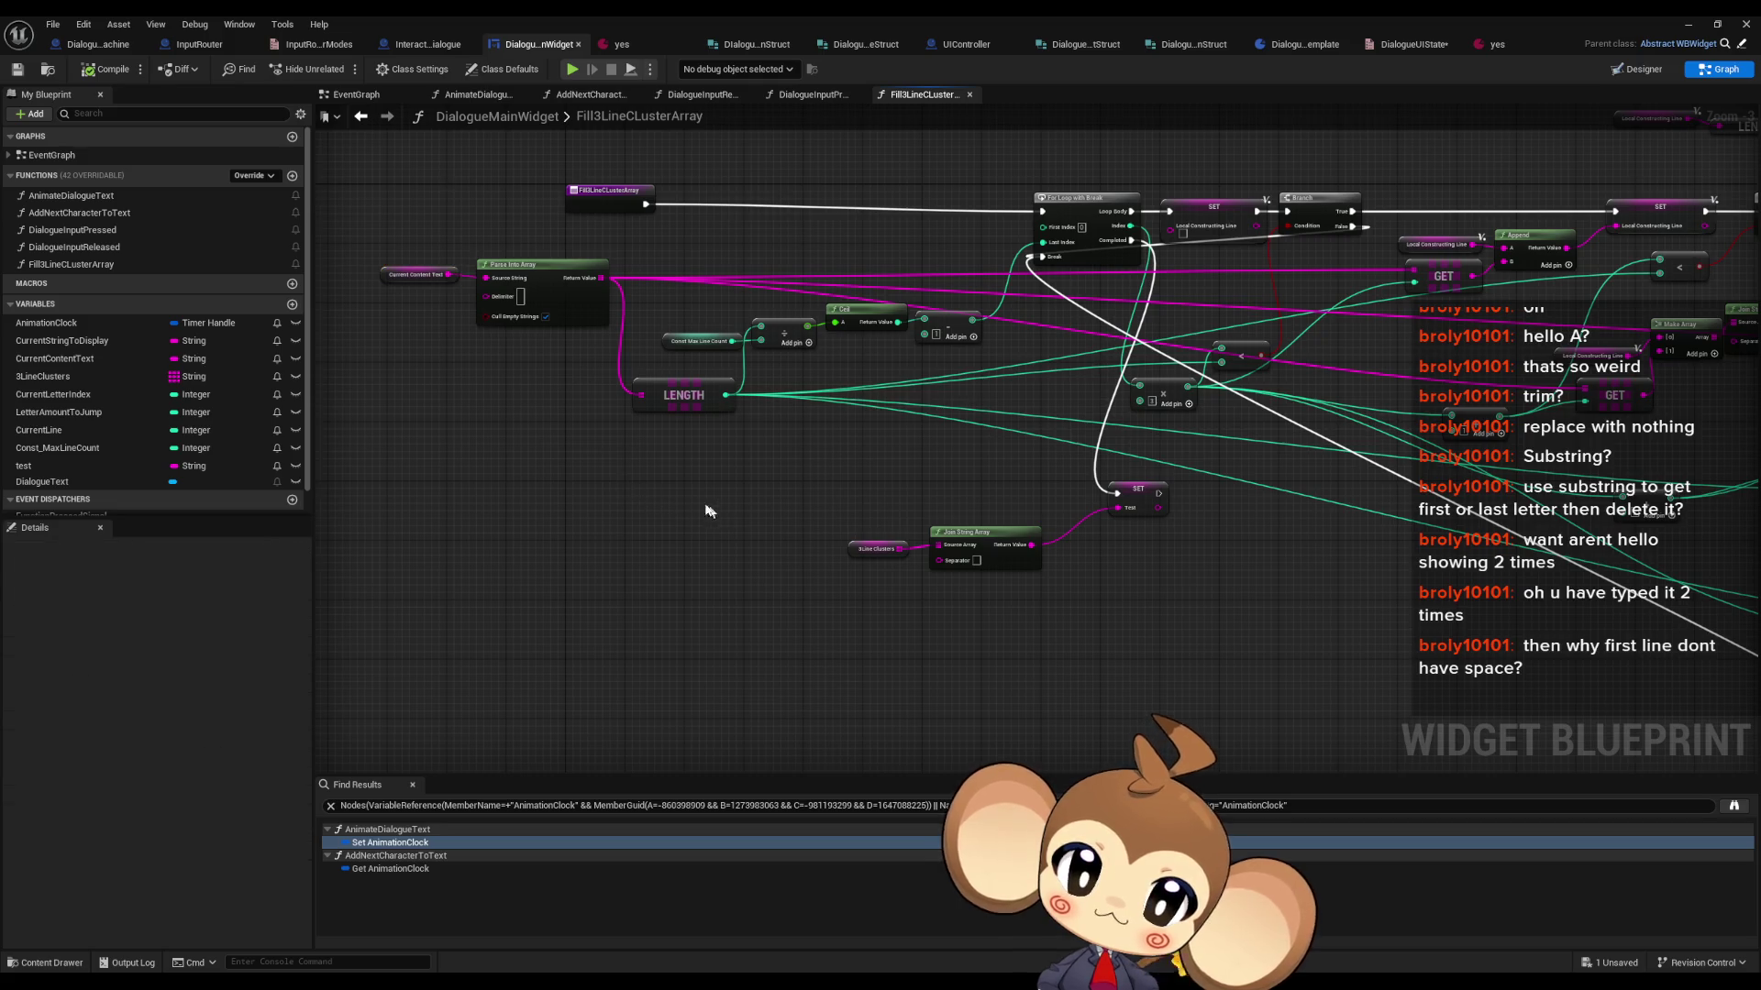
scroll(694, 514, "up", 3)
- Paste a Current Content Text getter, feed it into a new Parse Into Array node, and add a variable
key("ctrl+v")
left_click_drag(813, 517, 887, 499)
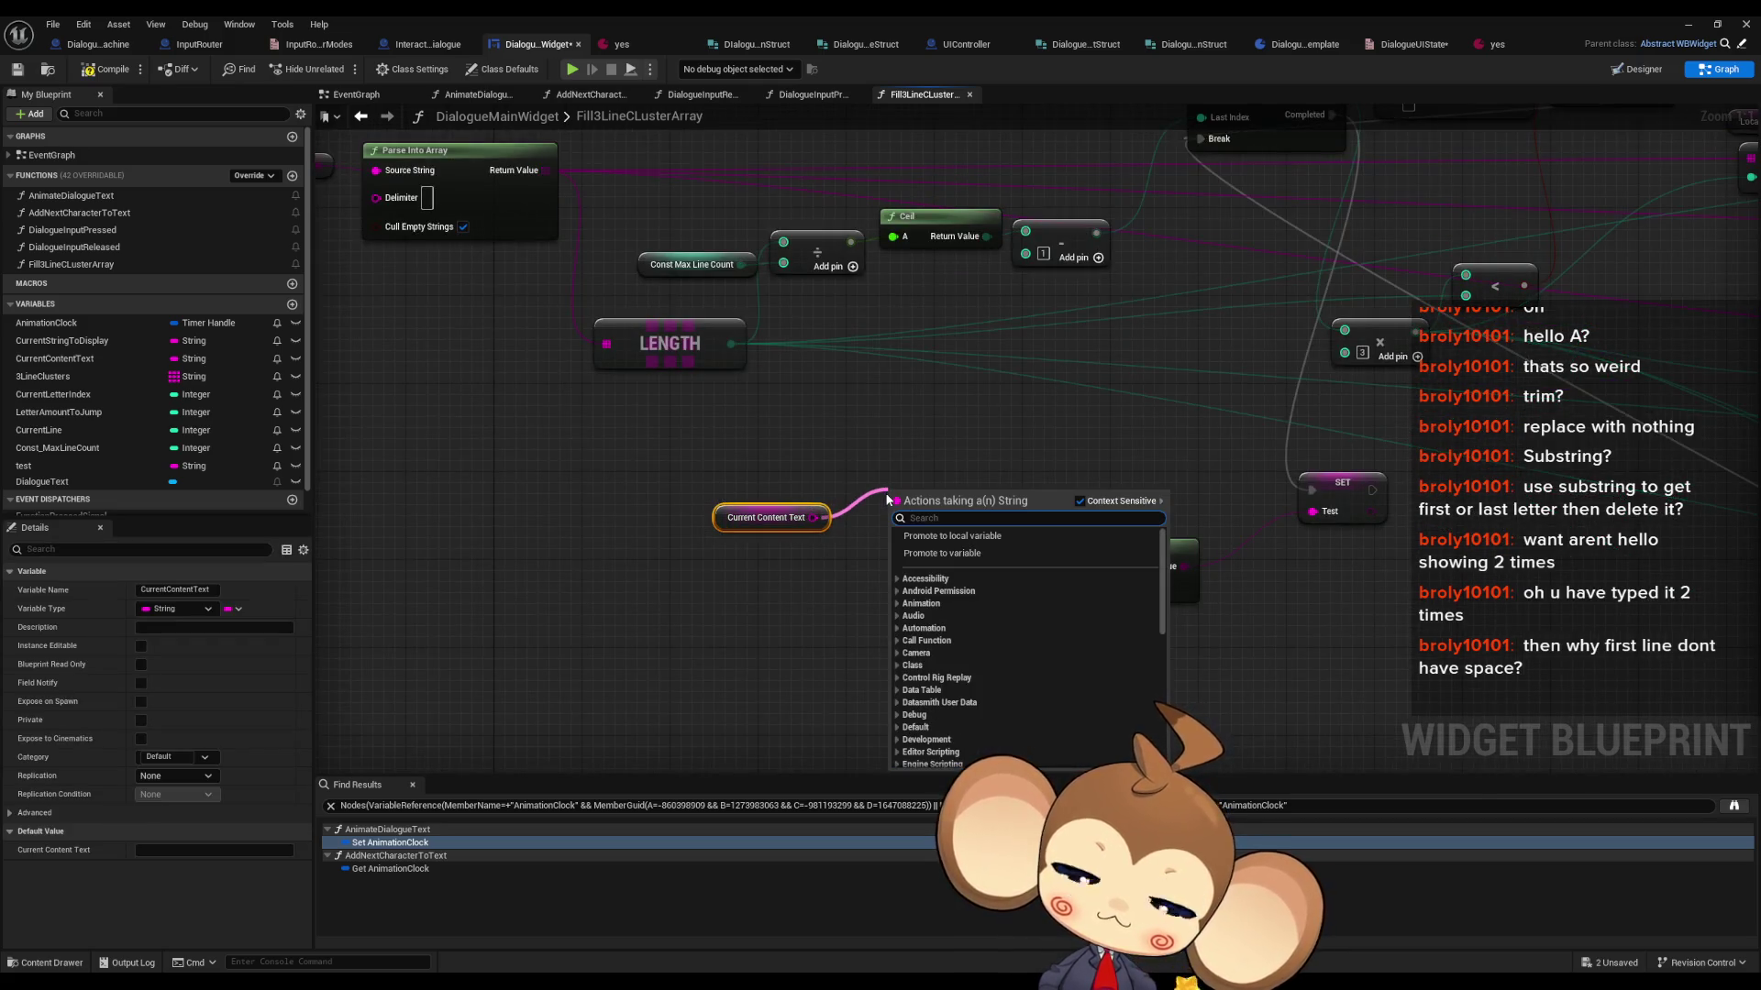
type("parse")
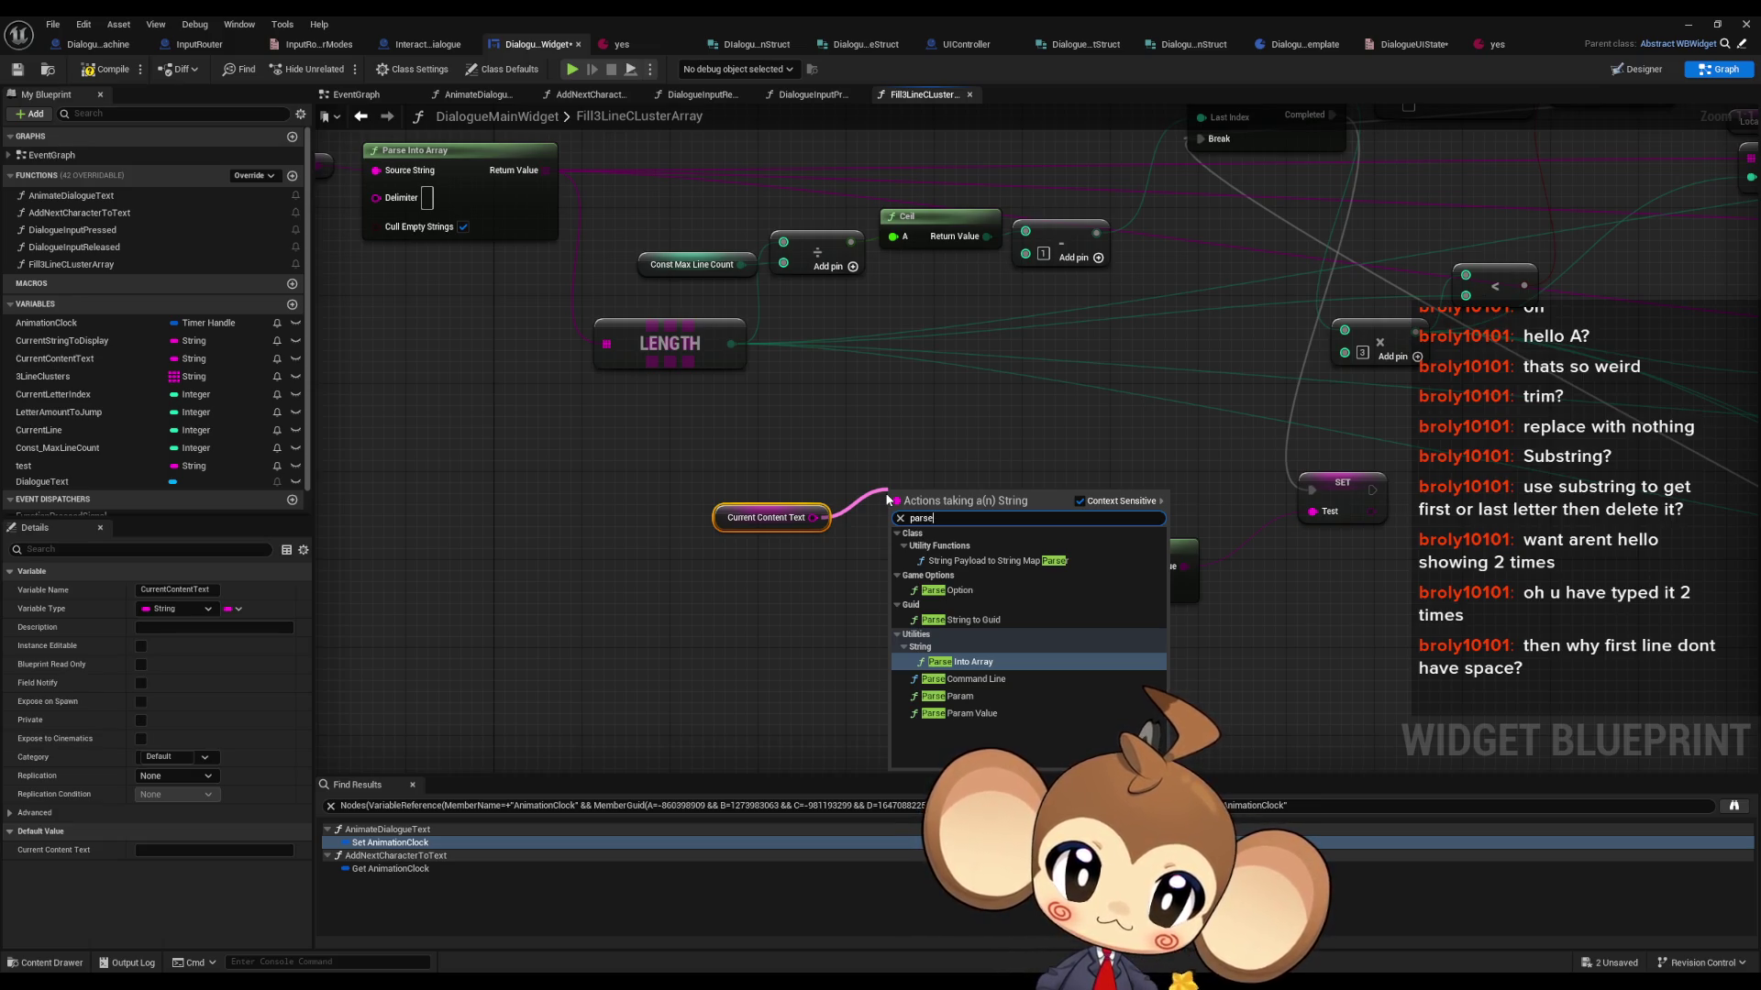
key("Return")
mouse_move(887, 493)
left_mouse_down()
mouse_move(852, 513)
mouse_move(894, 489)
mouse_move(608, 511)
left_mouse_up()
left_click(782, 469)
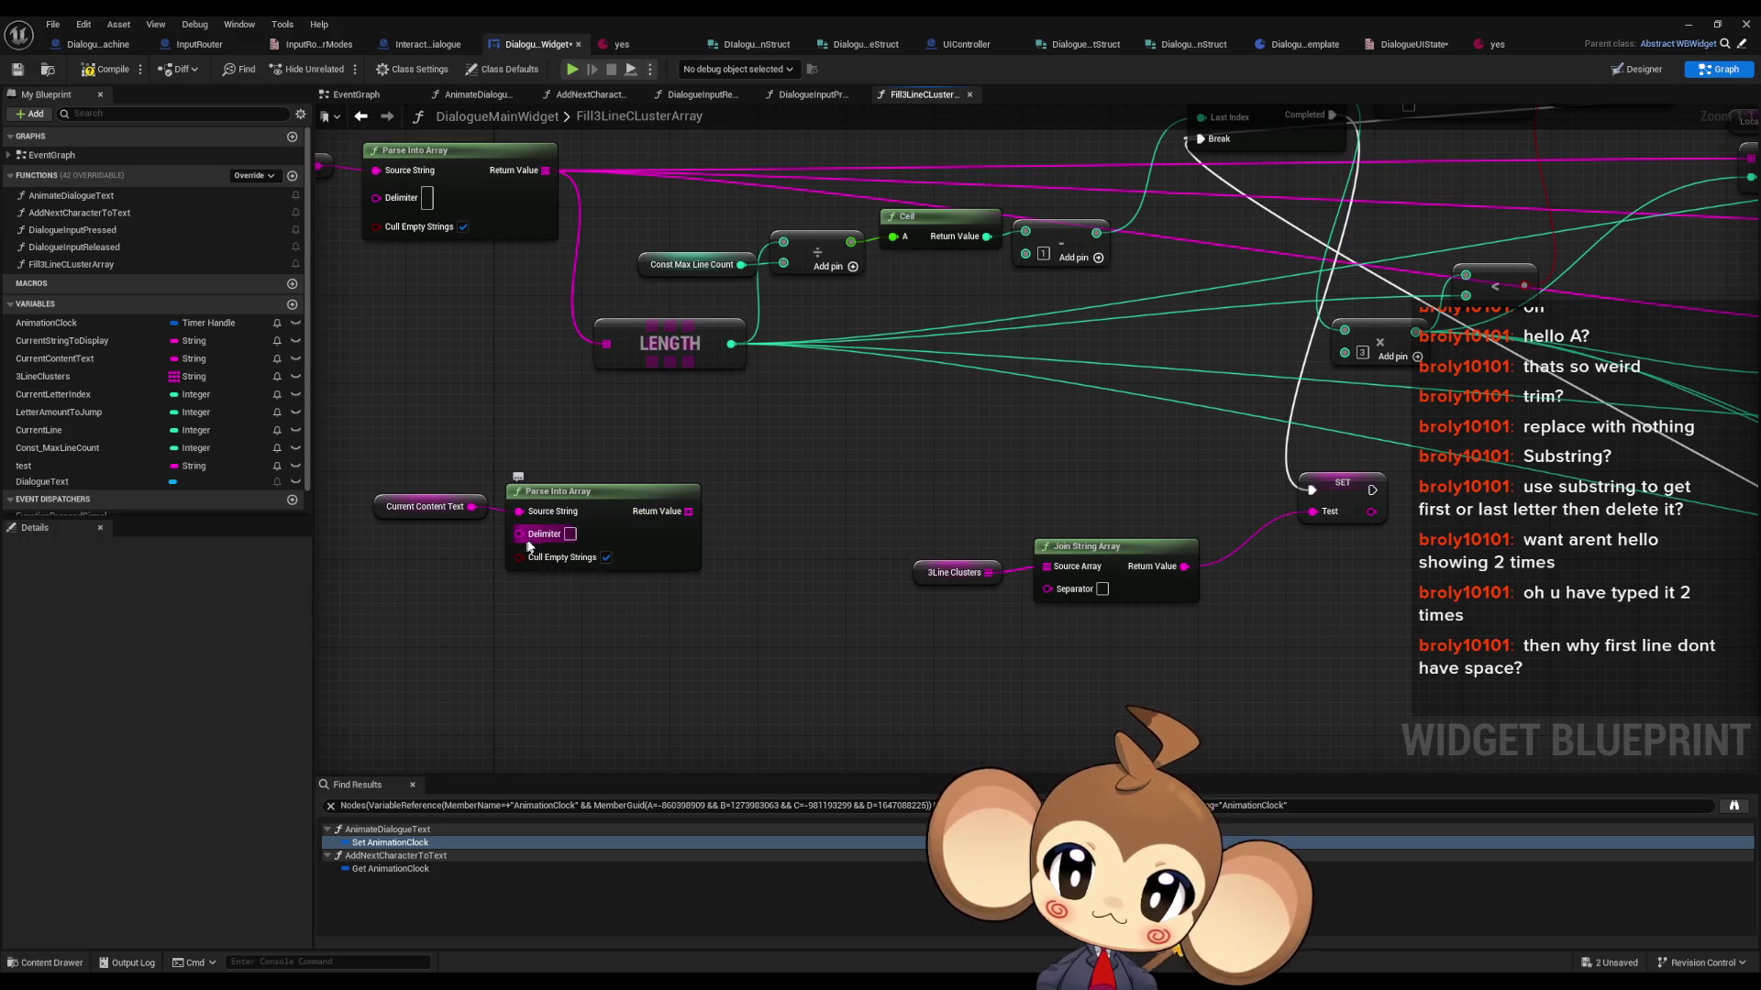
left_click_drag(532, 592, 601, 587)
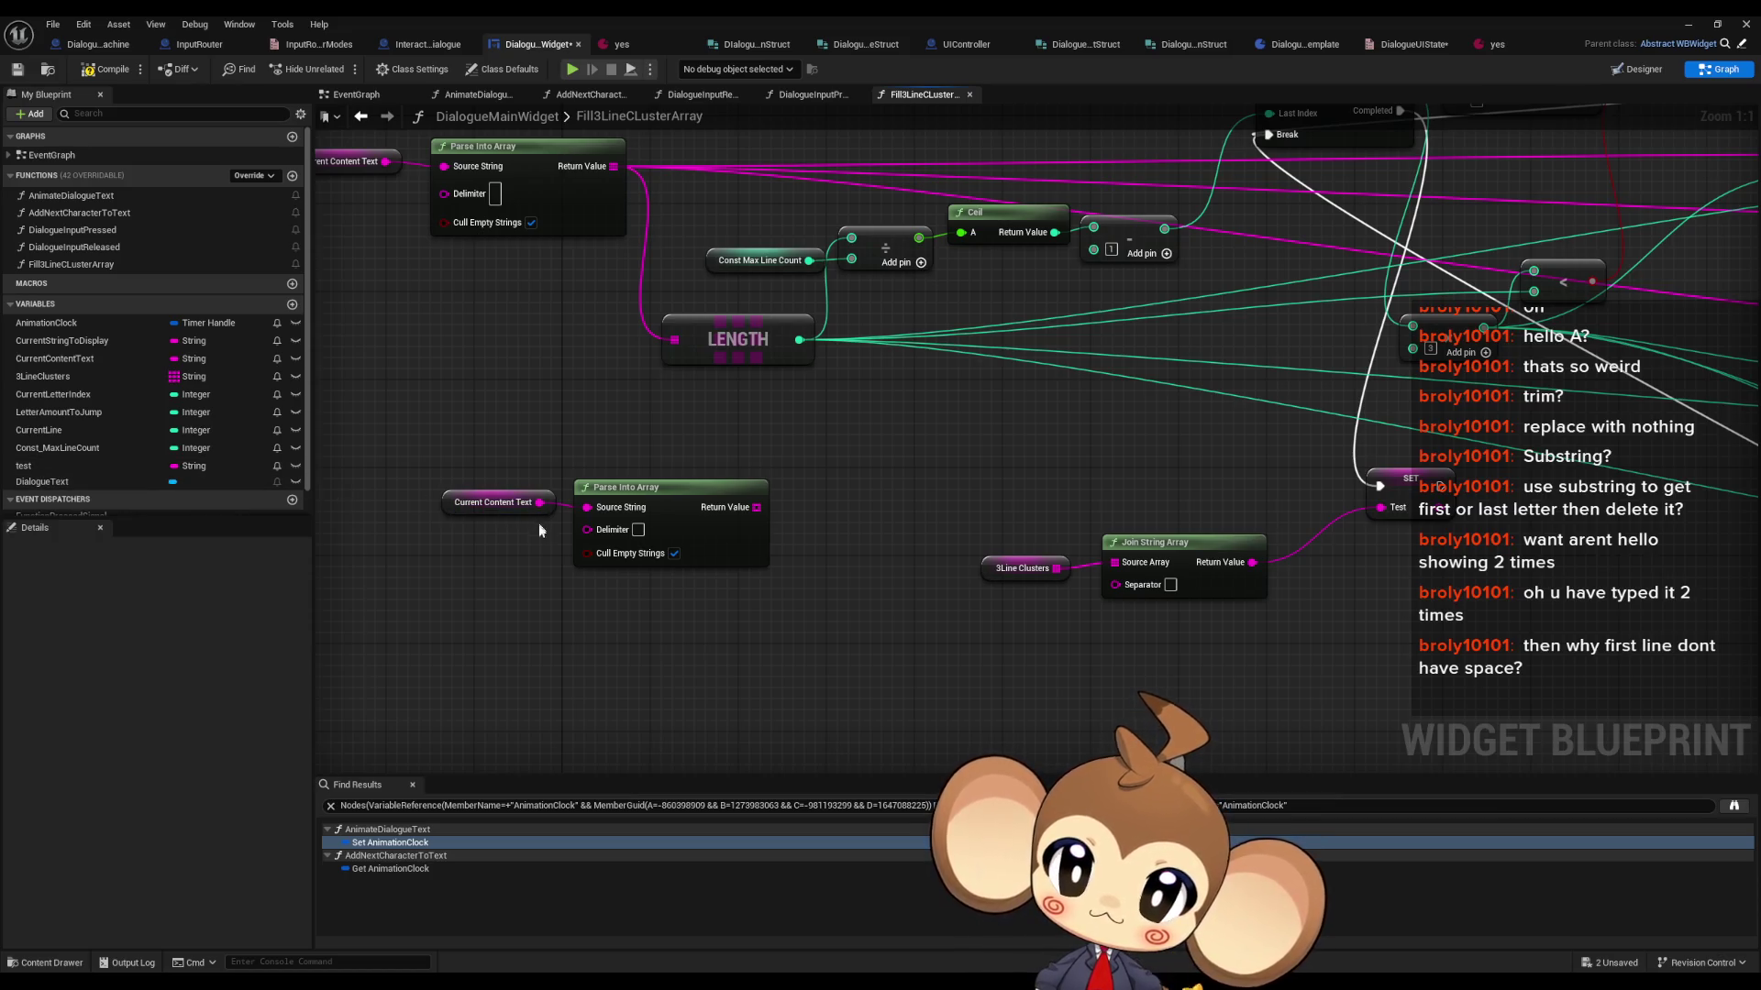
left_click(292, 304)
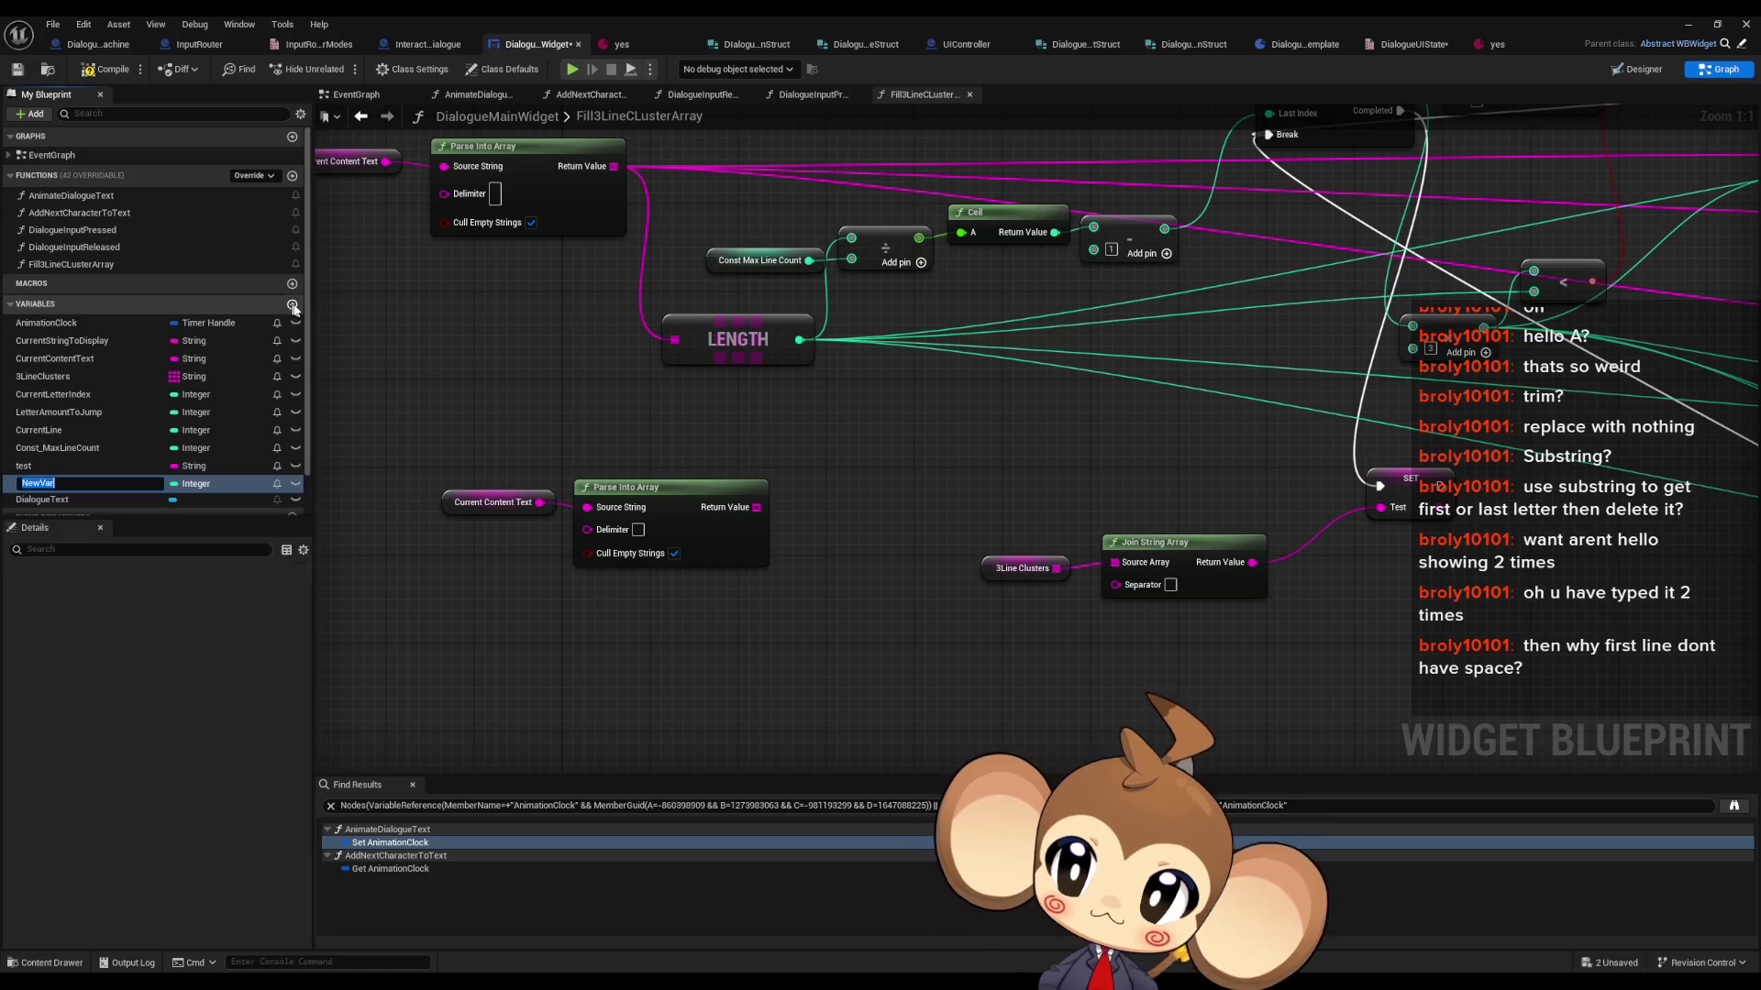
- Name the new variable testtest and make it a String array
type("testtest")
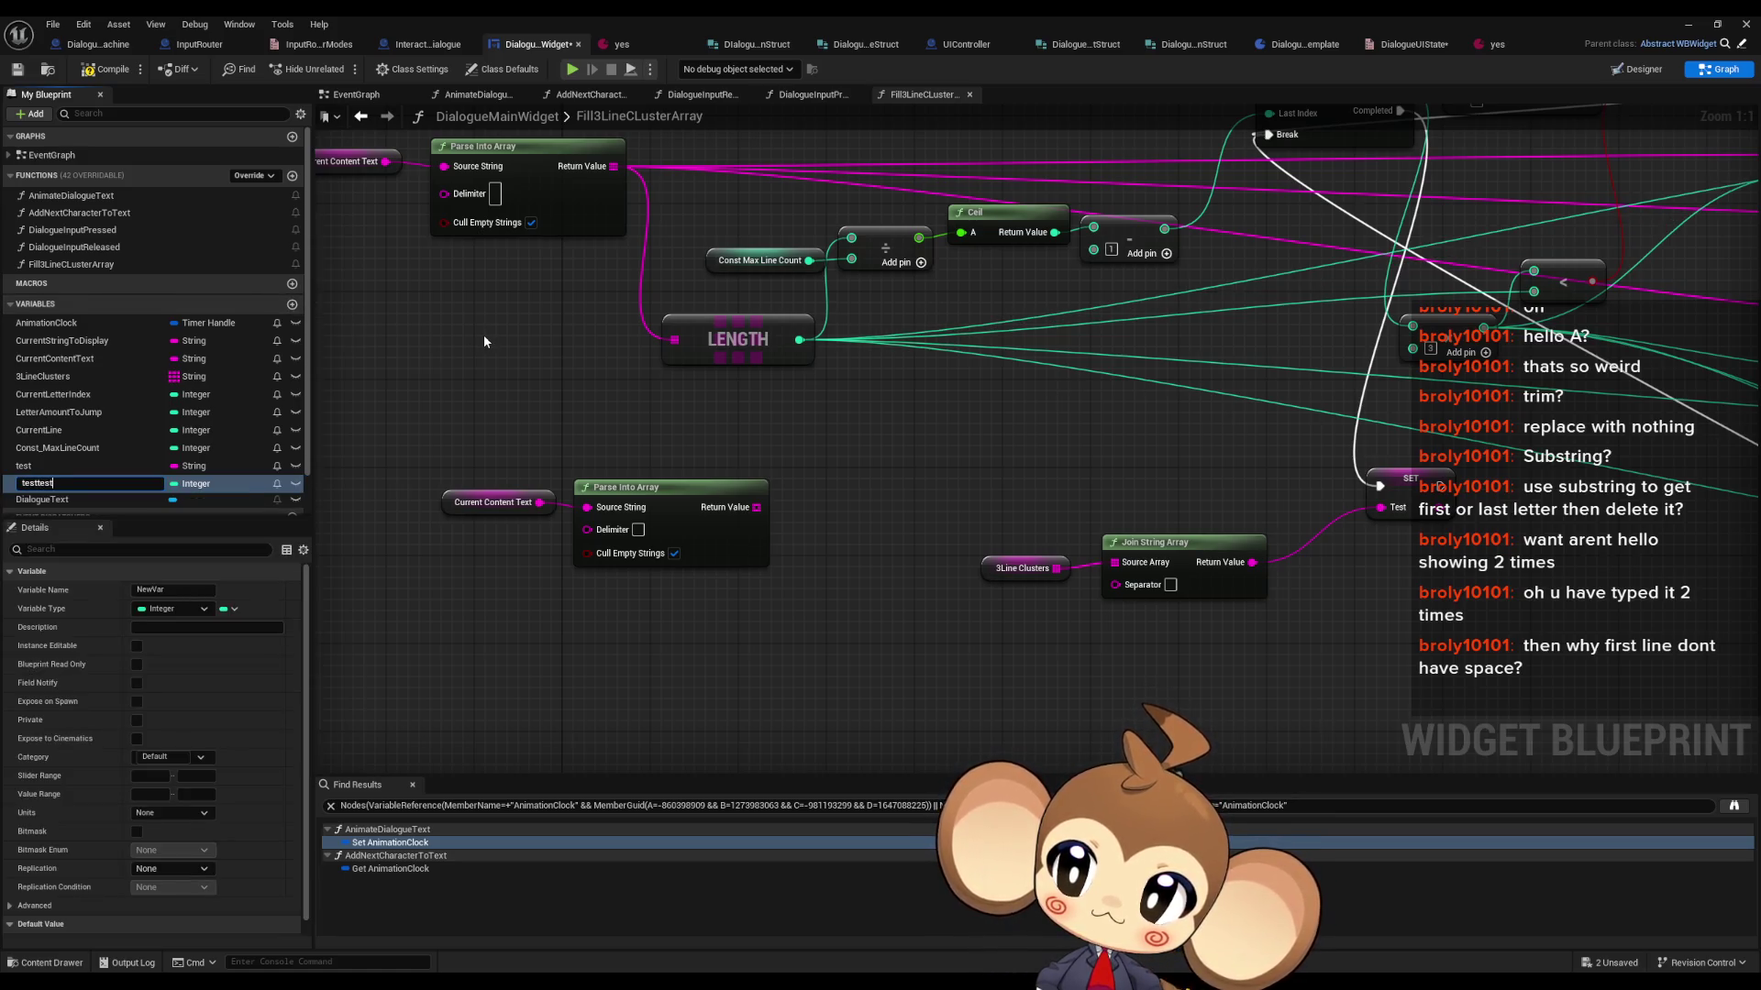
key("Return")
left_click(198, 483)
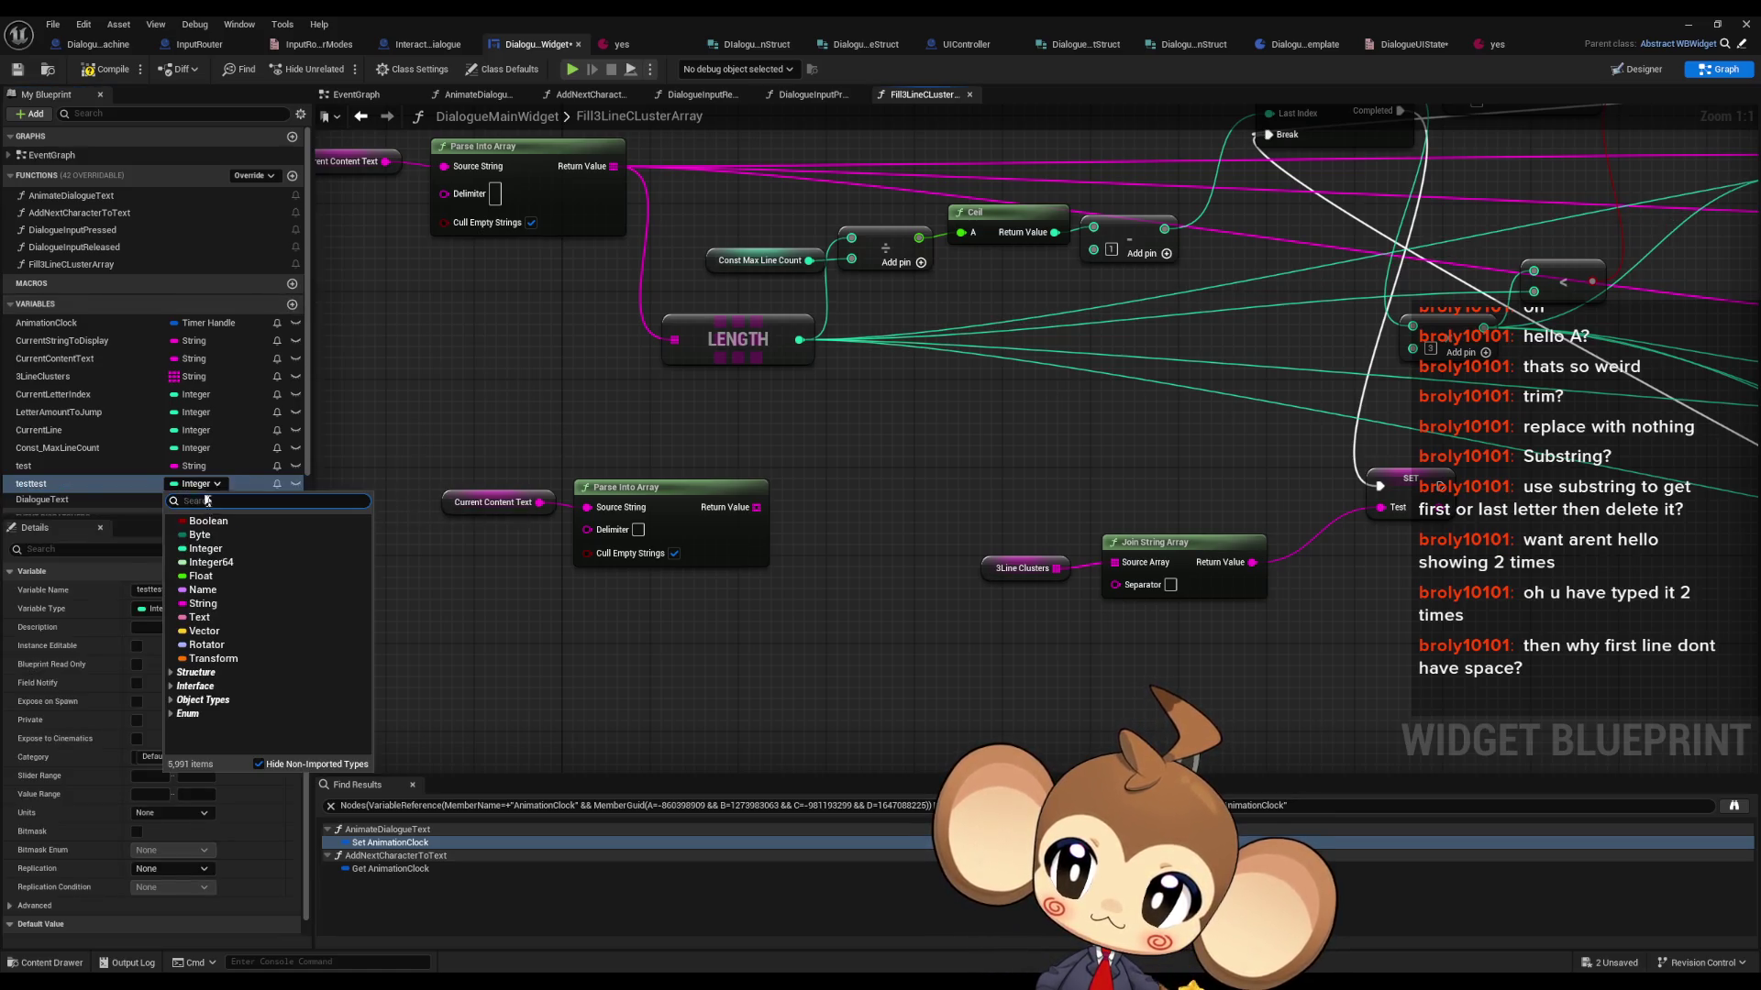
left_click(215, 603)
left_click(237, 608)
left_click(224, 647)
- Add a Testtest getter with an array ADD node, plus a For Each Loop over Parse Into Array's result
left_click_drag(81, 485, 779, 656)
left_click(657, 656)
type("add")
left_click(825, 798)
left_click_drag(757, 507, 812, 504)
left_click(881, 551)
- Trim each array element and connect the loop body to the ADD node
mouse_move(939, 523)
left_mouse_down()
mouse_move(683, 523)
mouse_move(776, 531)
left_mouse_up()
type("trim")
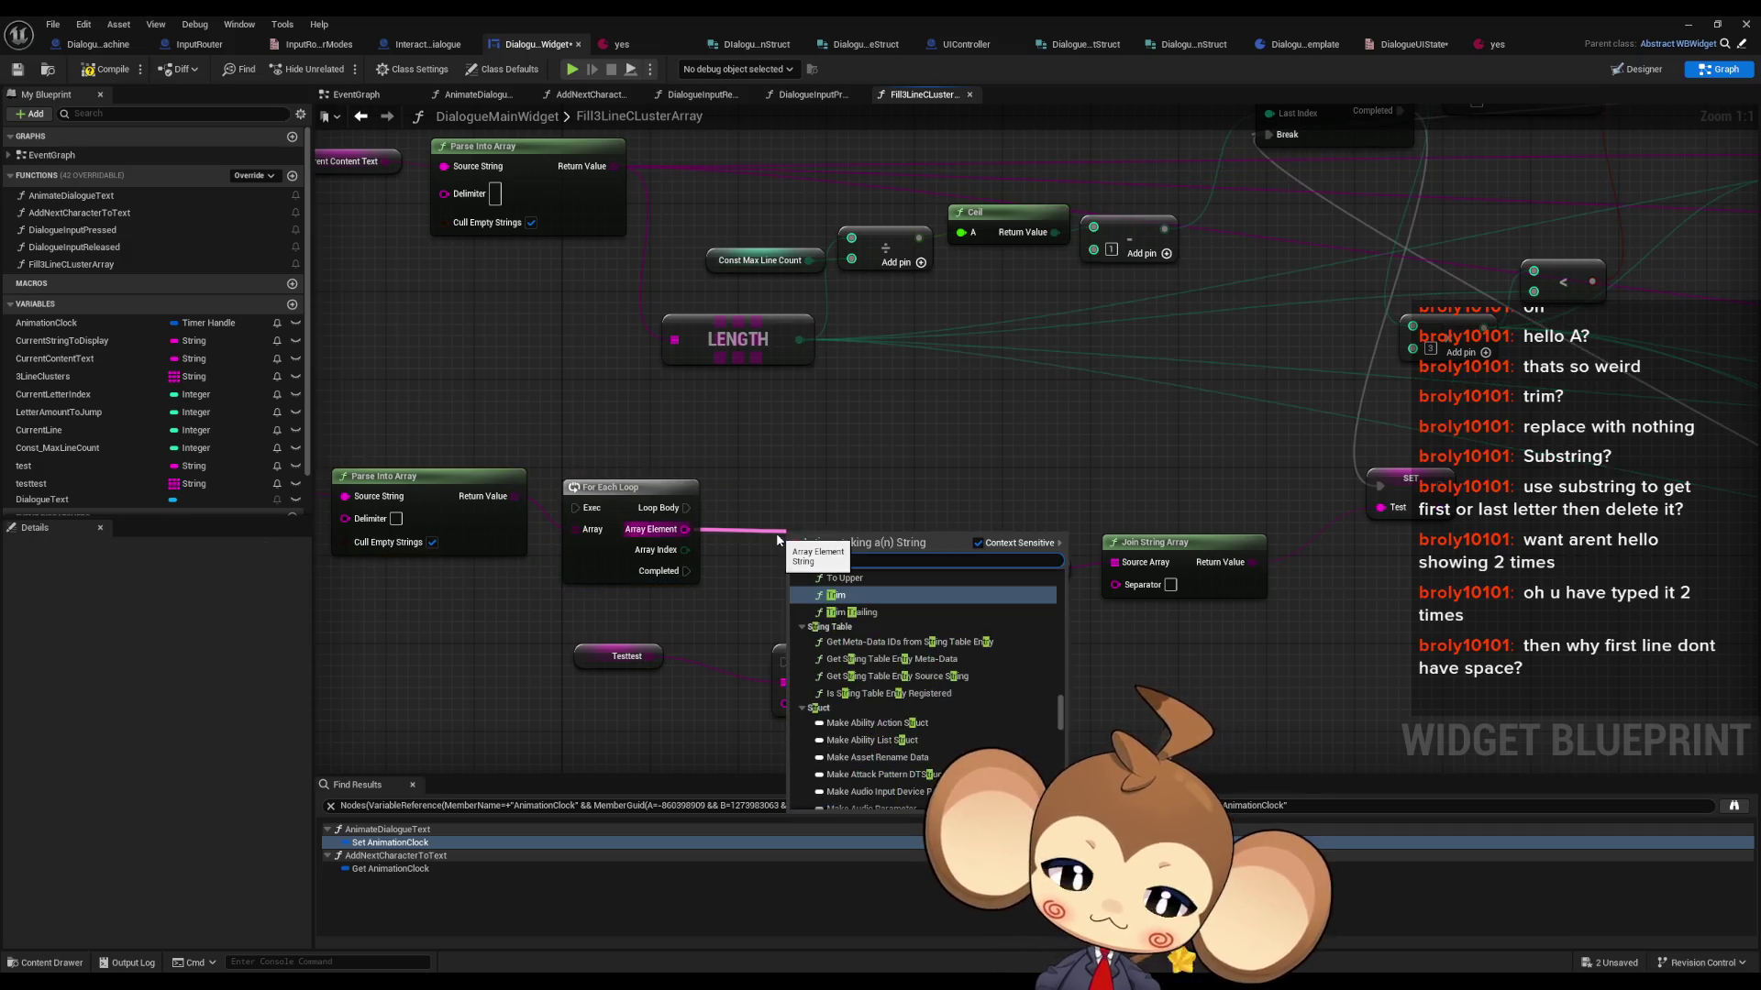
key("Return")
left_click_drag(784, 661, 908, 564)
left_click_drag(785, 662, 688, 511)
left_click_drag(653, 678, 741, 632)
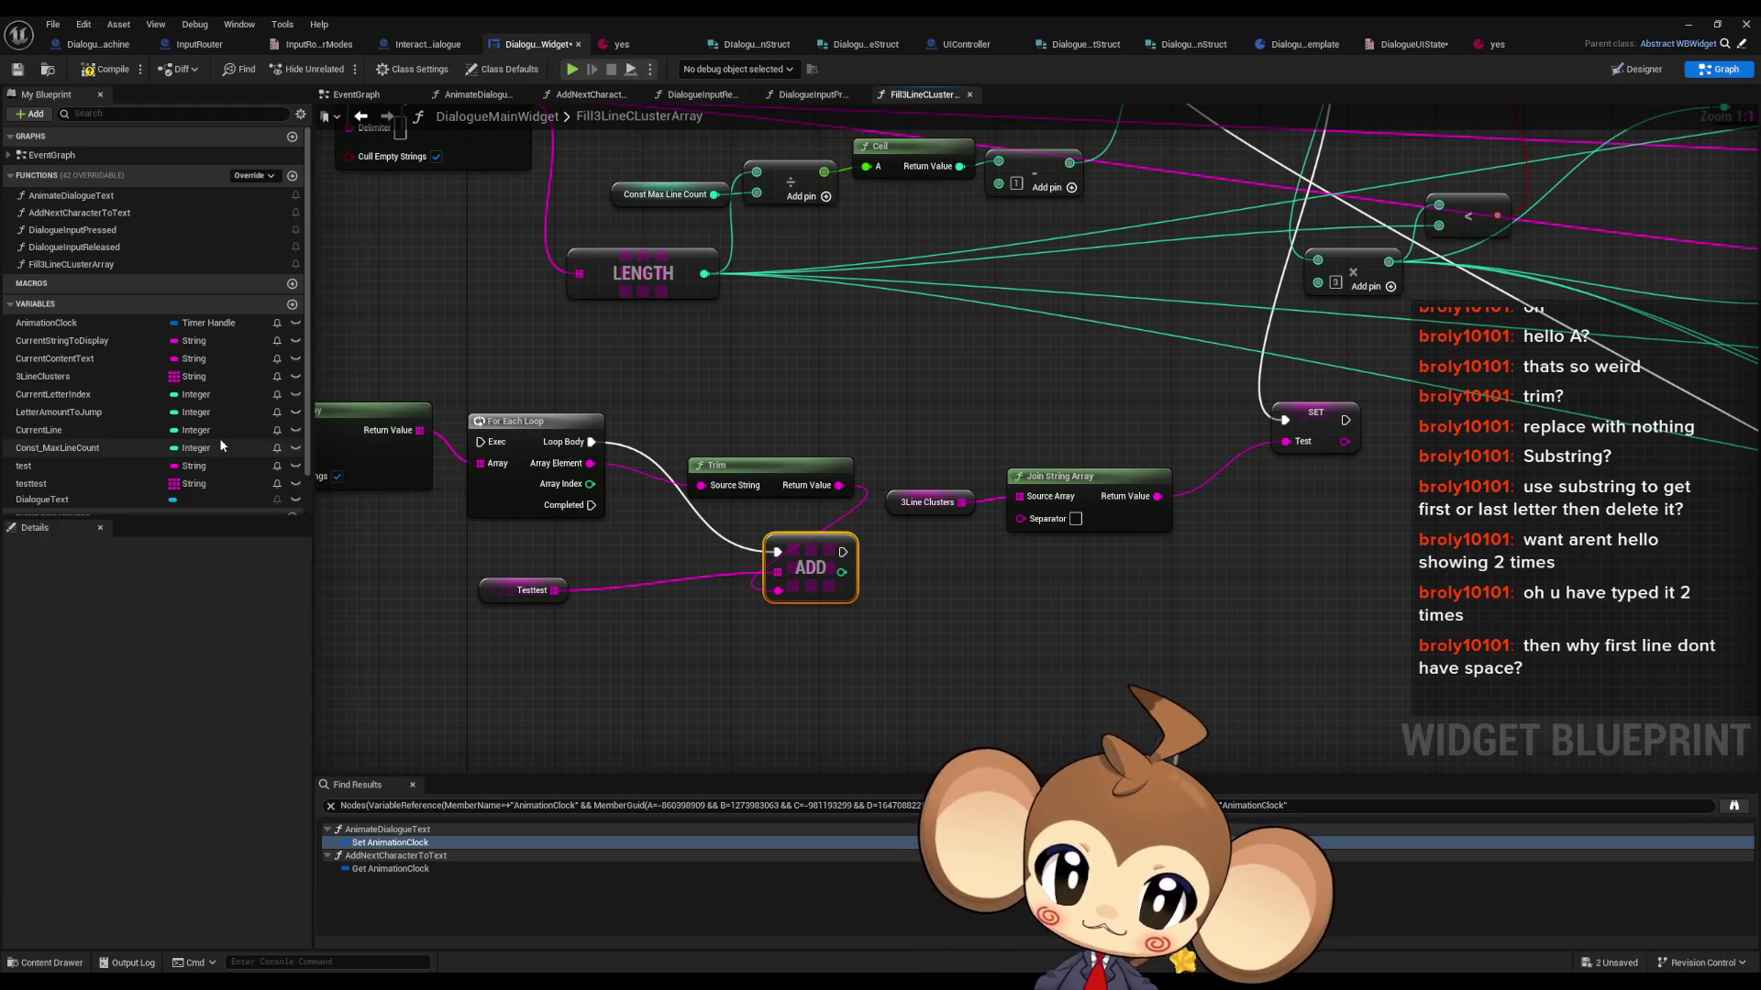
- Feed a Testtest getter into Join String Array and chain the For Each Loop after For Loop with Break completes
scroll(218, 438, "down", 2)
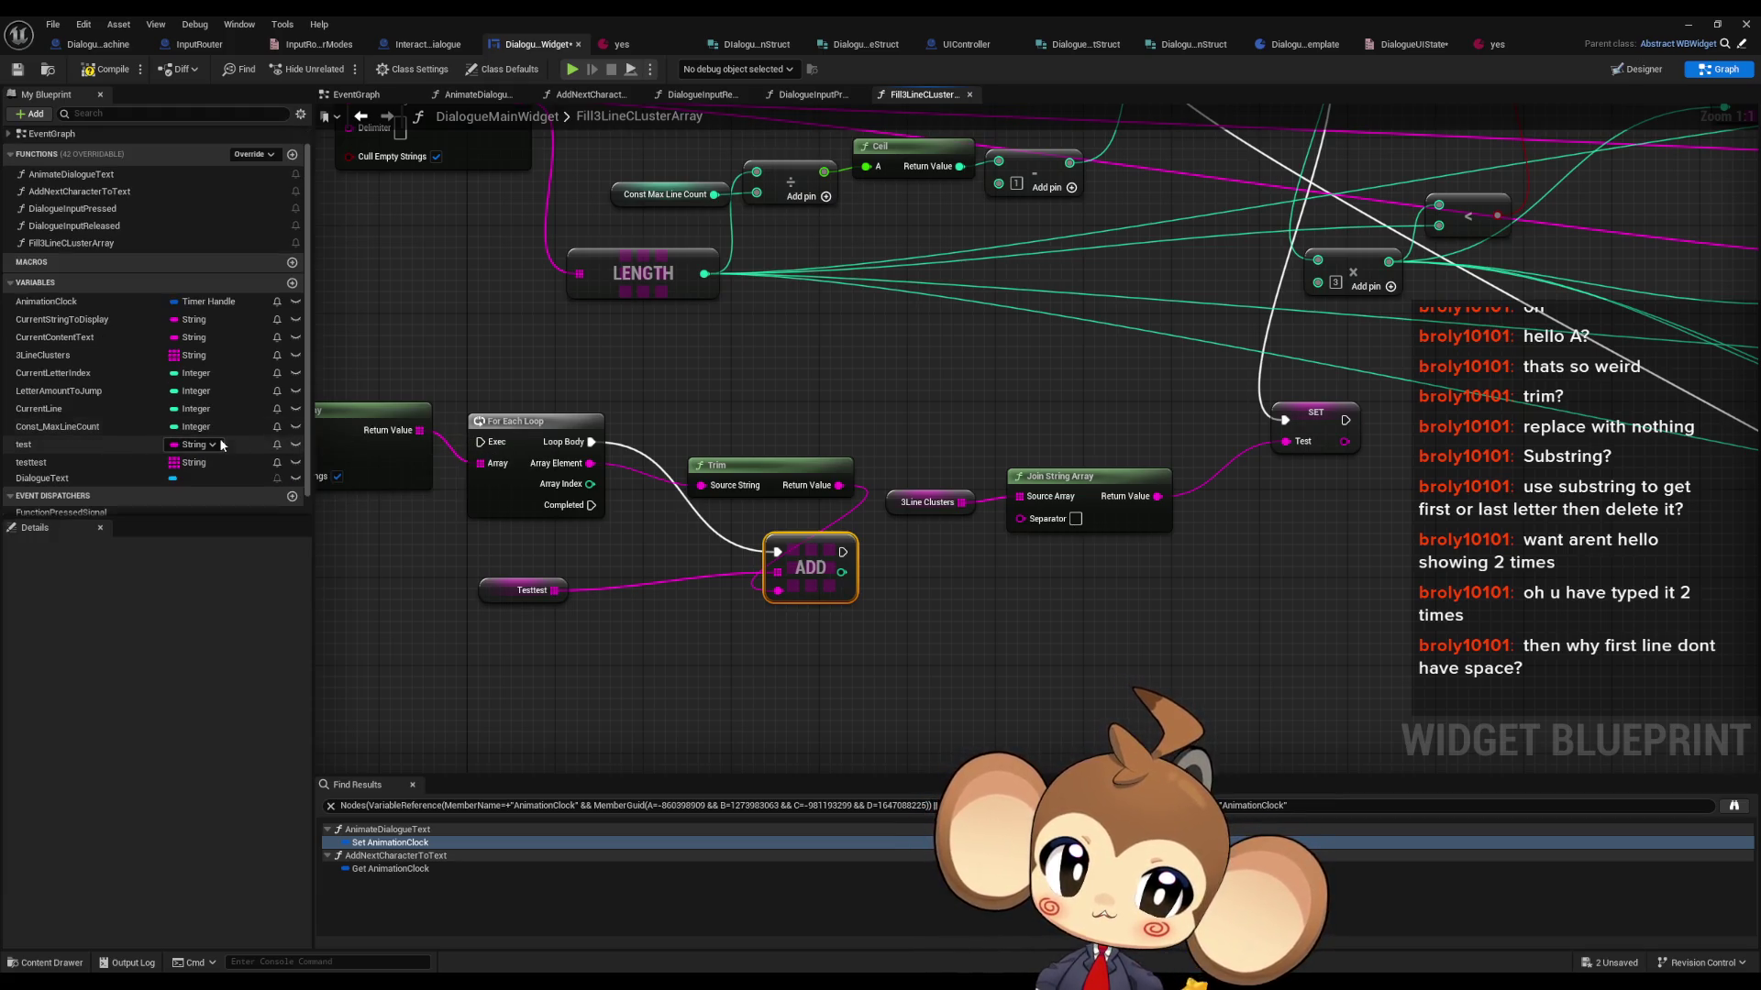
mouse_move(36, 440)
left_mouse_down()
mouse_move(669, 680)
mouse_move(1078, 605)
mouse_move(1027, 514)
mouse_move(1016, 535)
mouse_move(1018, 499)
left_mouse_up()
left_click(675, 686)
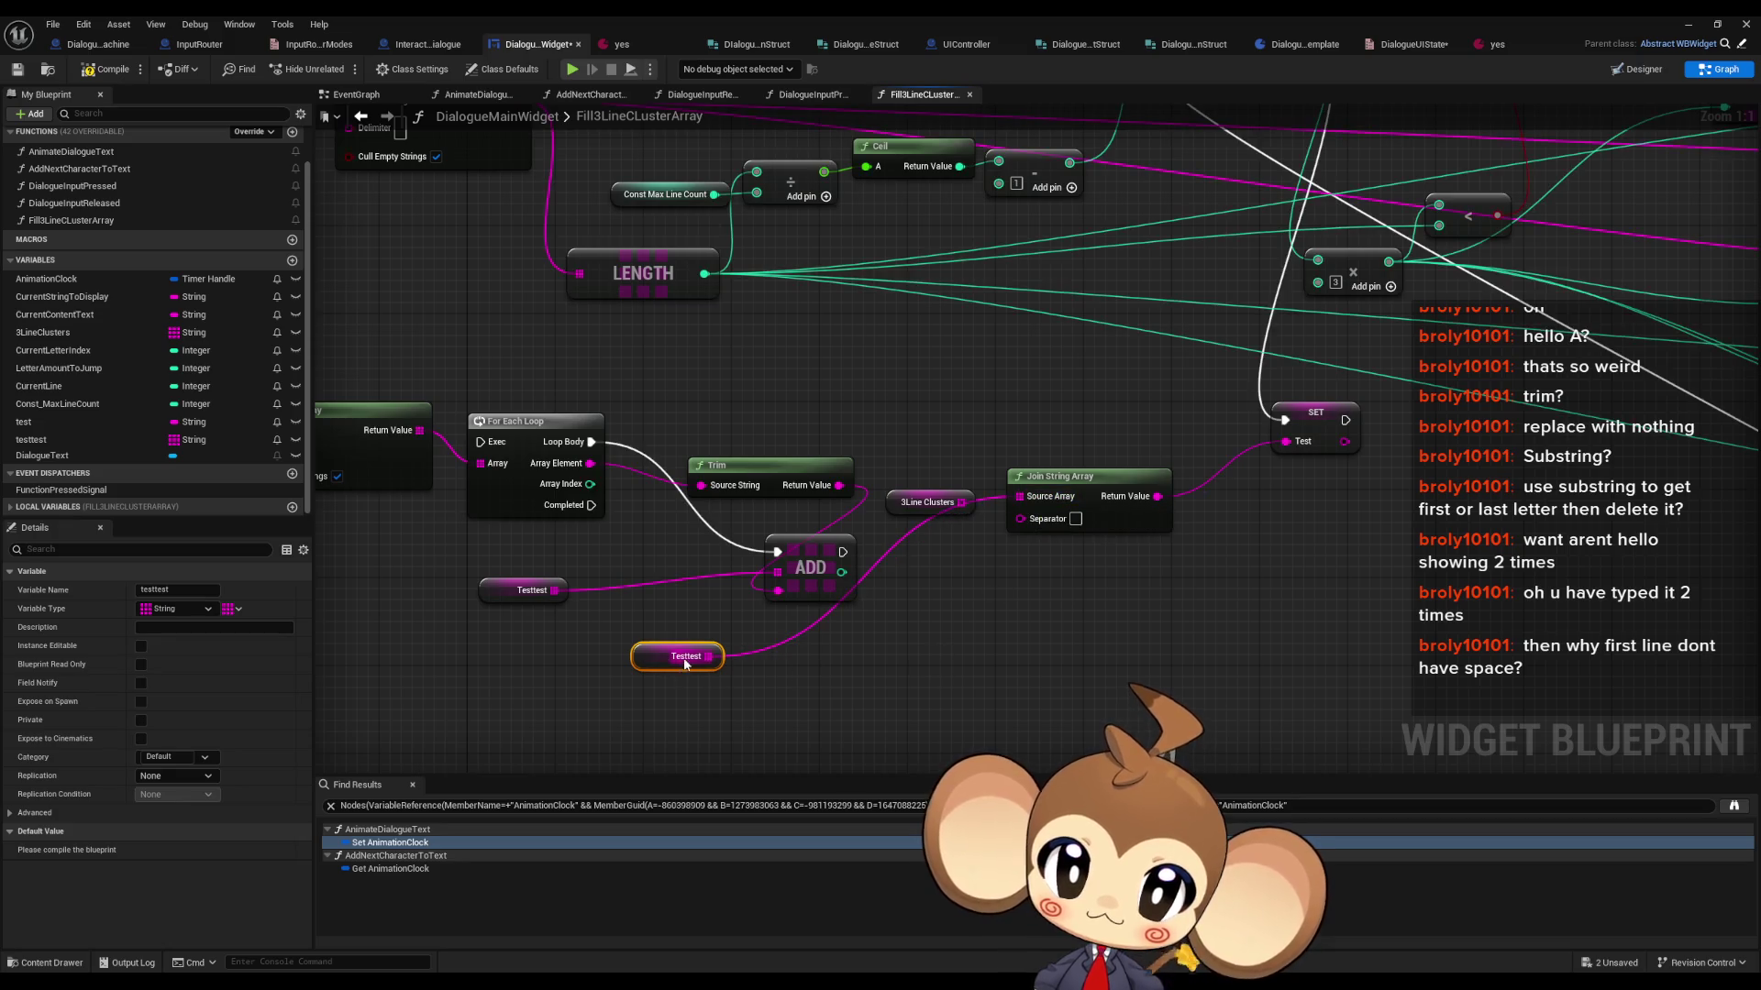
mouse_move(591, 505)
left_mouse_down()
mouse_move(1317, 422)
mouse_move(1285, 420)
left_mouse_up()
left_click_drag(900, 438, 986, 621)
mouse_move(589, 627)
left_mouse_down()
mouse_move(1394, 244)
mouse_move(1392, 228)
left_mouse_up()
left_click_drag(1179, 533, 1156, 509)
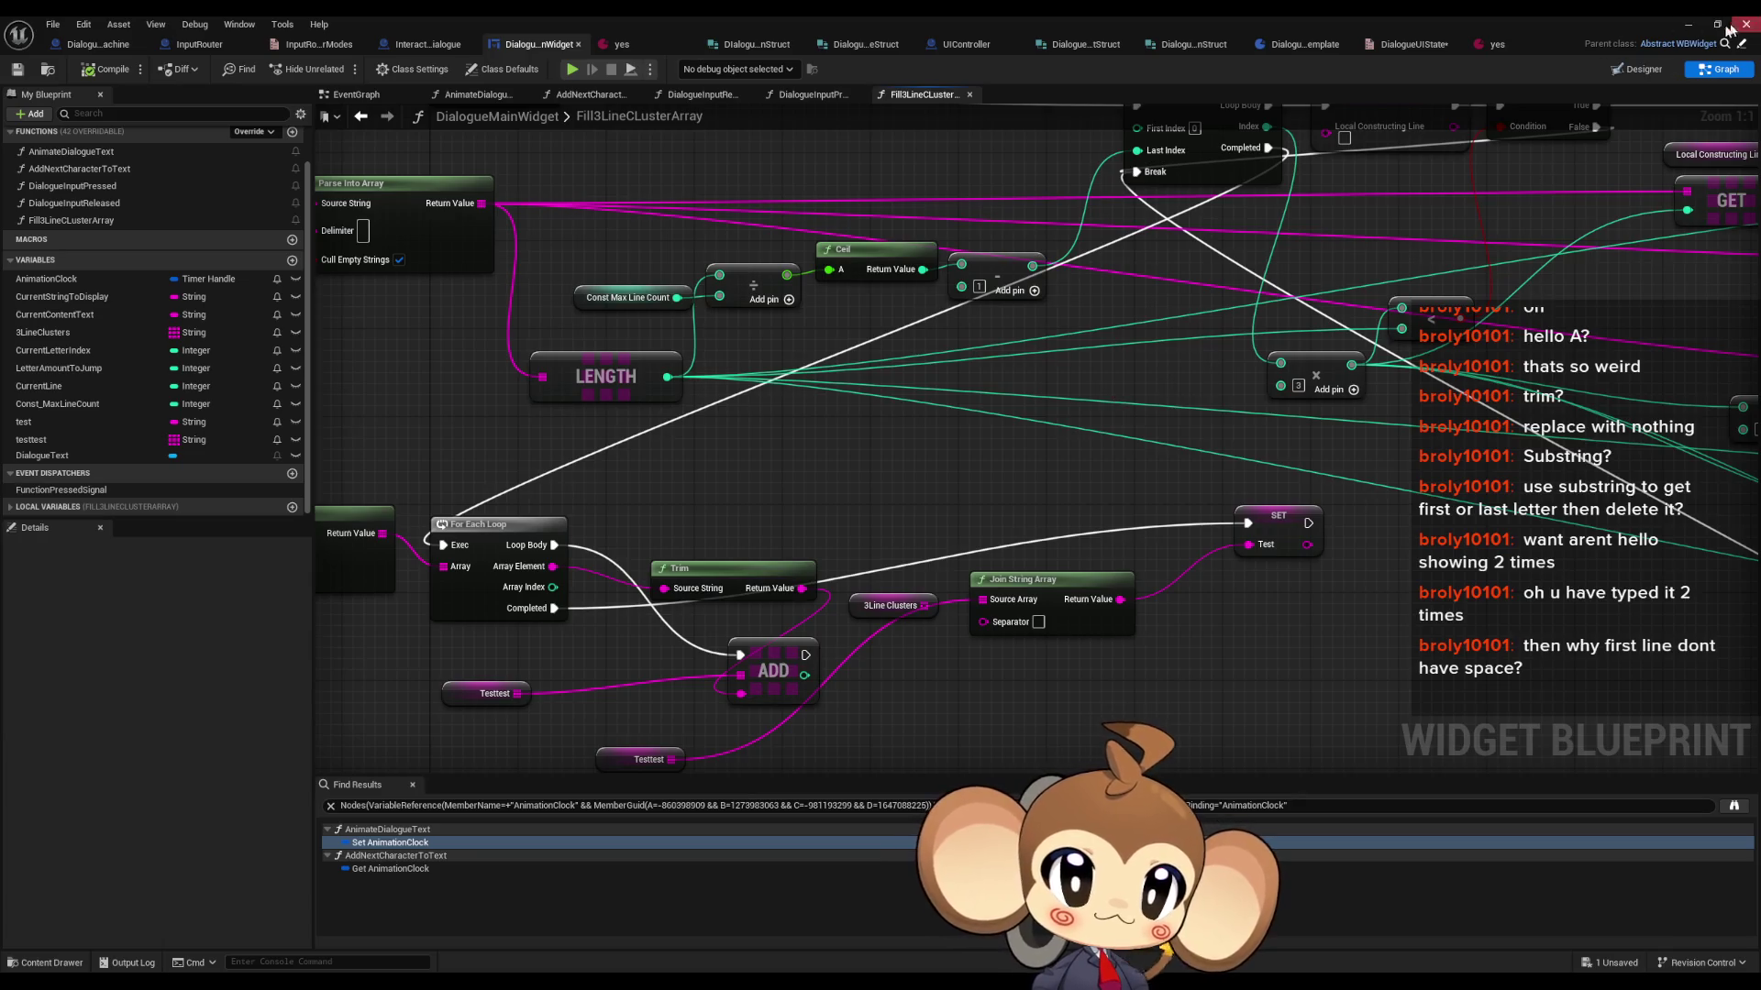
- Play the game, remove the breakpoint on the paused SET node, and resume execution
left_click(1688, 24)
left_click(340, 68)
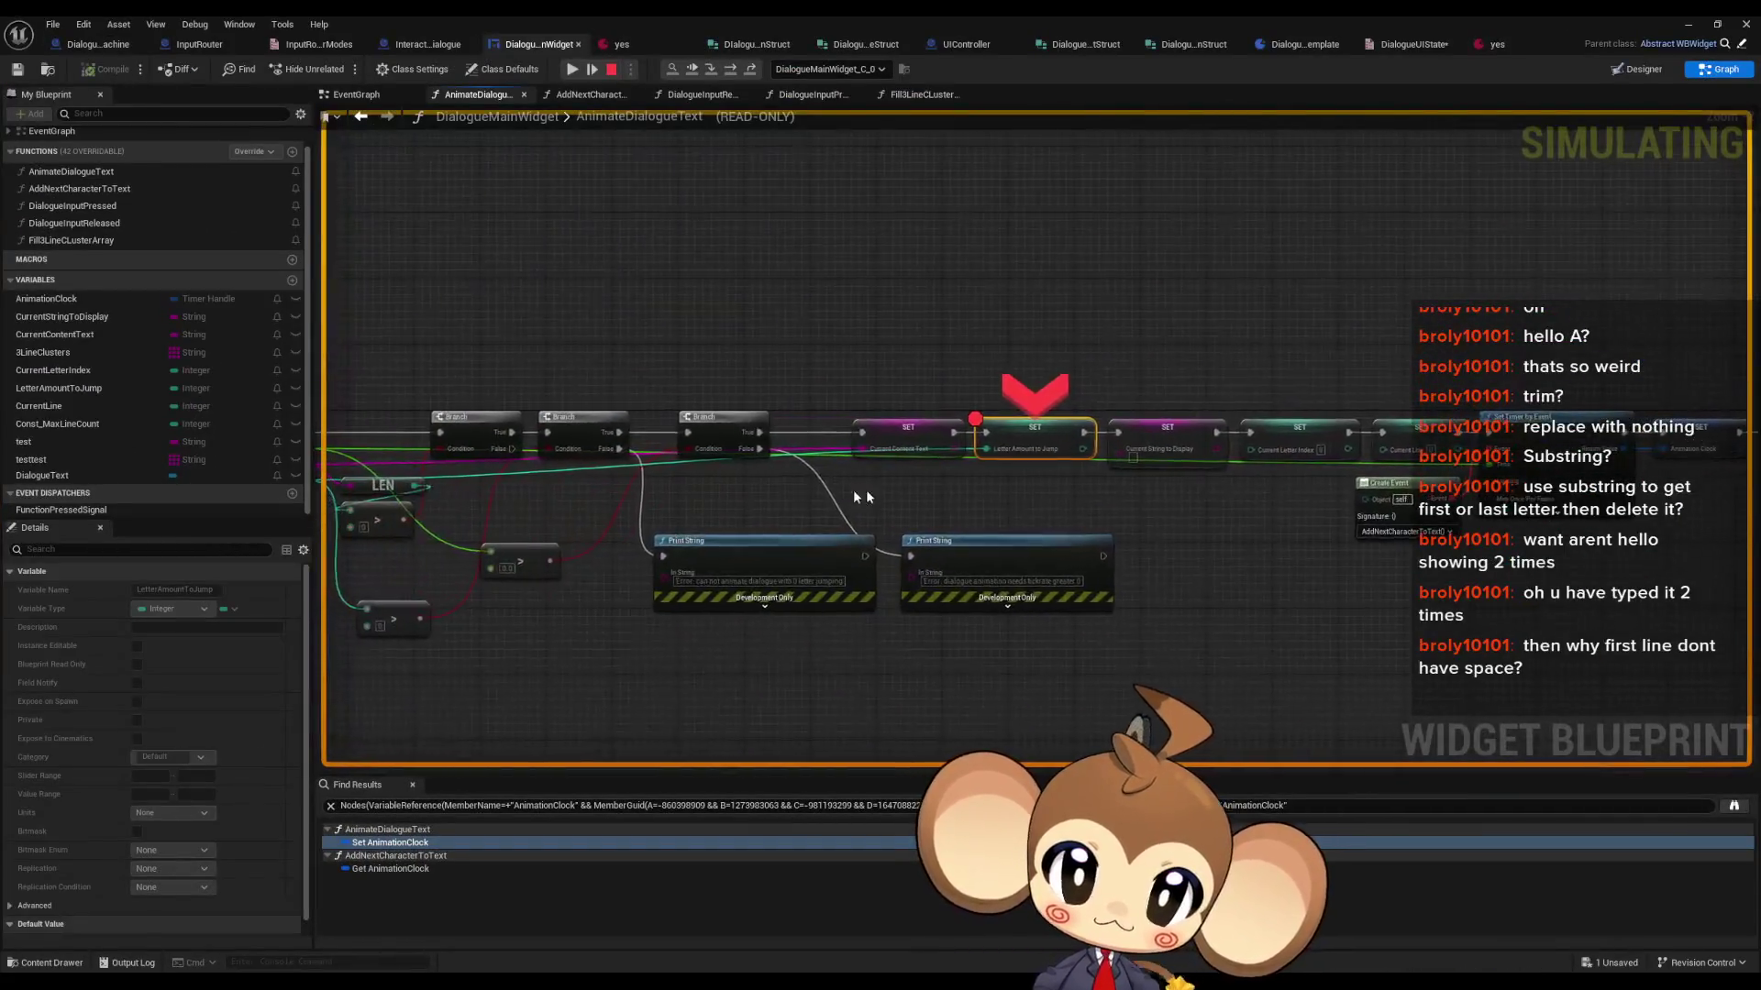
right_click(1039, 423)
left_click(1091, 500)
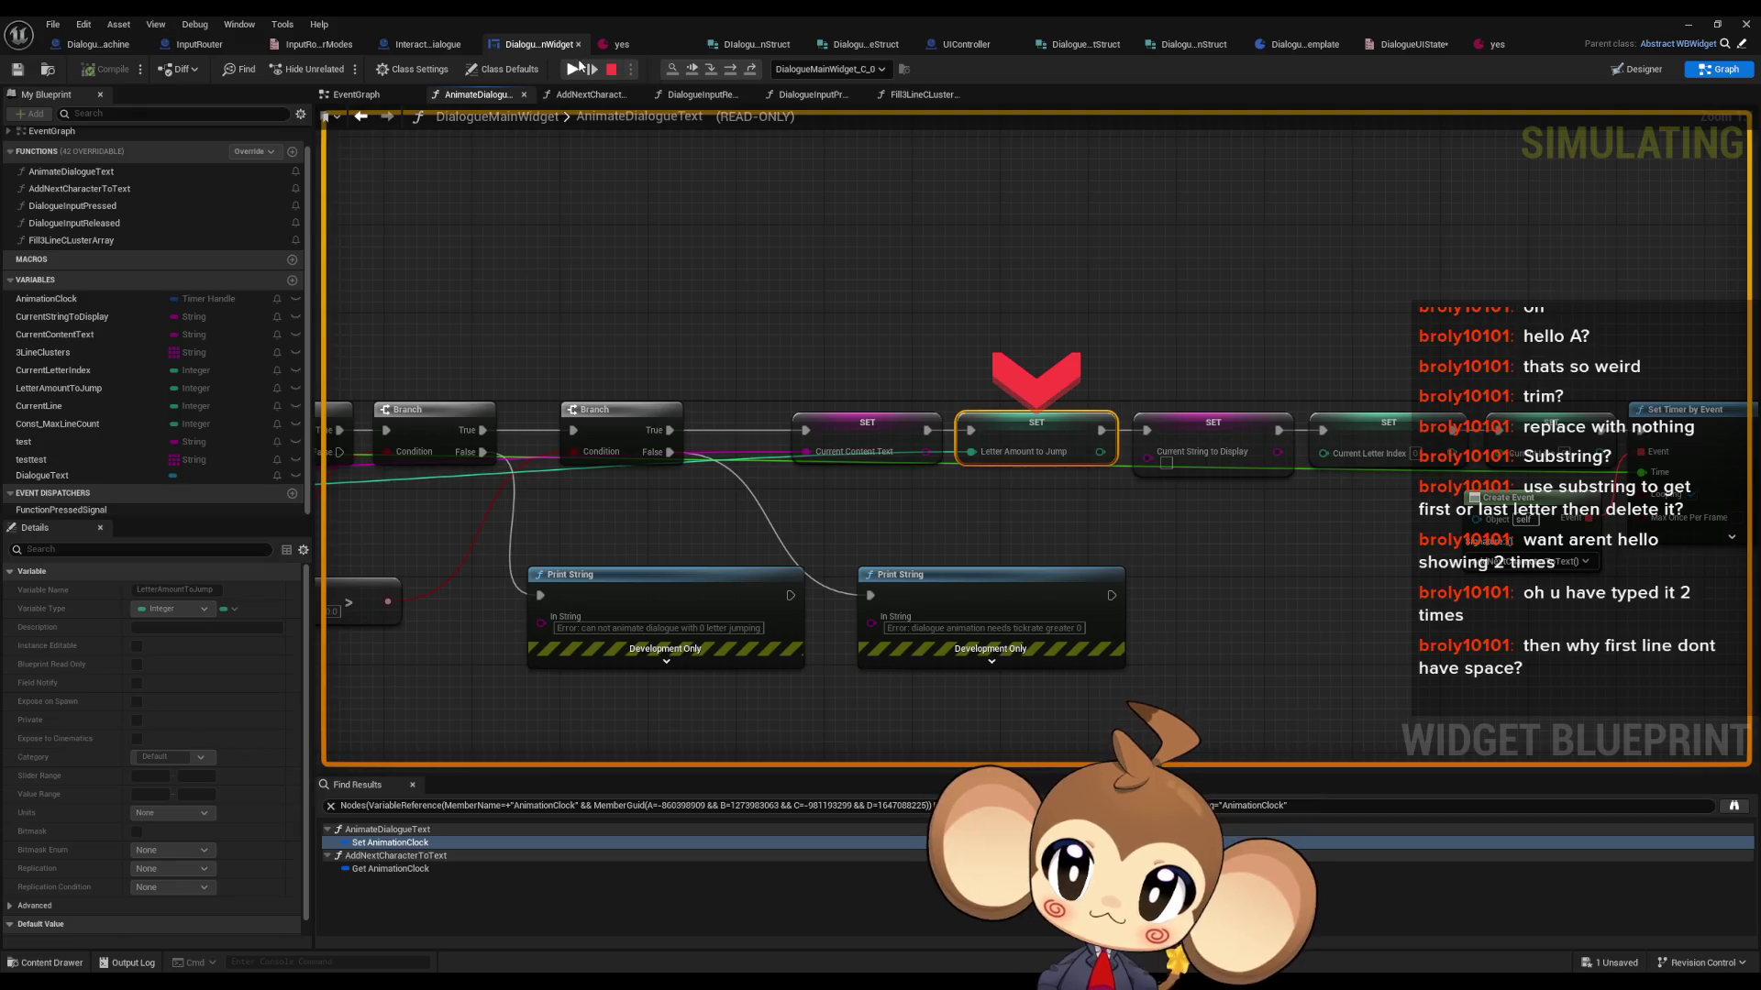
left_click(573, 69)
- Open the Blueprint Debugger and expand DialogueMainWidget_C_0 > Self to view its variables
mouse_move(799, 26)
left_mouse_down()
mouse_move(876, 363)
mouse_move(897, 228)
left_mouse_up()
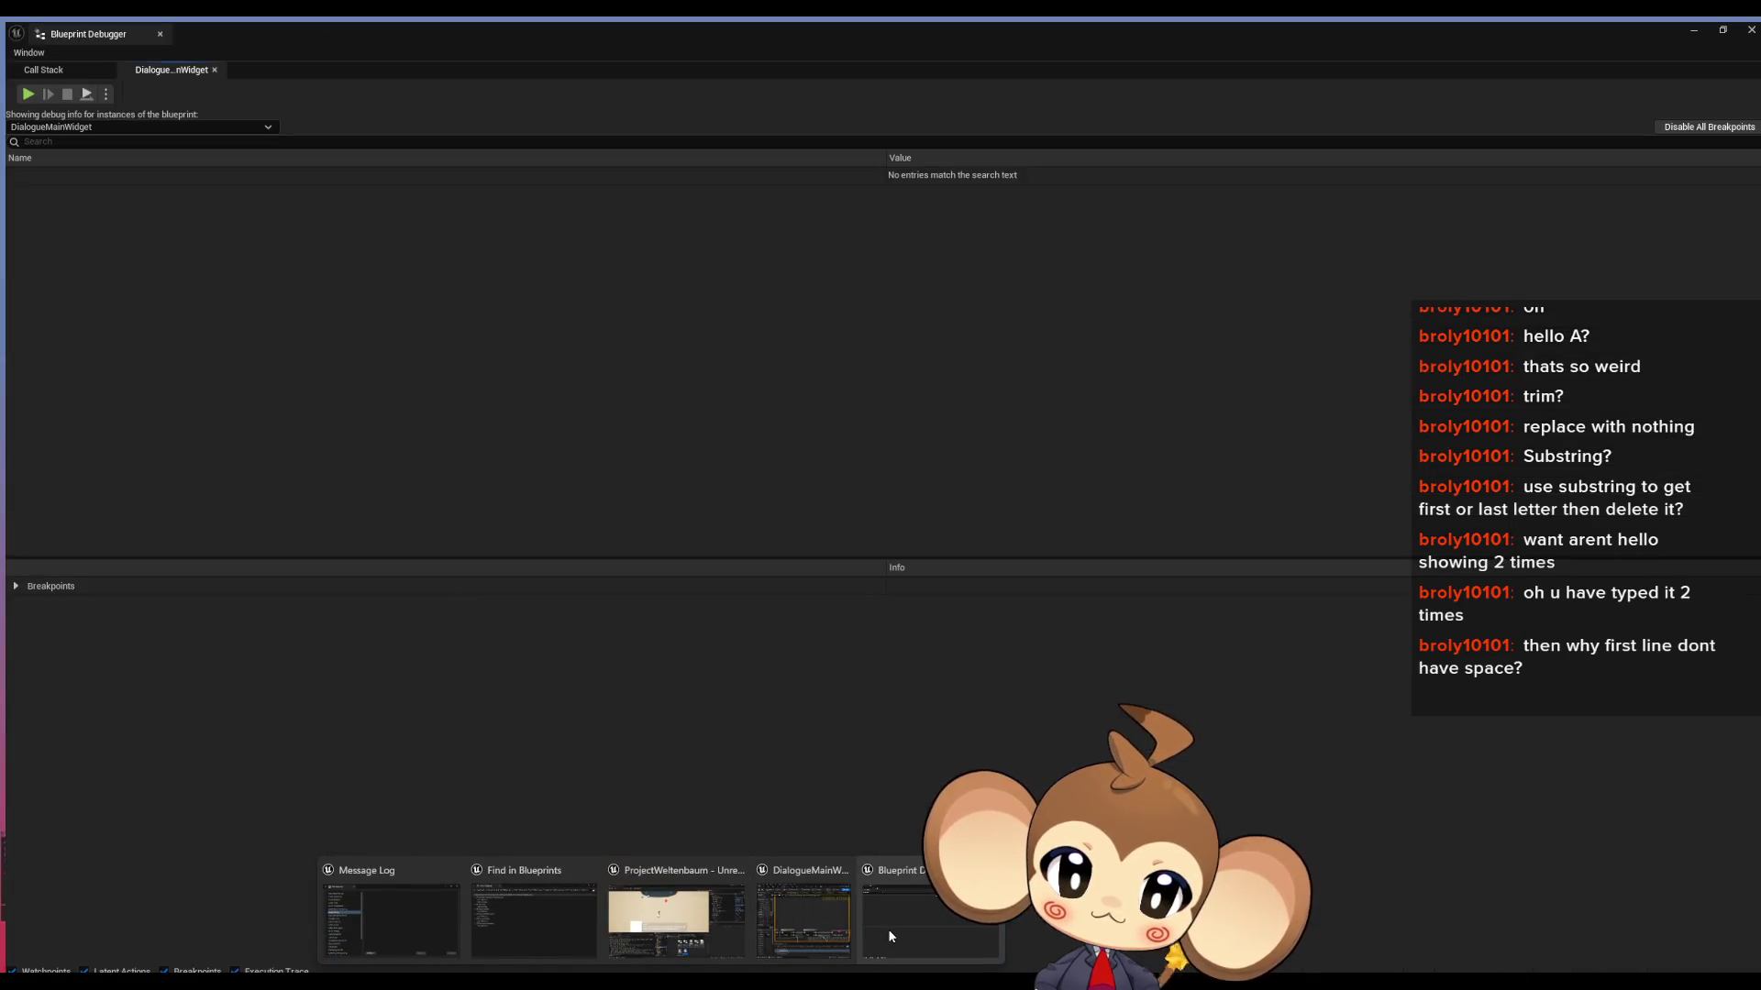
left_click(888, 928)
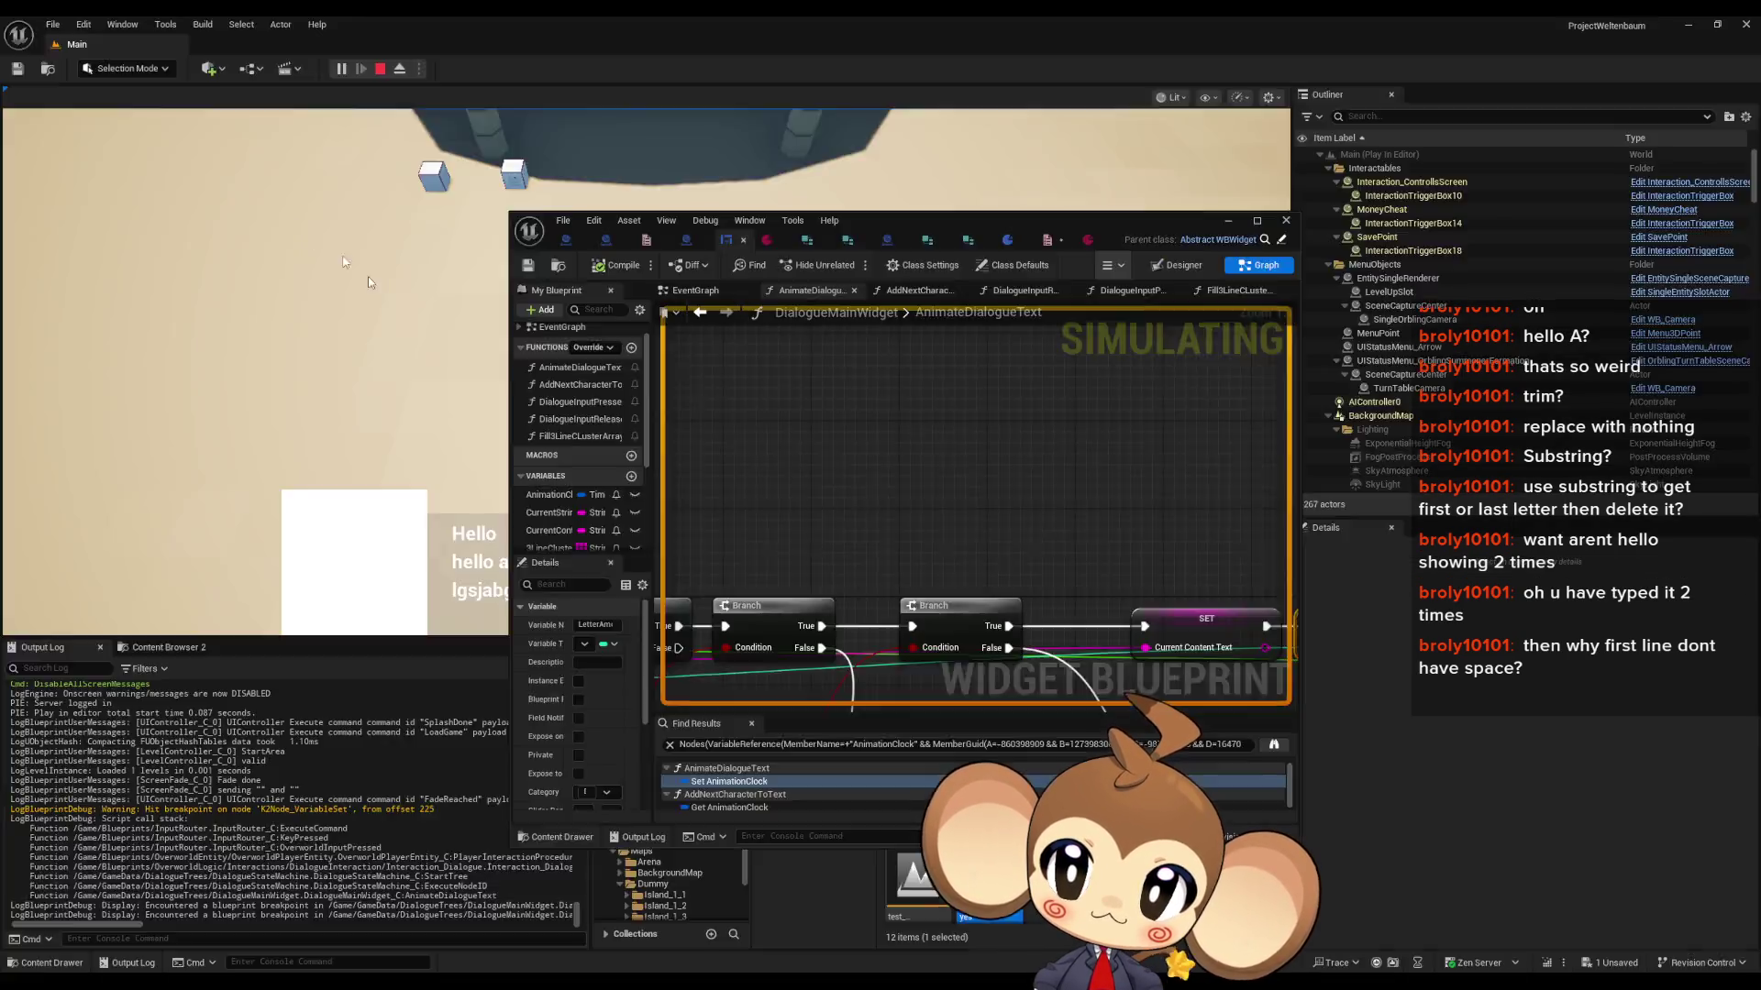
left_click(10, 170)
left_click(21, 187)
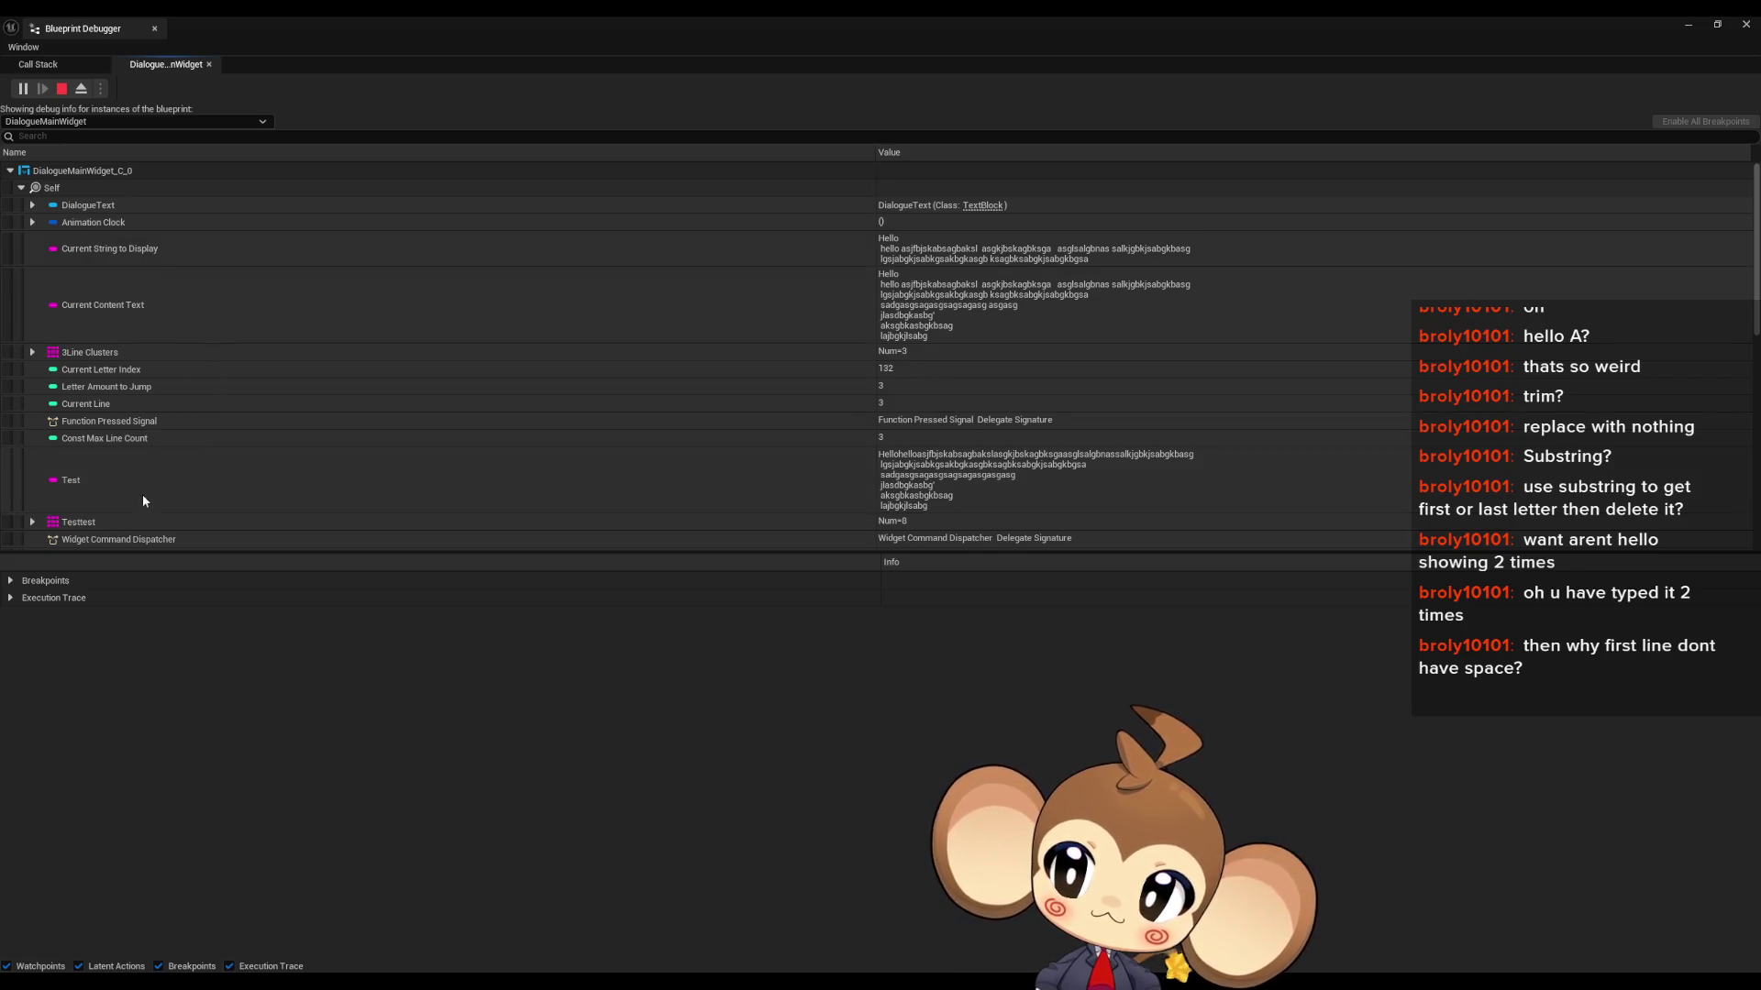
- Select the Test value in the debugger, stop play, and minimize the Blueprint Debugger
scroll(173, 458, "down", 1)
left_click(174, 441)
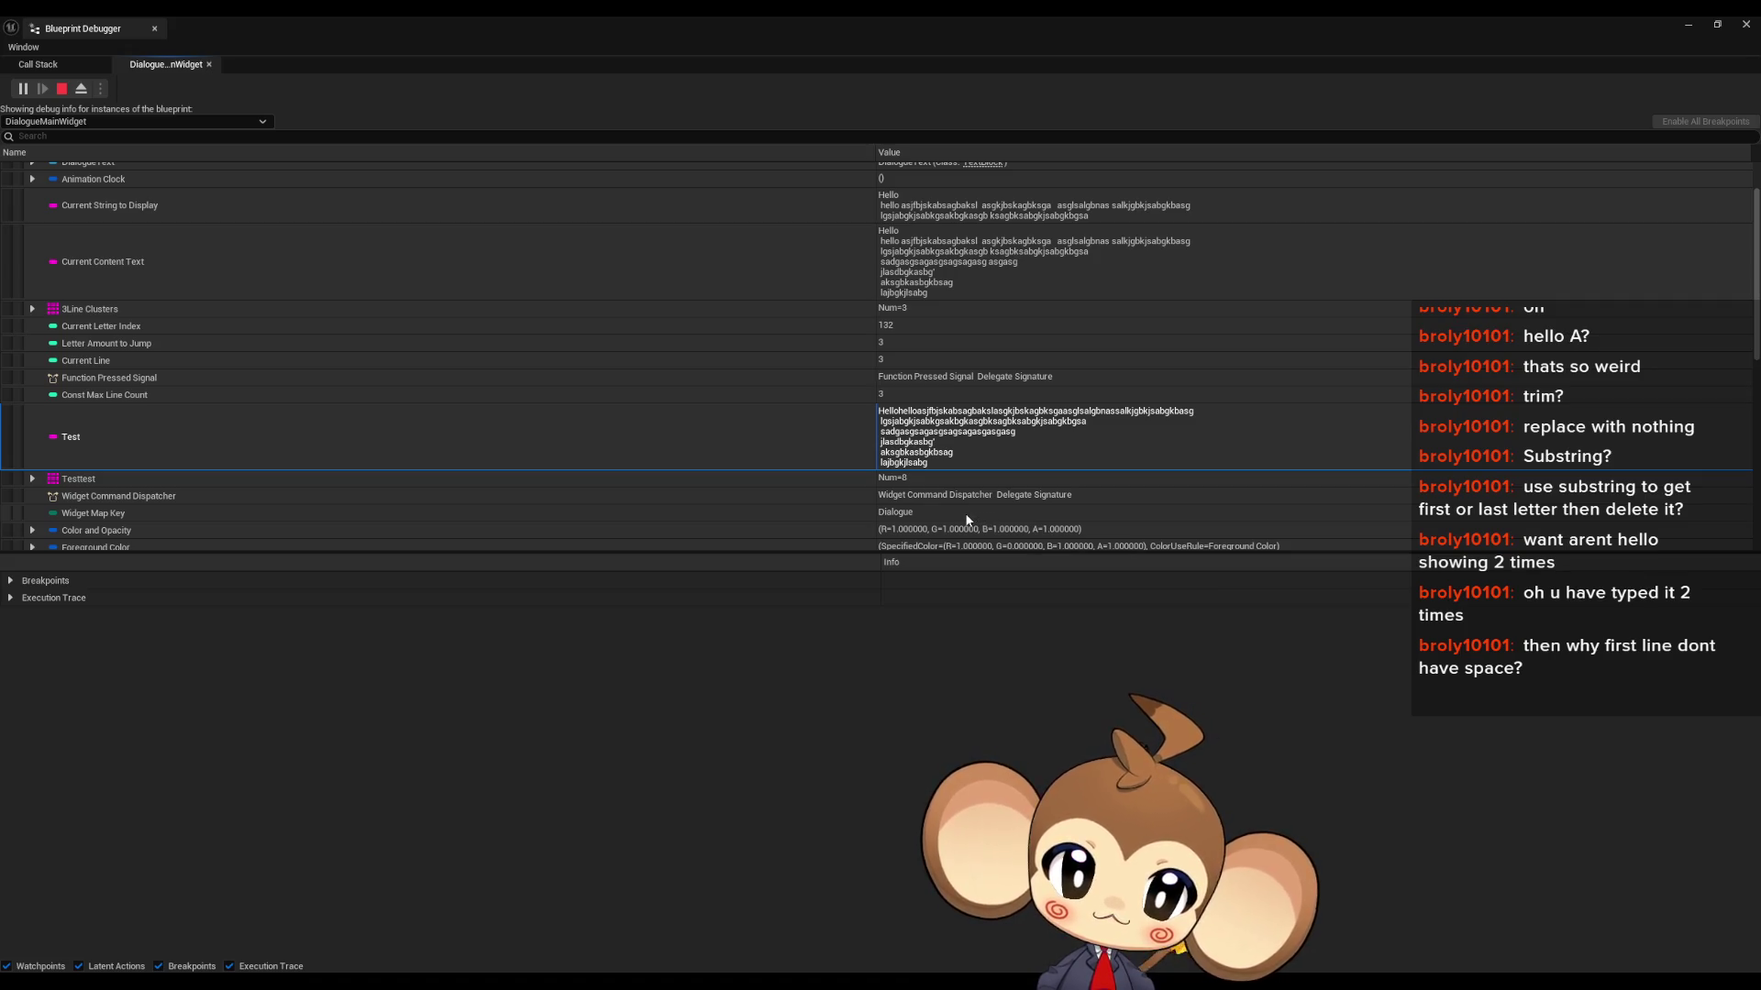
left_click(64, 88)
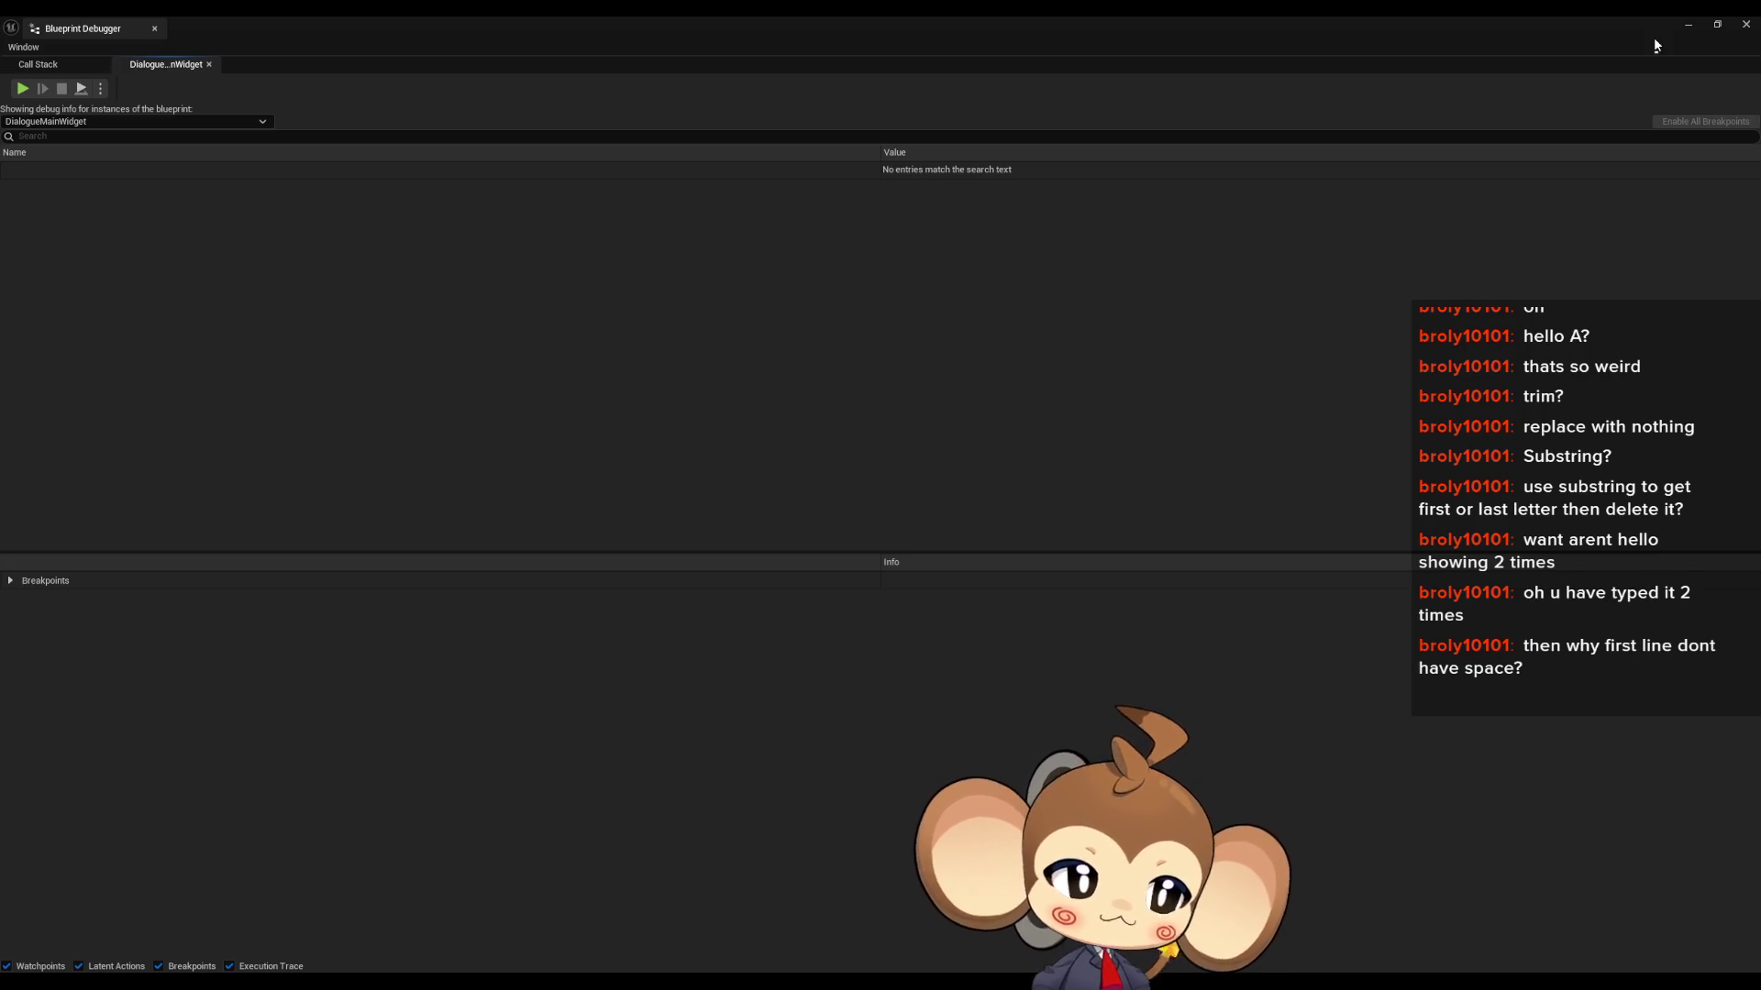
left_click(1690, 25)
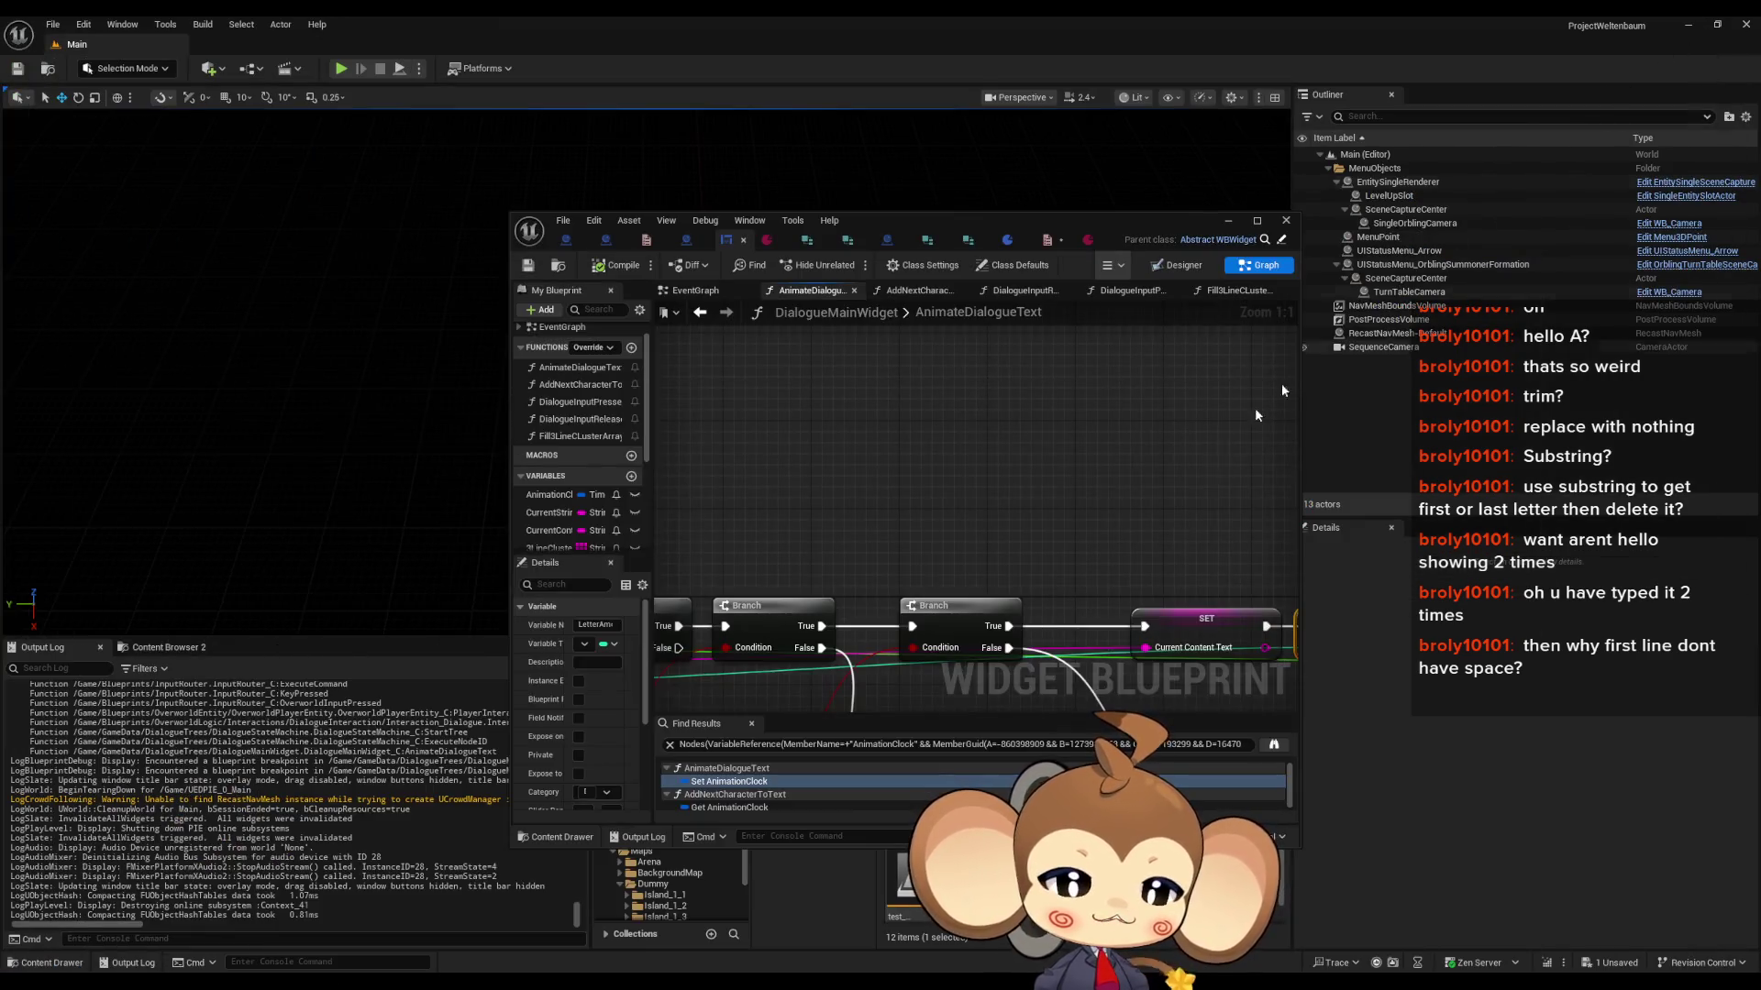
- Open Fill3LineClusterArray and set Parse Into Array's delimiter to a line break (Shift+Enter)
scroll(962, 517, "down", 5)
left_click_drag(974, 556, 699, 598)
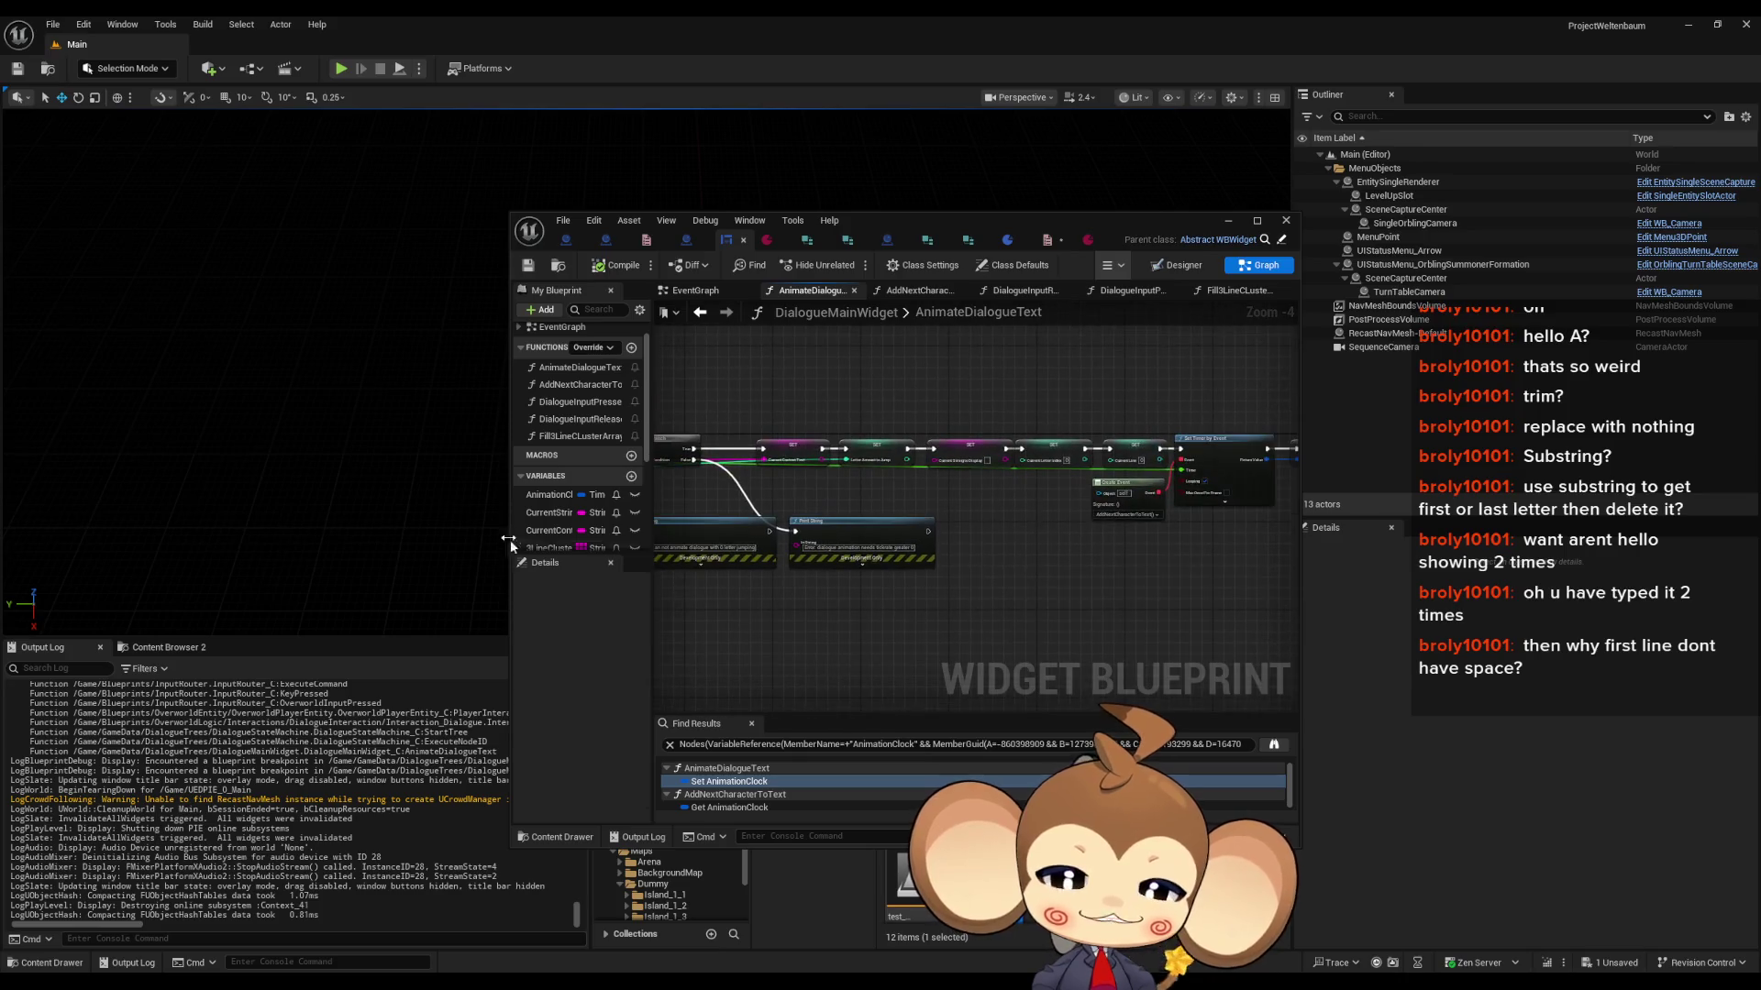
scroll(572, 455, "up", 2)
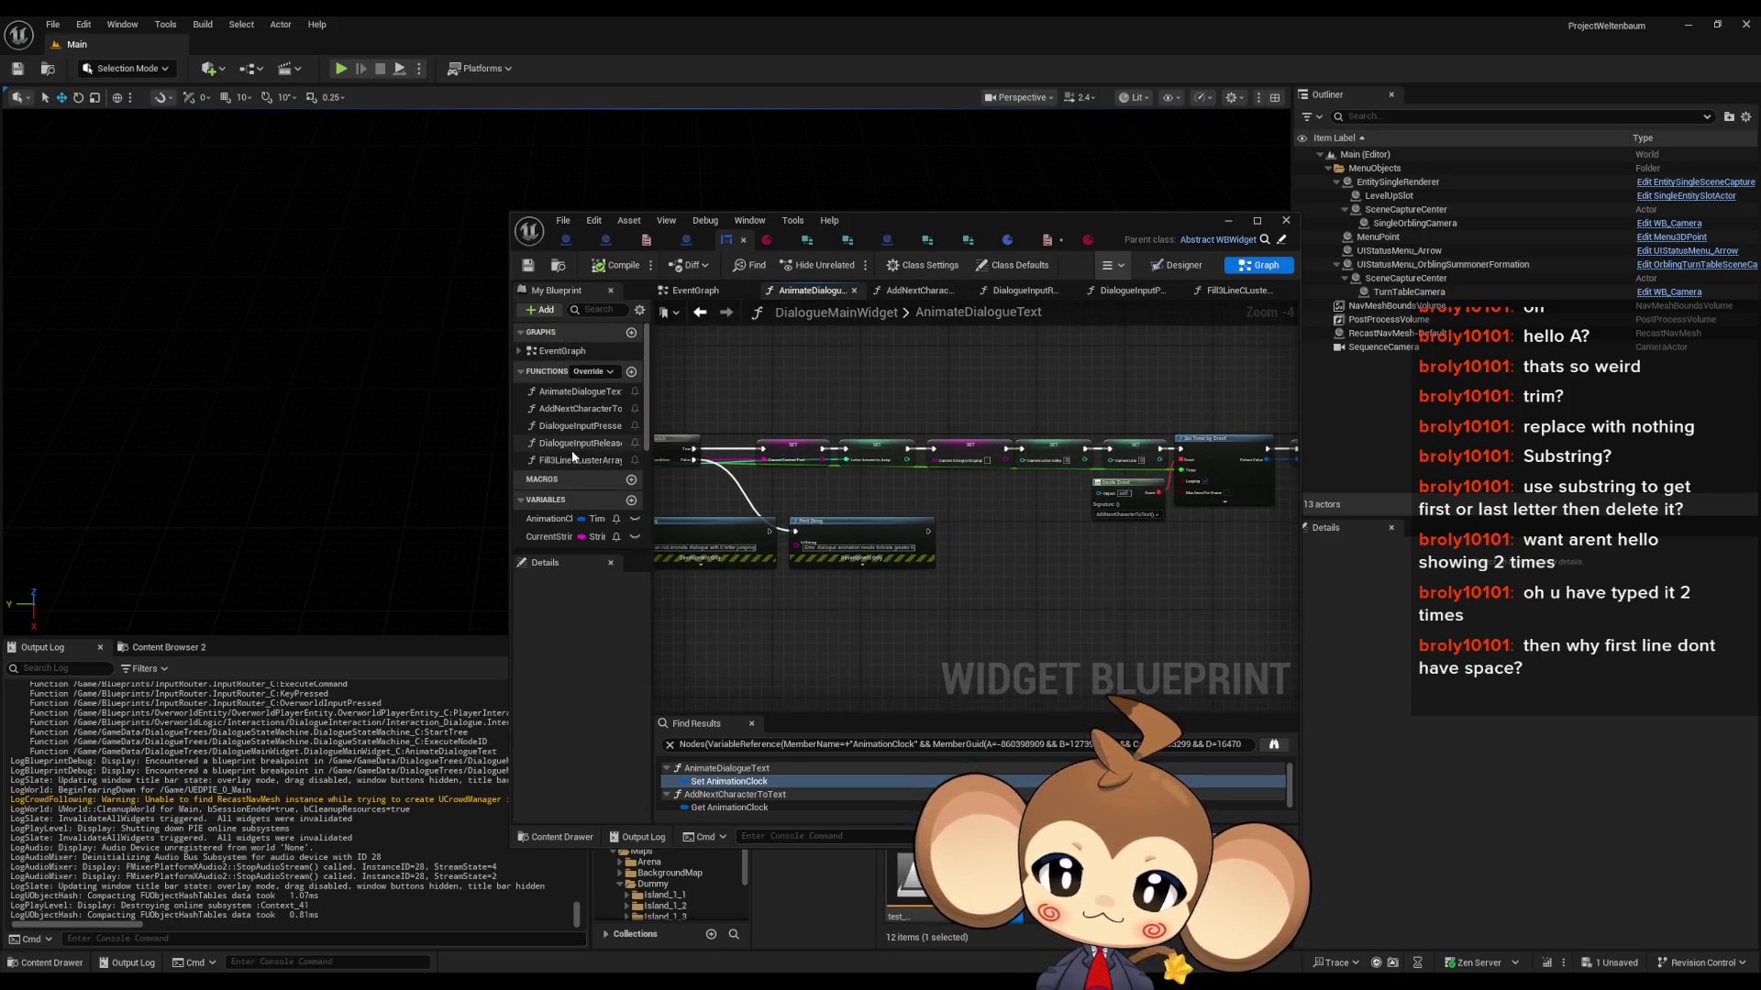
double_click(574, 461)
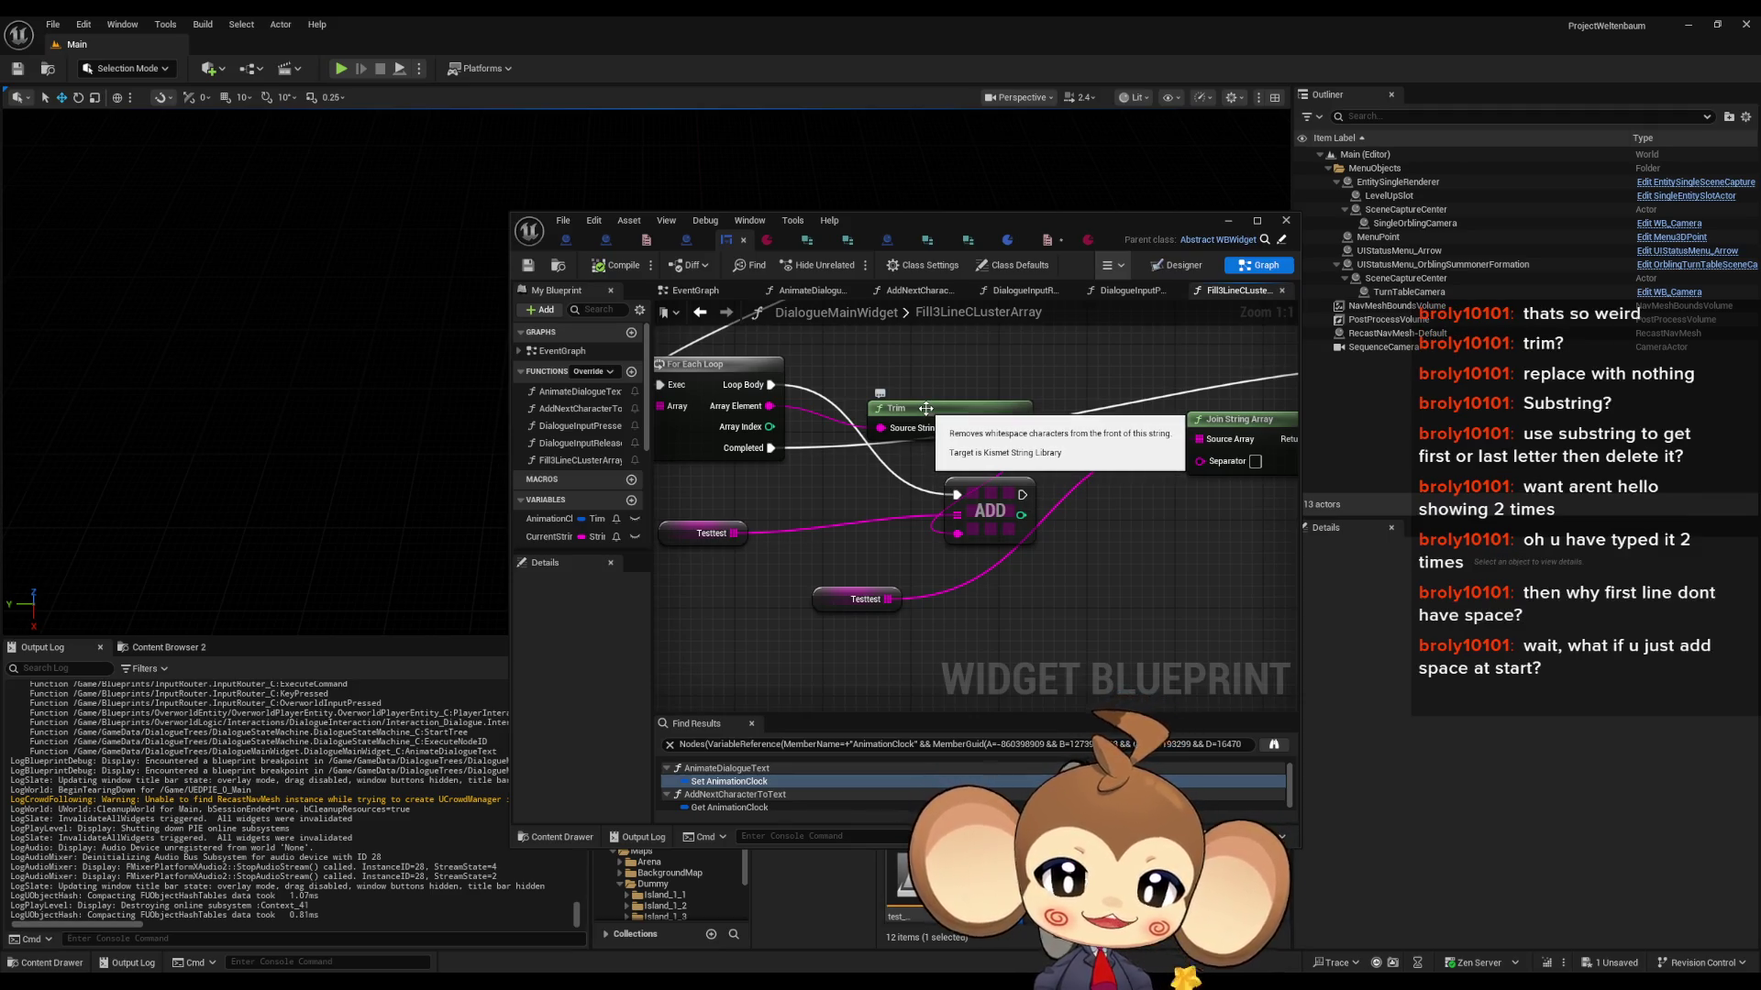
left_click_drag(926, 409, 1270, 512)
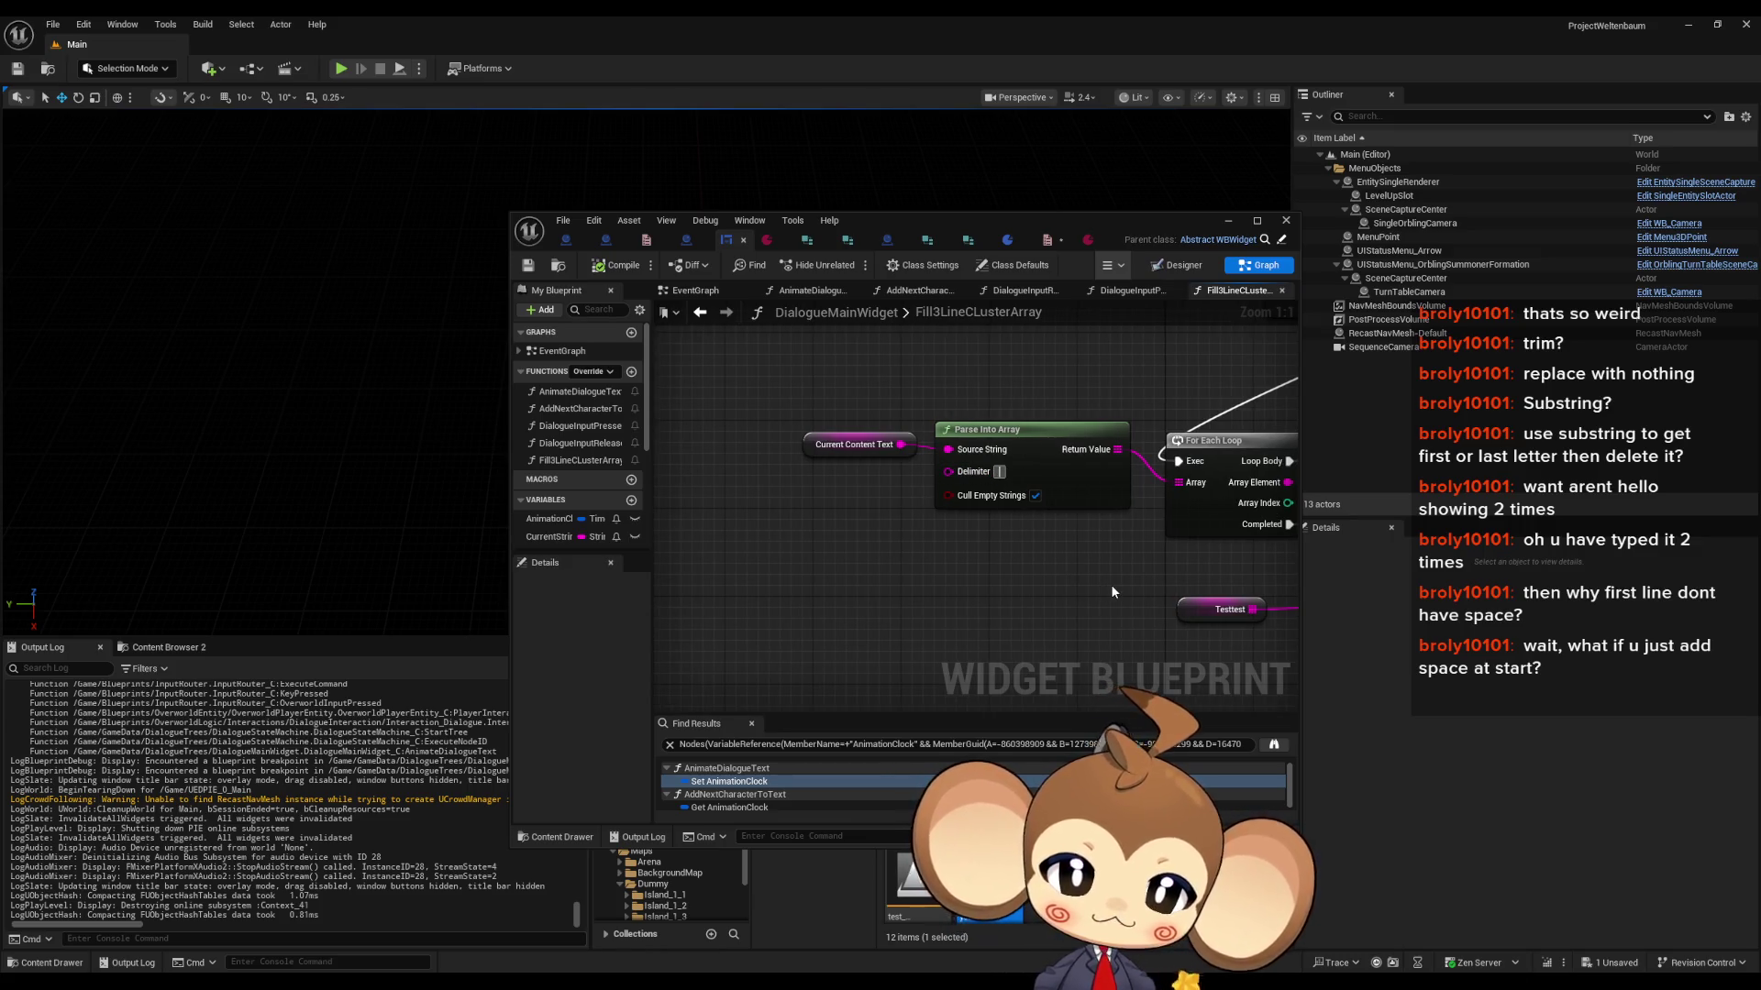
key("shift+Return")
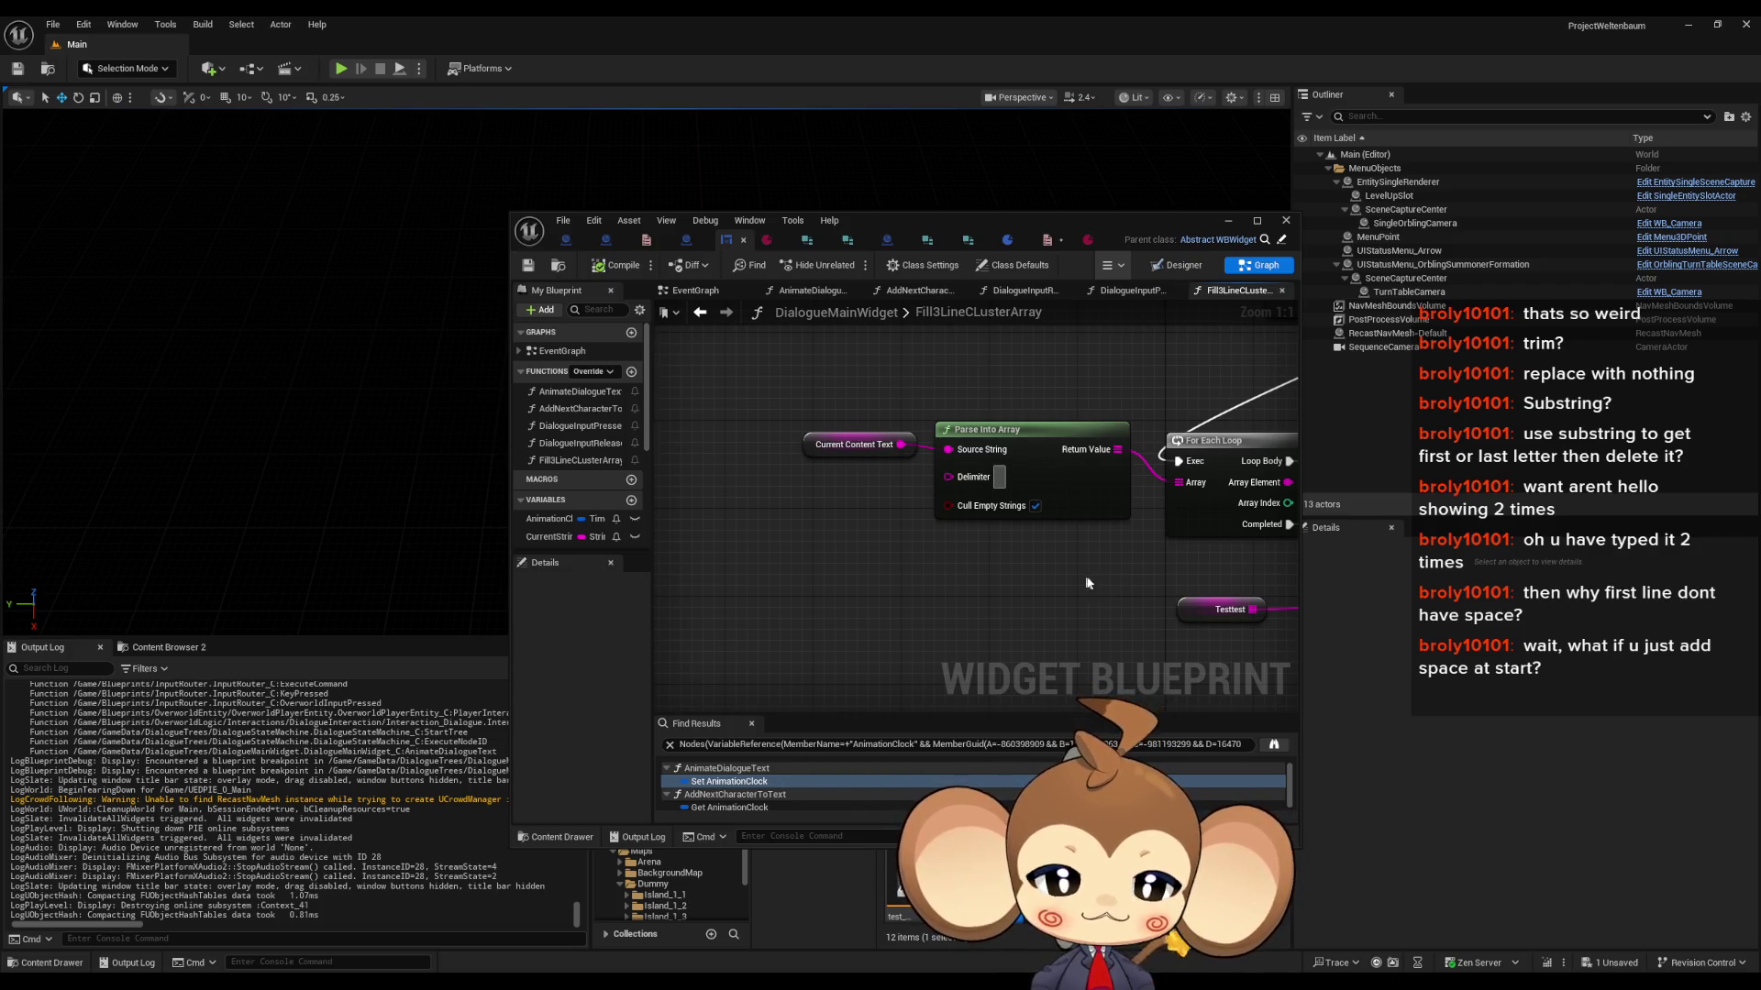
- Save the widget blueprint and start a new play session with Alt+P
scroll(696, 631, "down", 2)
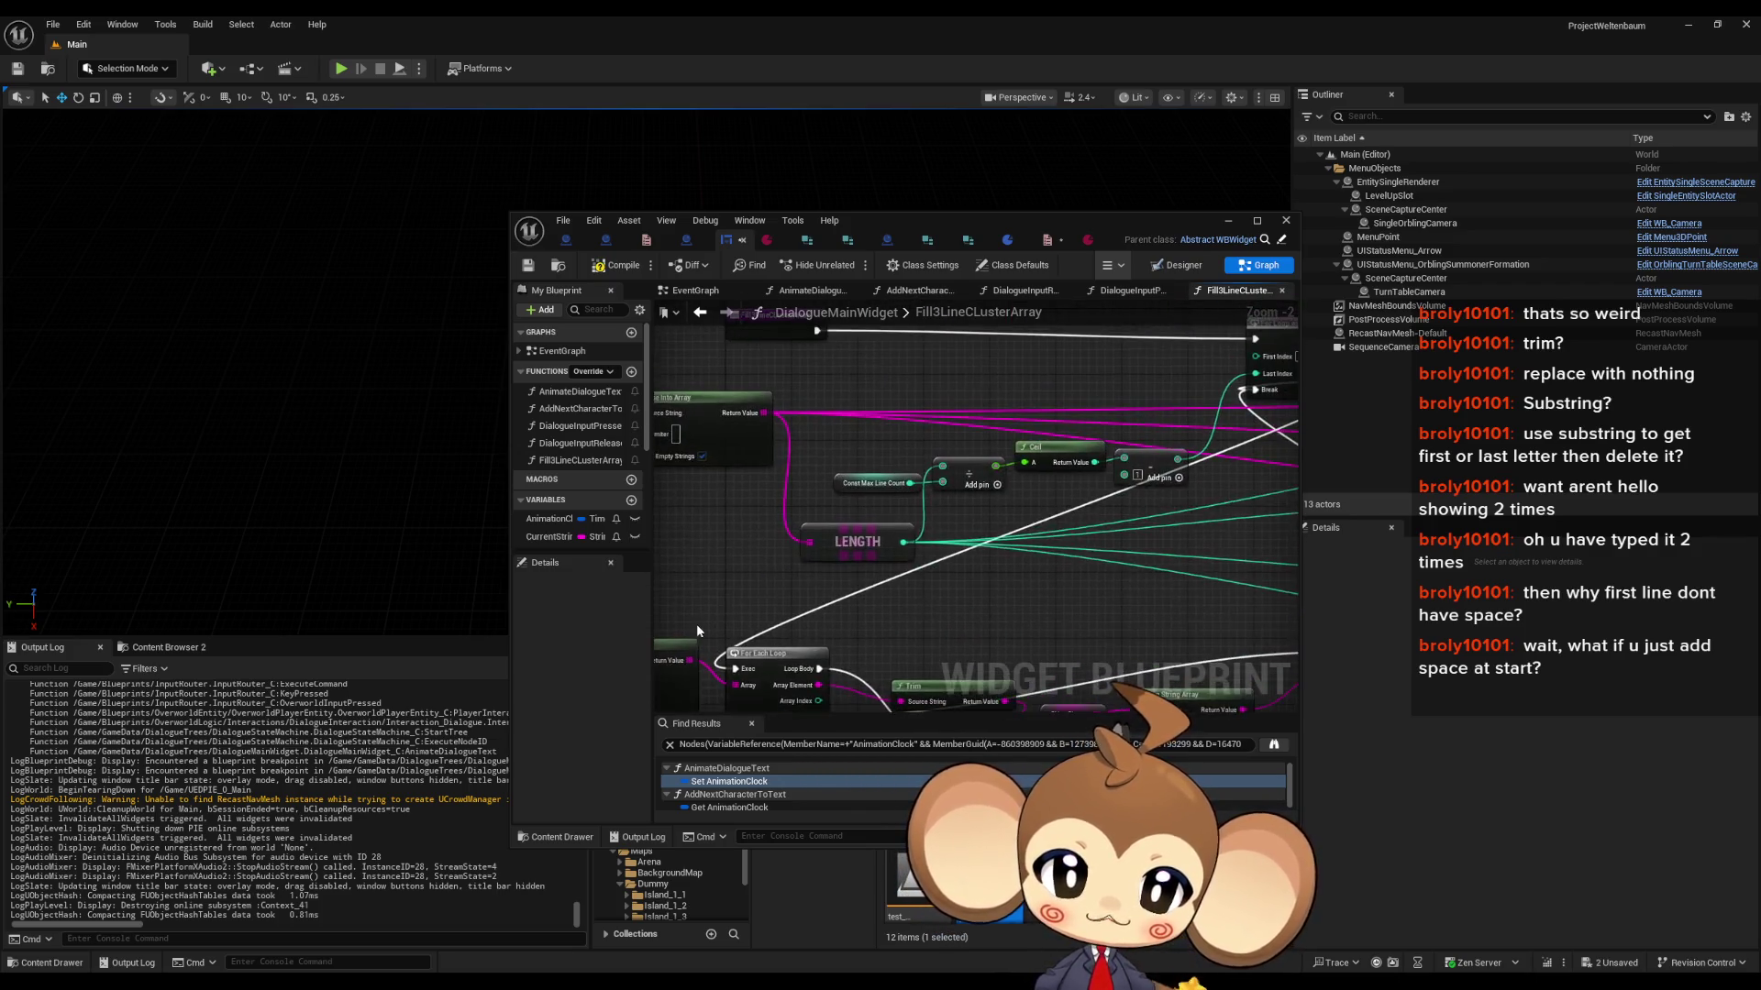
scroll(718, 607, "down", 2)
scroll(851, 585, "up", 2)
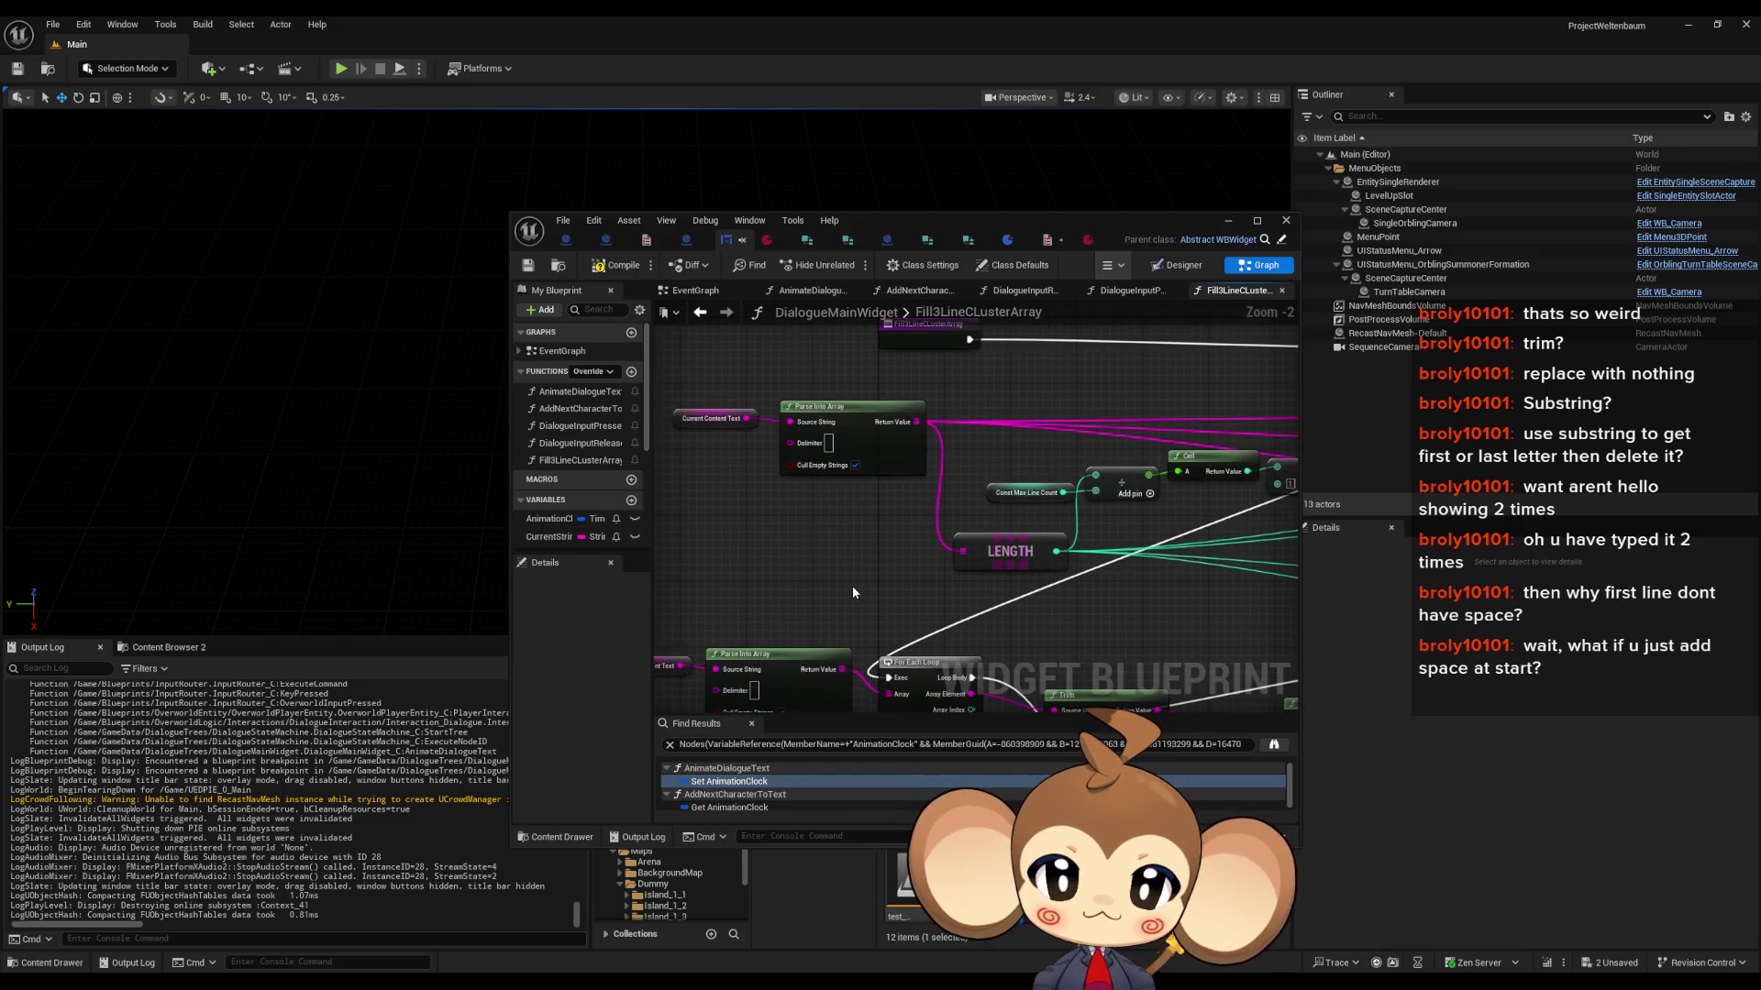
mouse_move(852, 591)
left_mouse_down()
mouse_move(895, 442)
mouse_move(778, 387)
left_mouse_up()
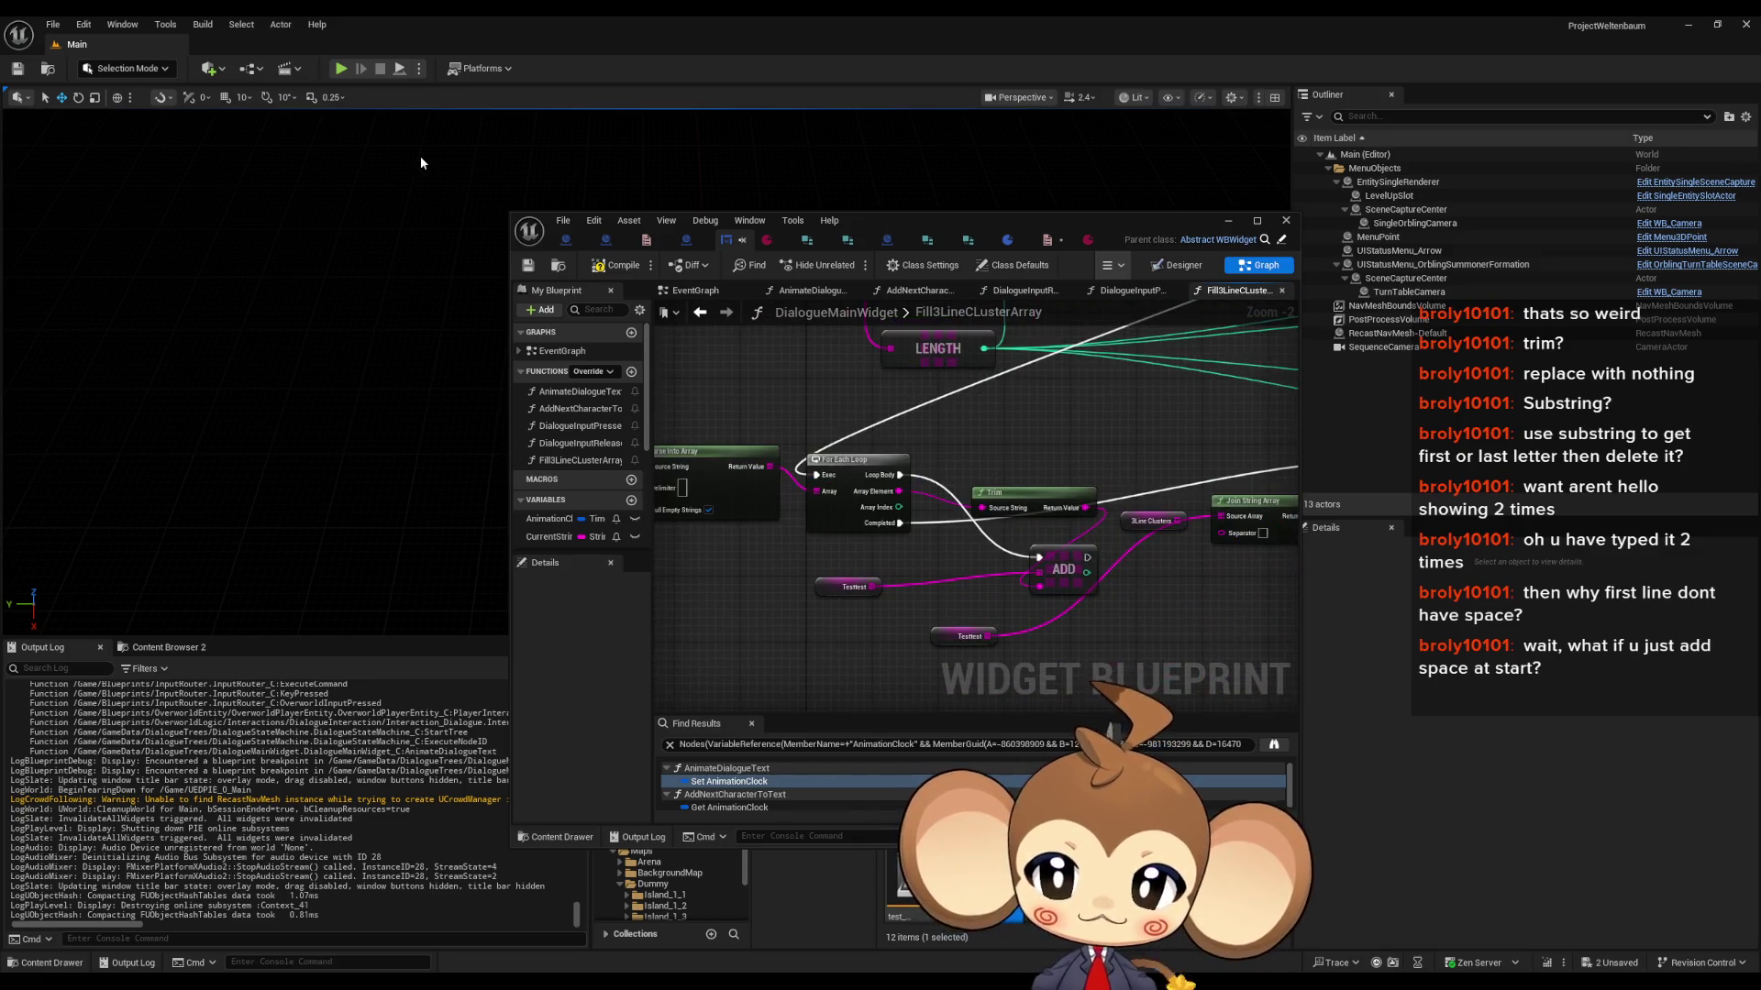
key("ctrl+s")
left_click(389, 48)
key("alt+p")
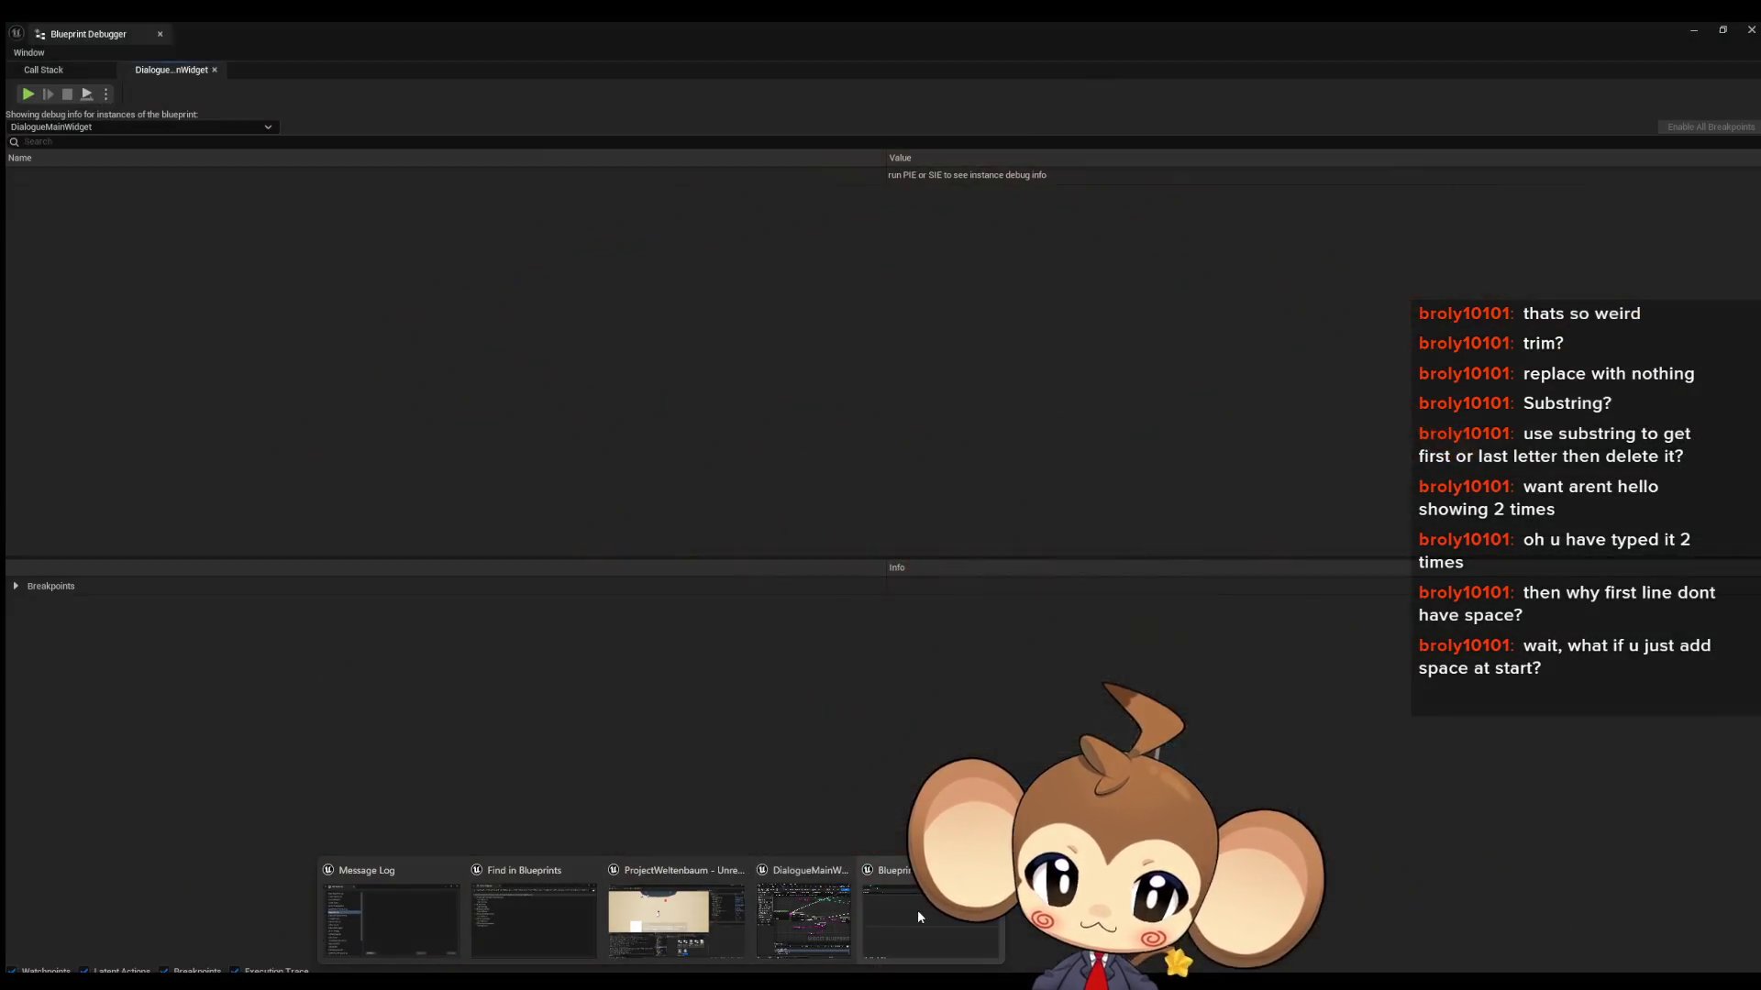
- In the Blueprint Debugger, expand DialogueMainWidget_C_0 > Self and inspect the Test value
left_click(917, 908)
left_click(10, 170)
left_click(21, 188)
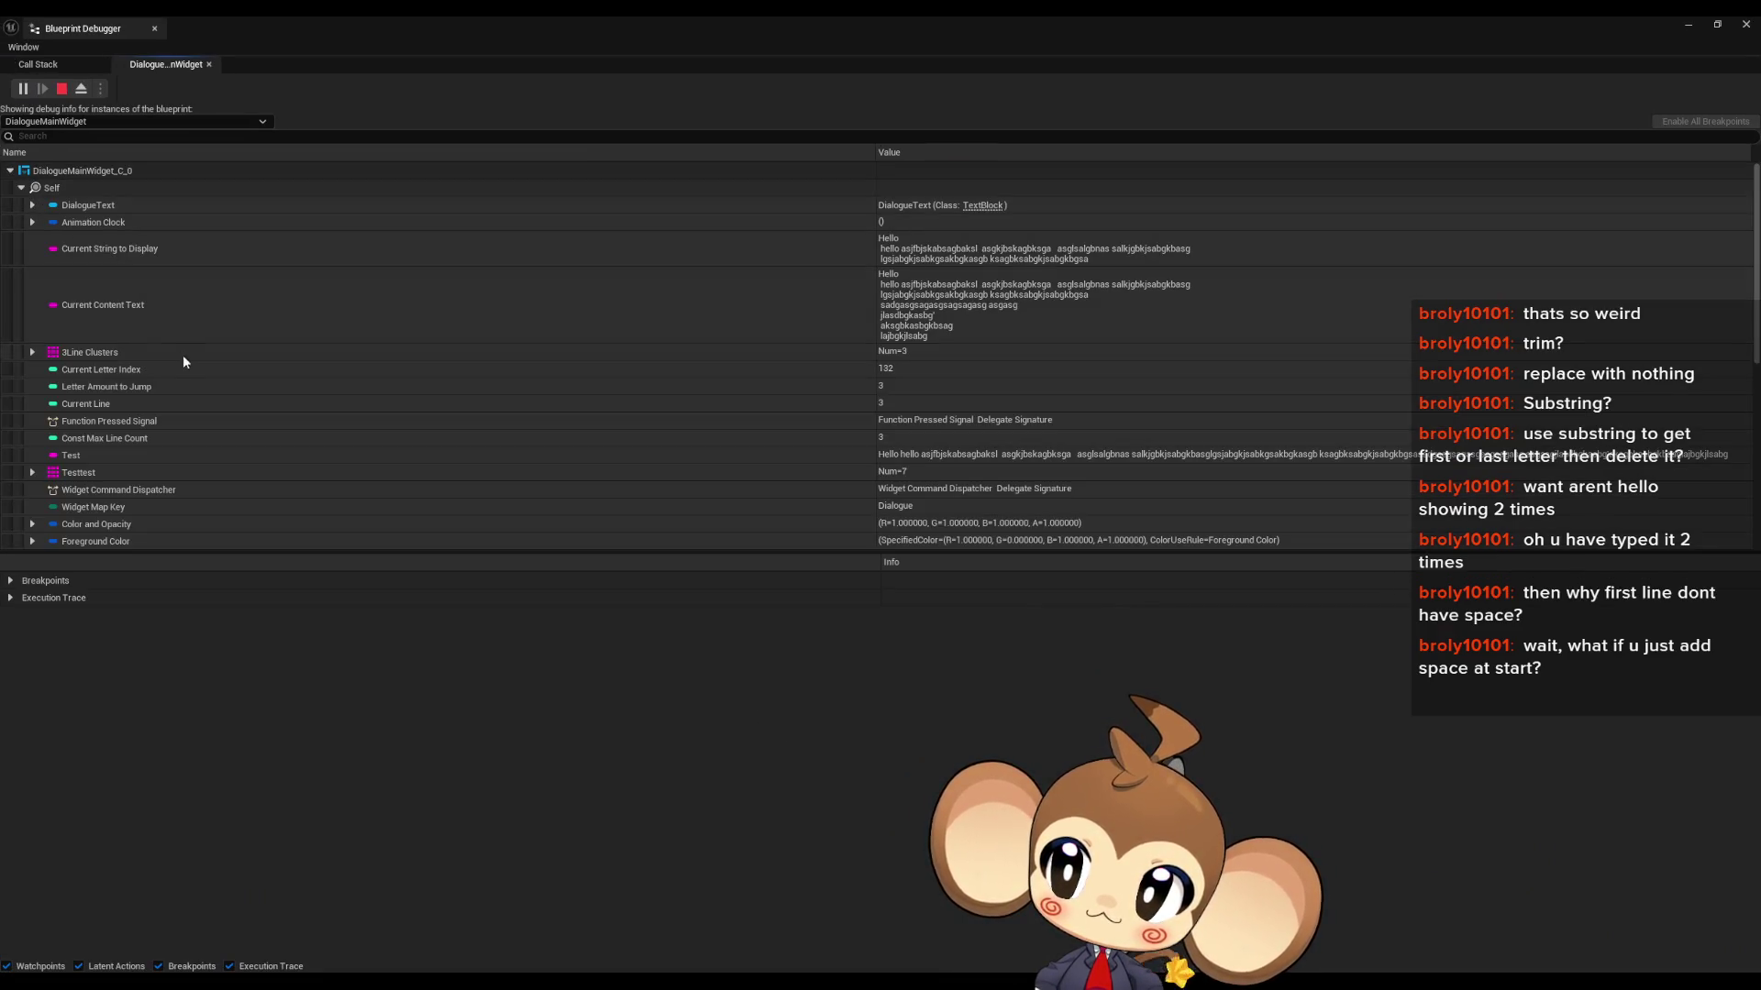
left_click(891, 456)
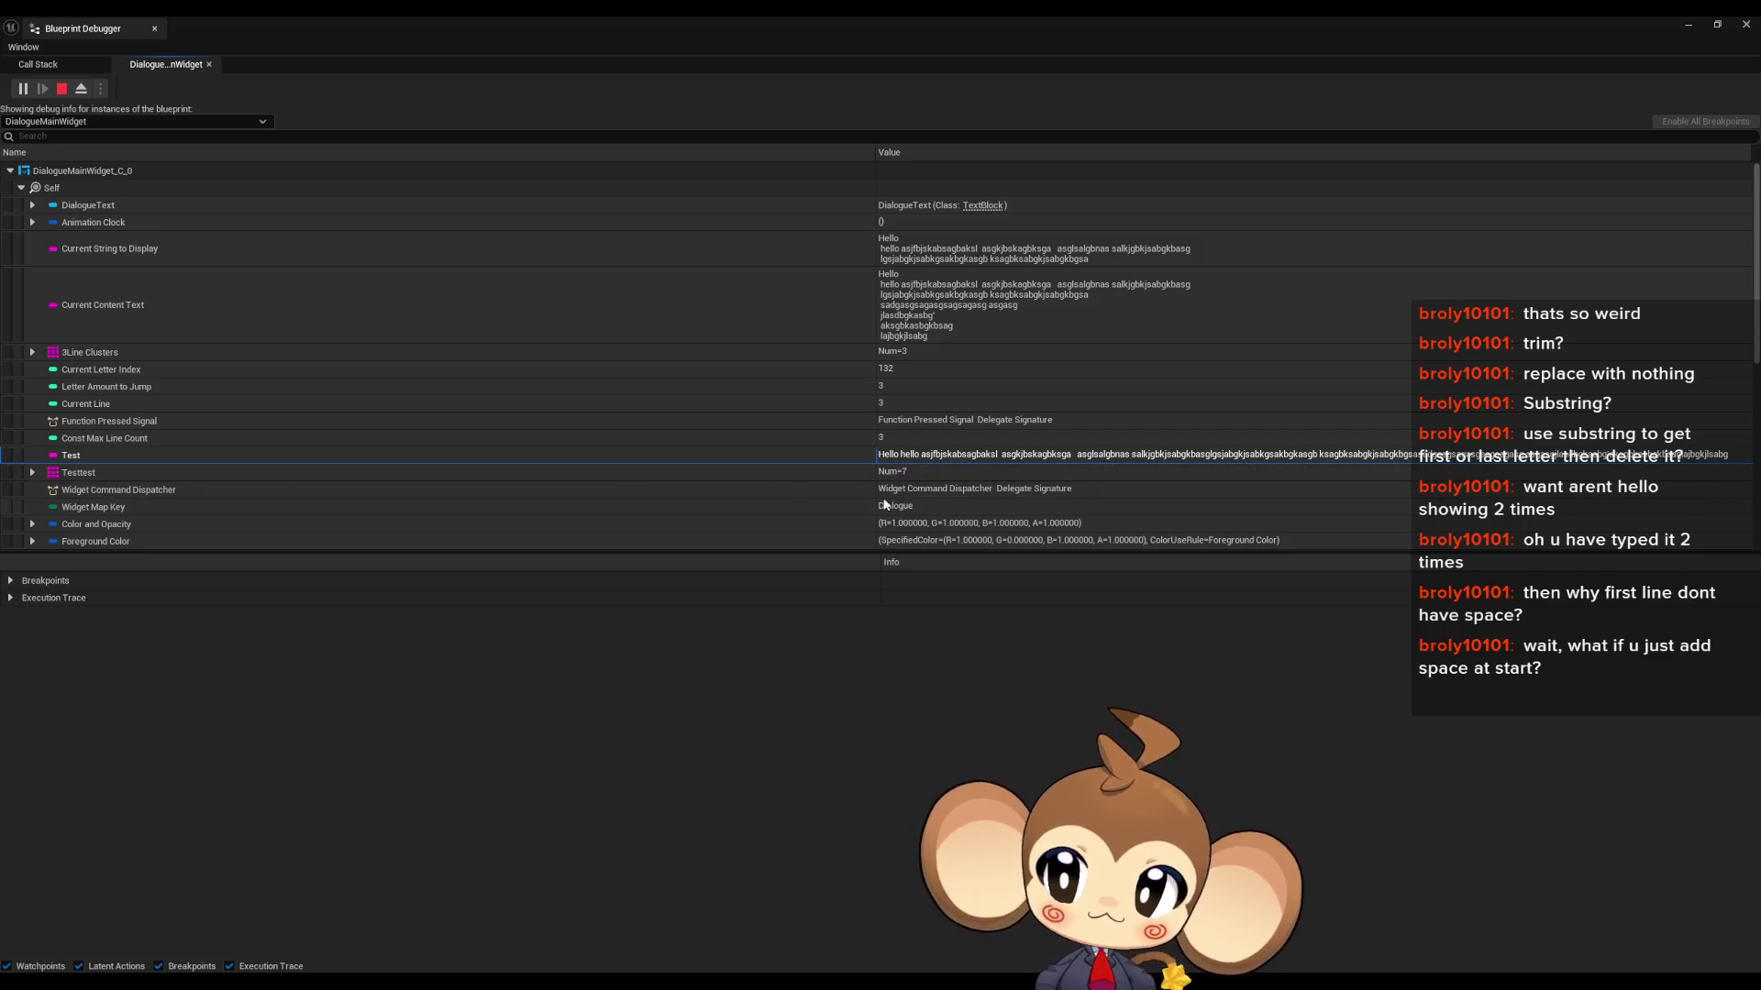
- Expand the Testtest array, examine its first entry and Test's full value, then stop play
left_click(35, 472)
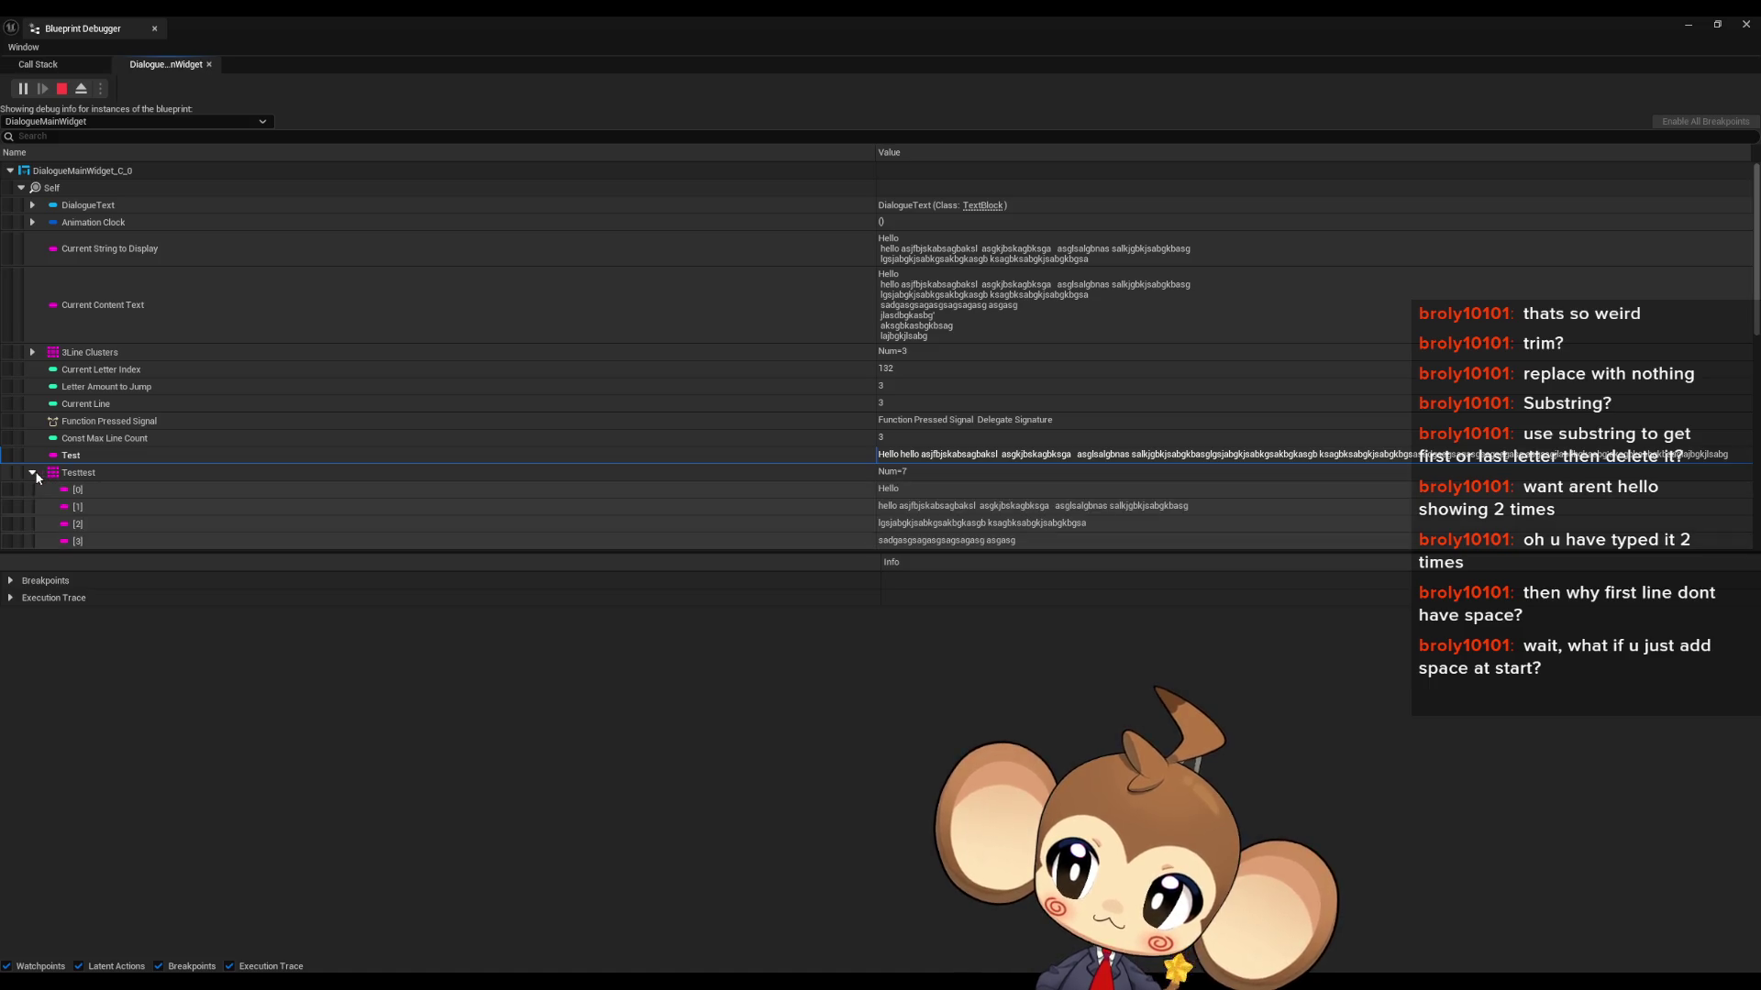
scroll(288, 410, "down", 2)
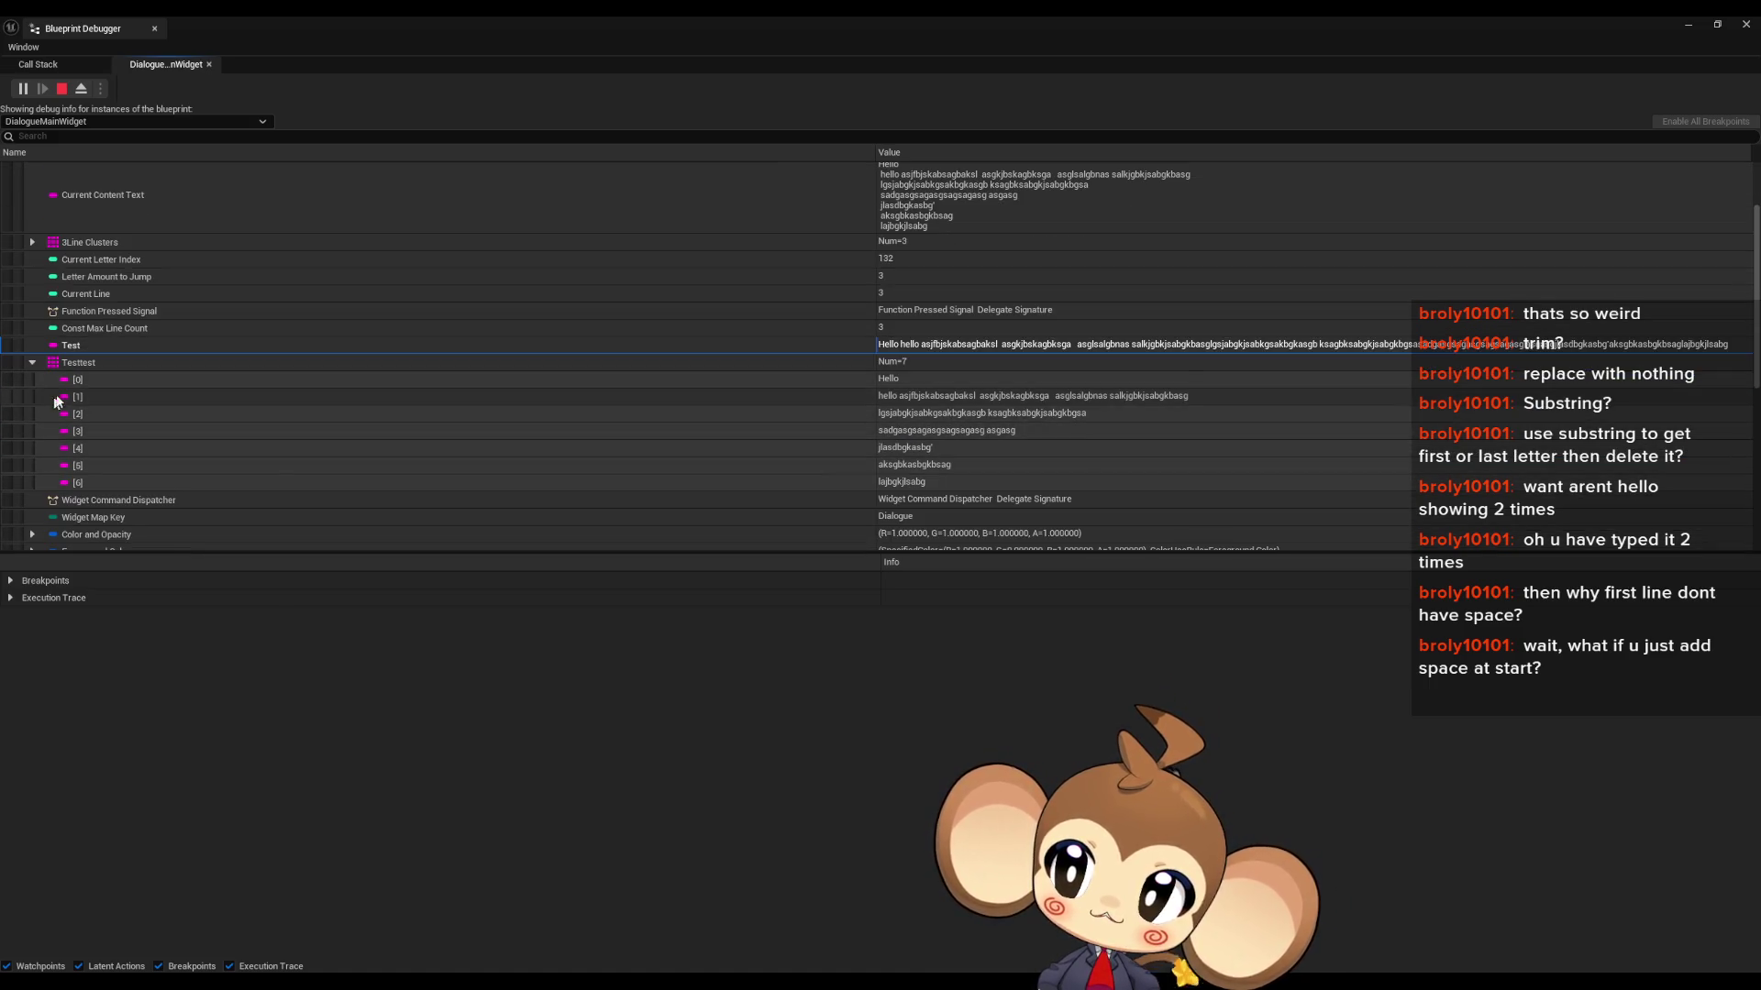
left_click(899, 380)
left_click(910, 350)
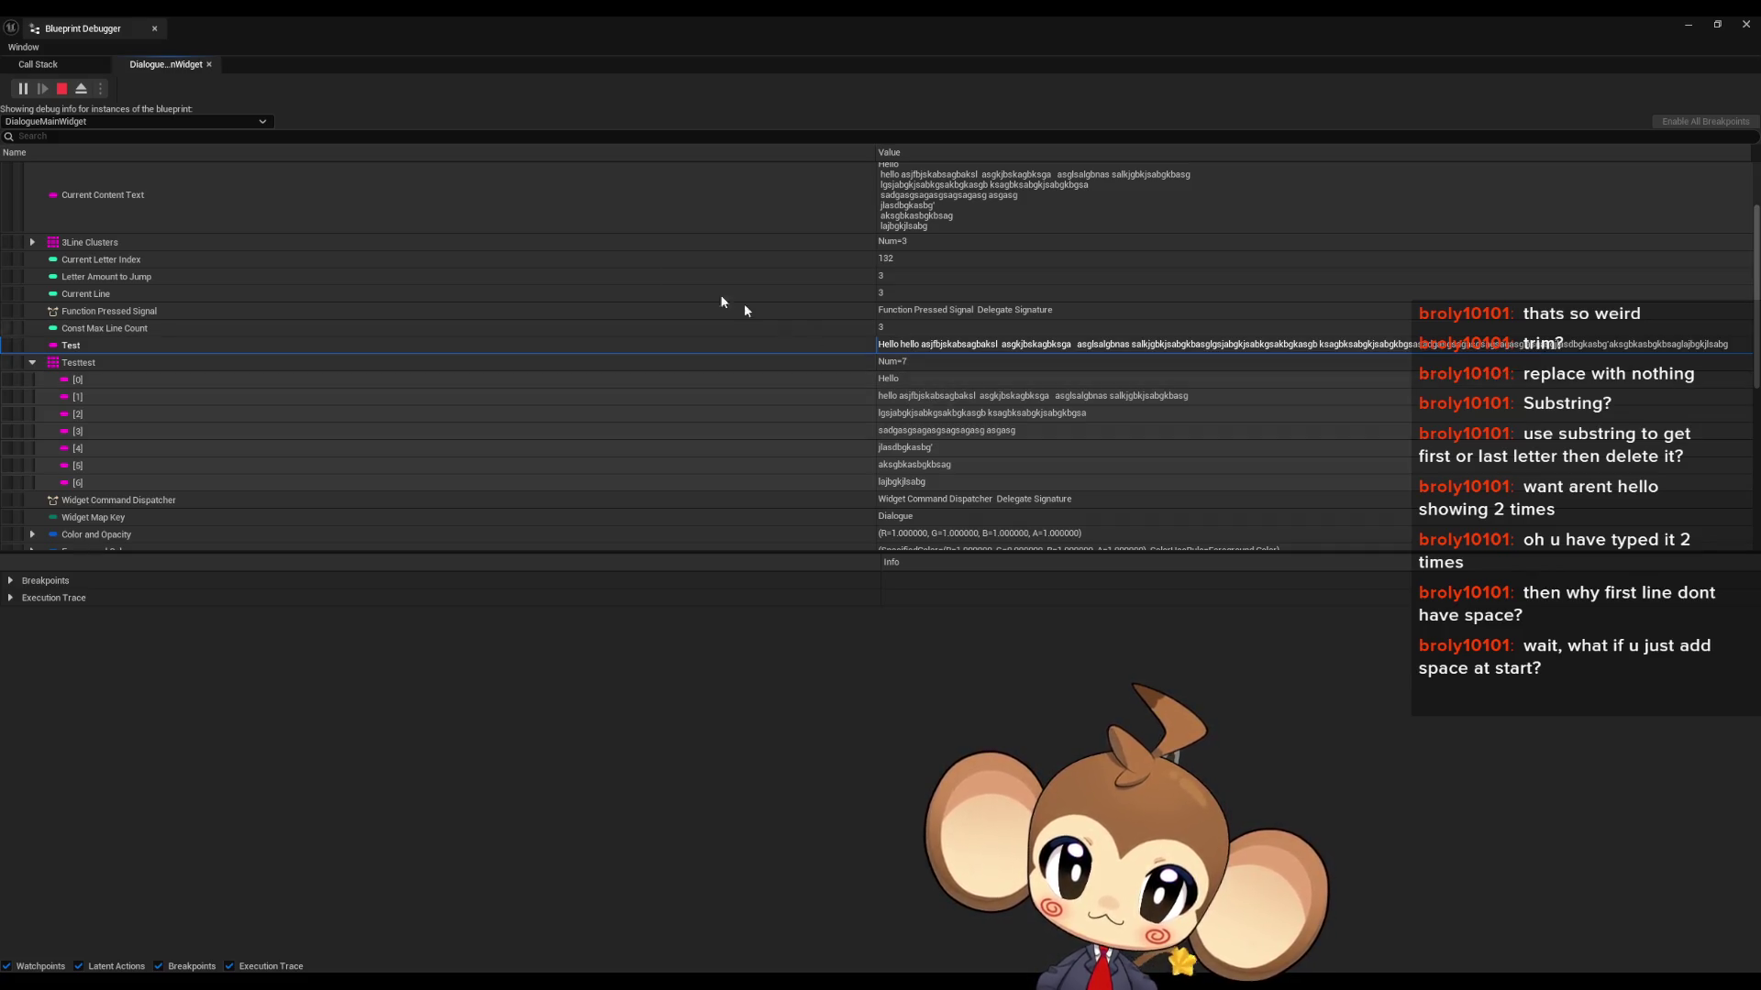
left_click(63, 89)
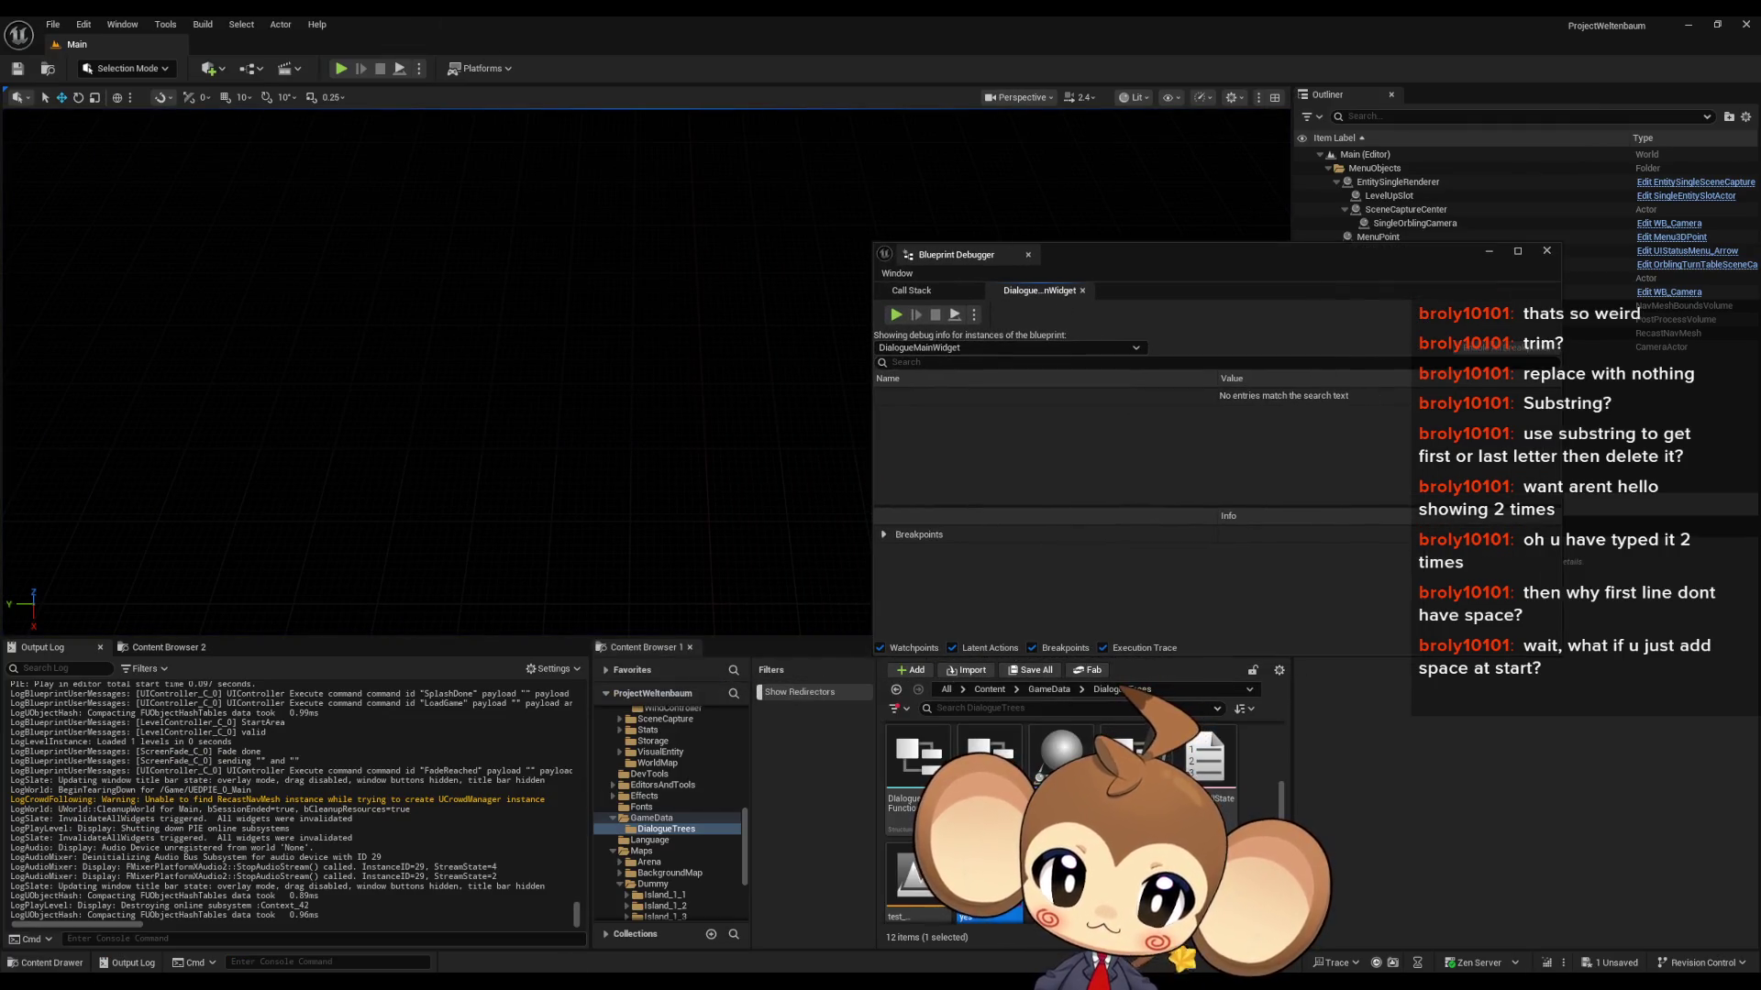
- Set Join String Array's separator to a line break (Shift+Enter) and compile the widget blueprint
left_click(805, 910)
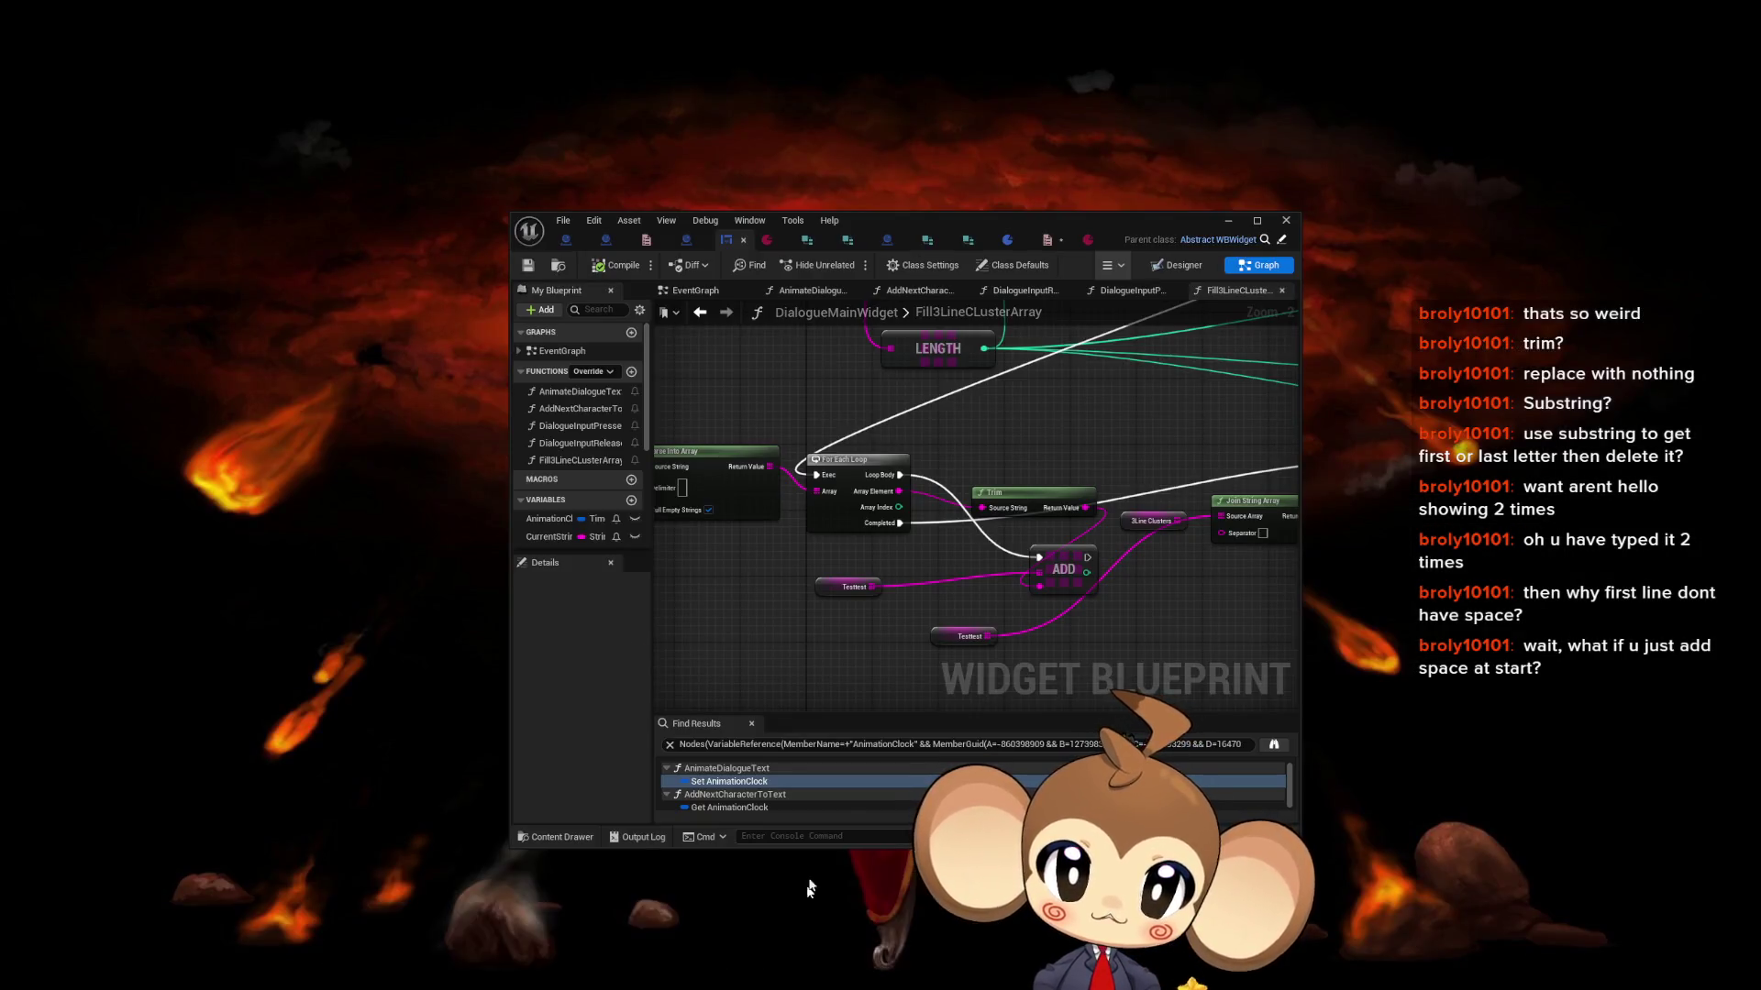
left_click(804, 909)
left_click_drag(975, 219, 681, 264)
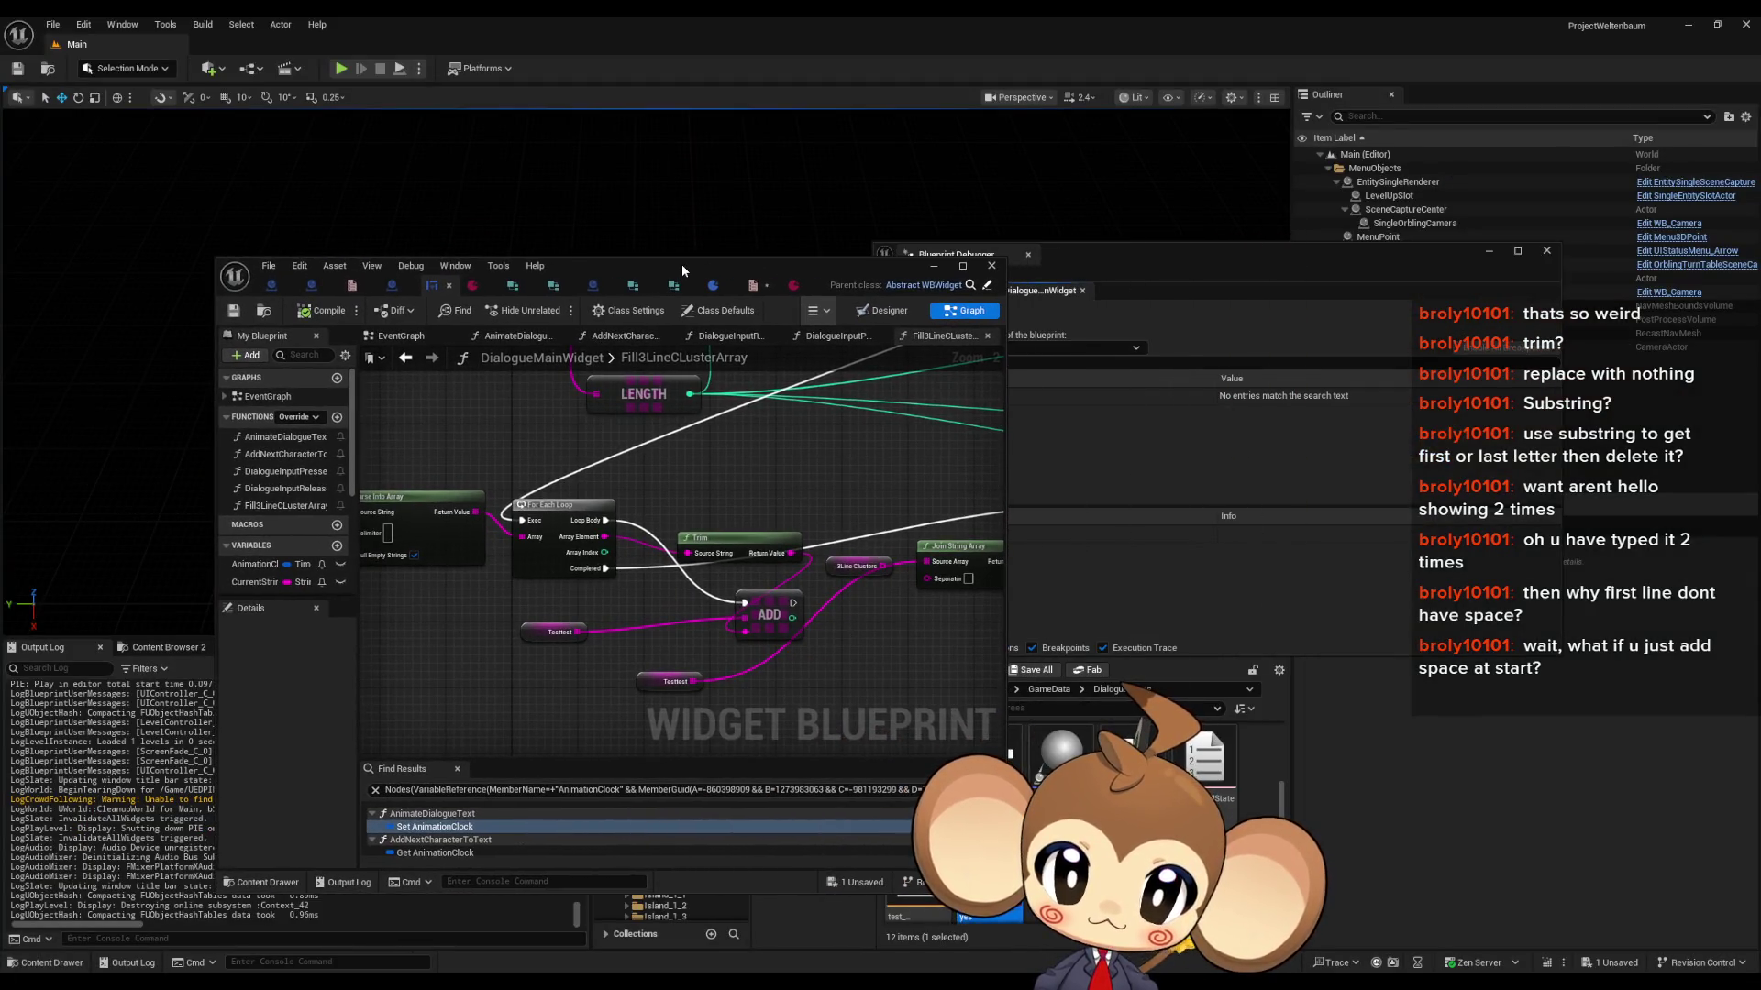
double_click(681, 264)
scroll(765, 646, "down", 4)
scroll(770, 646, "up", 4)
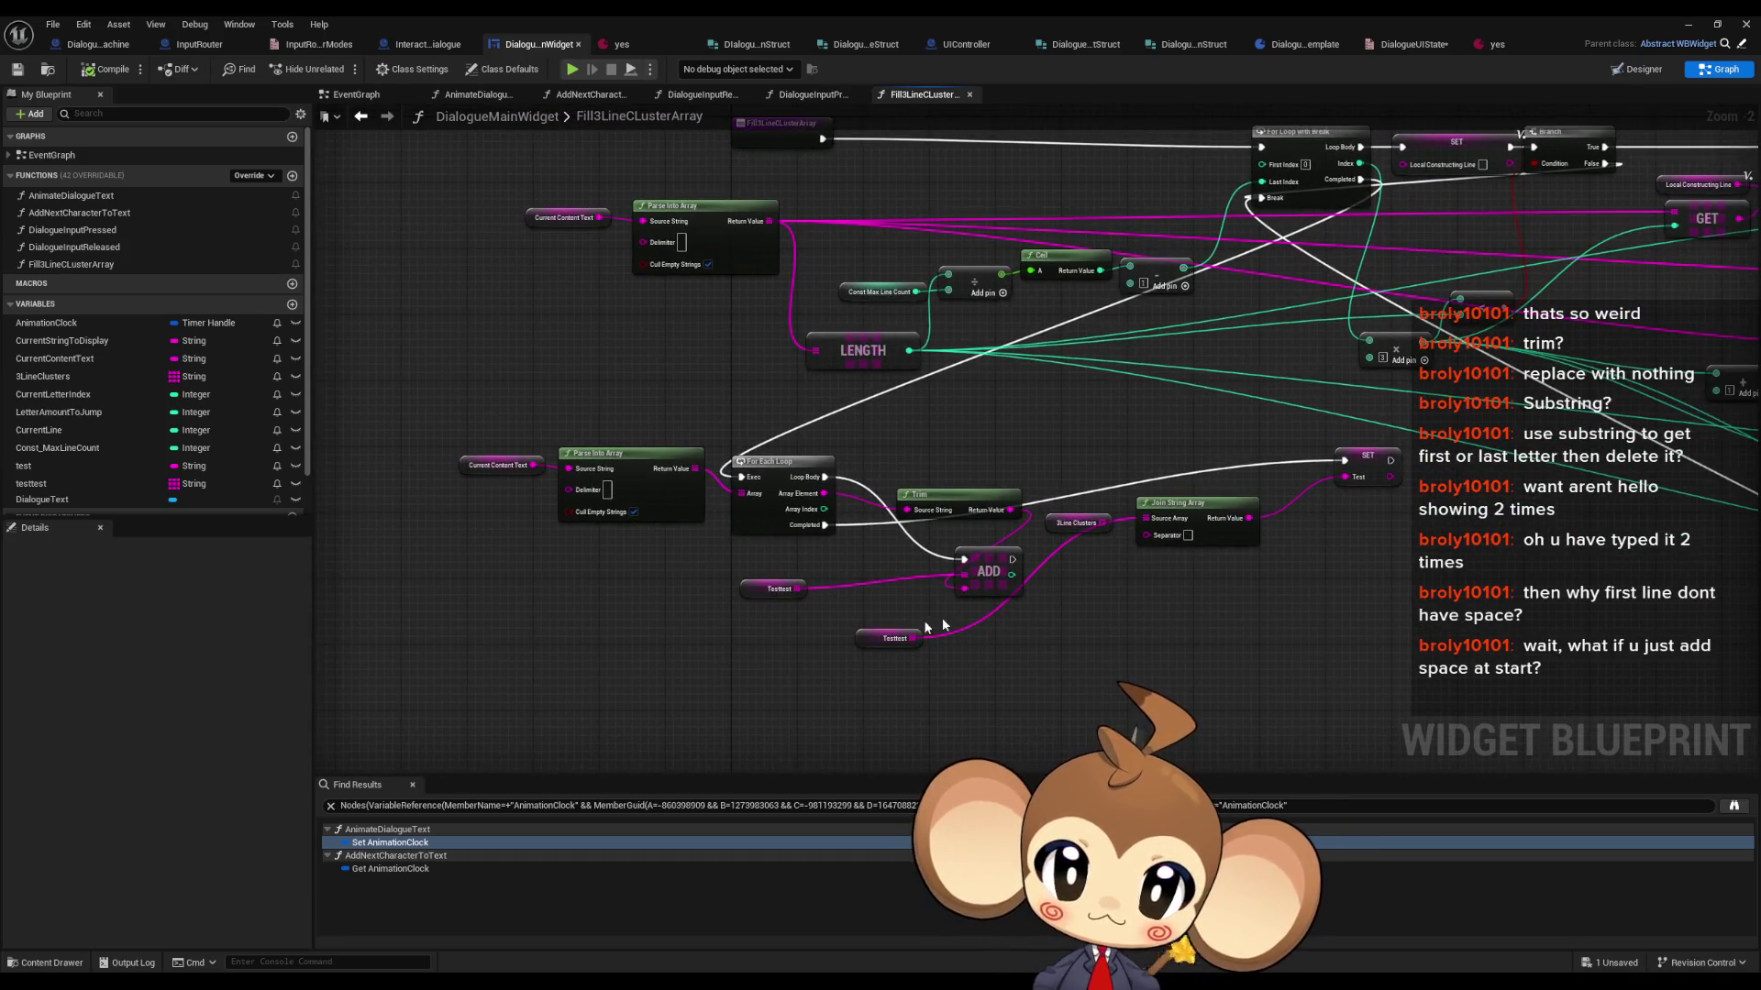
left_click(1357, 463)
scroll(1143, 558, "up", 2)
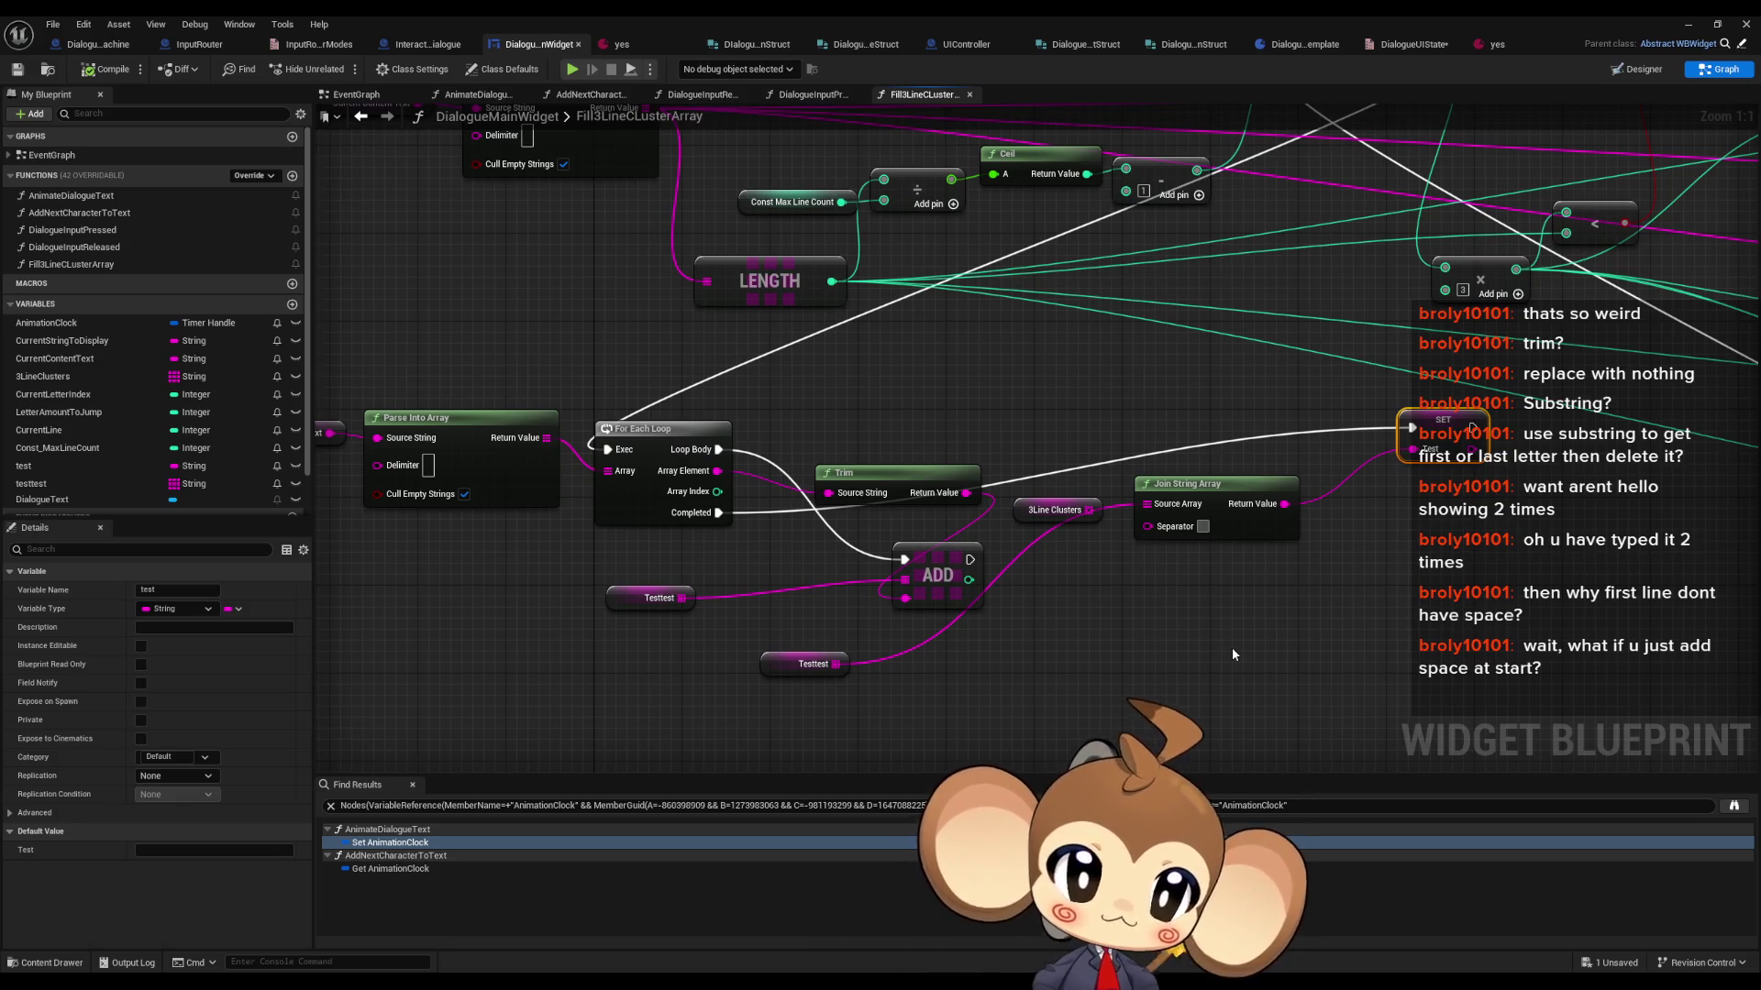
key("shift+Return")
left_click(83, 73)
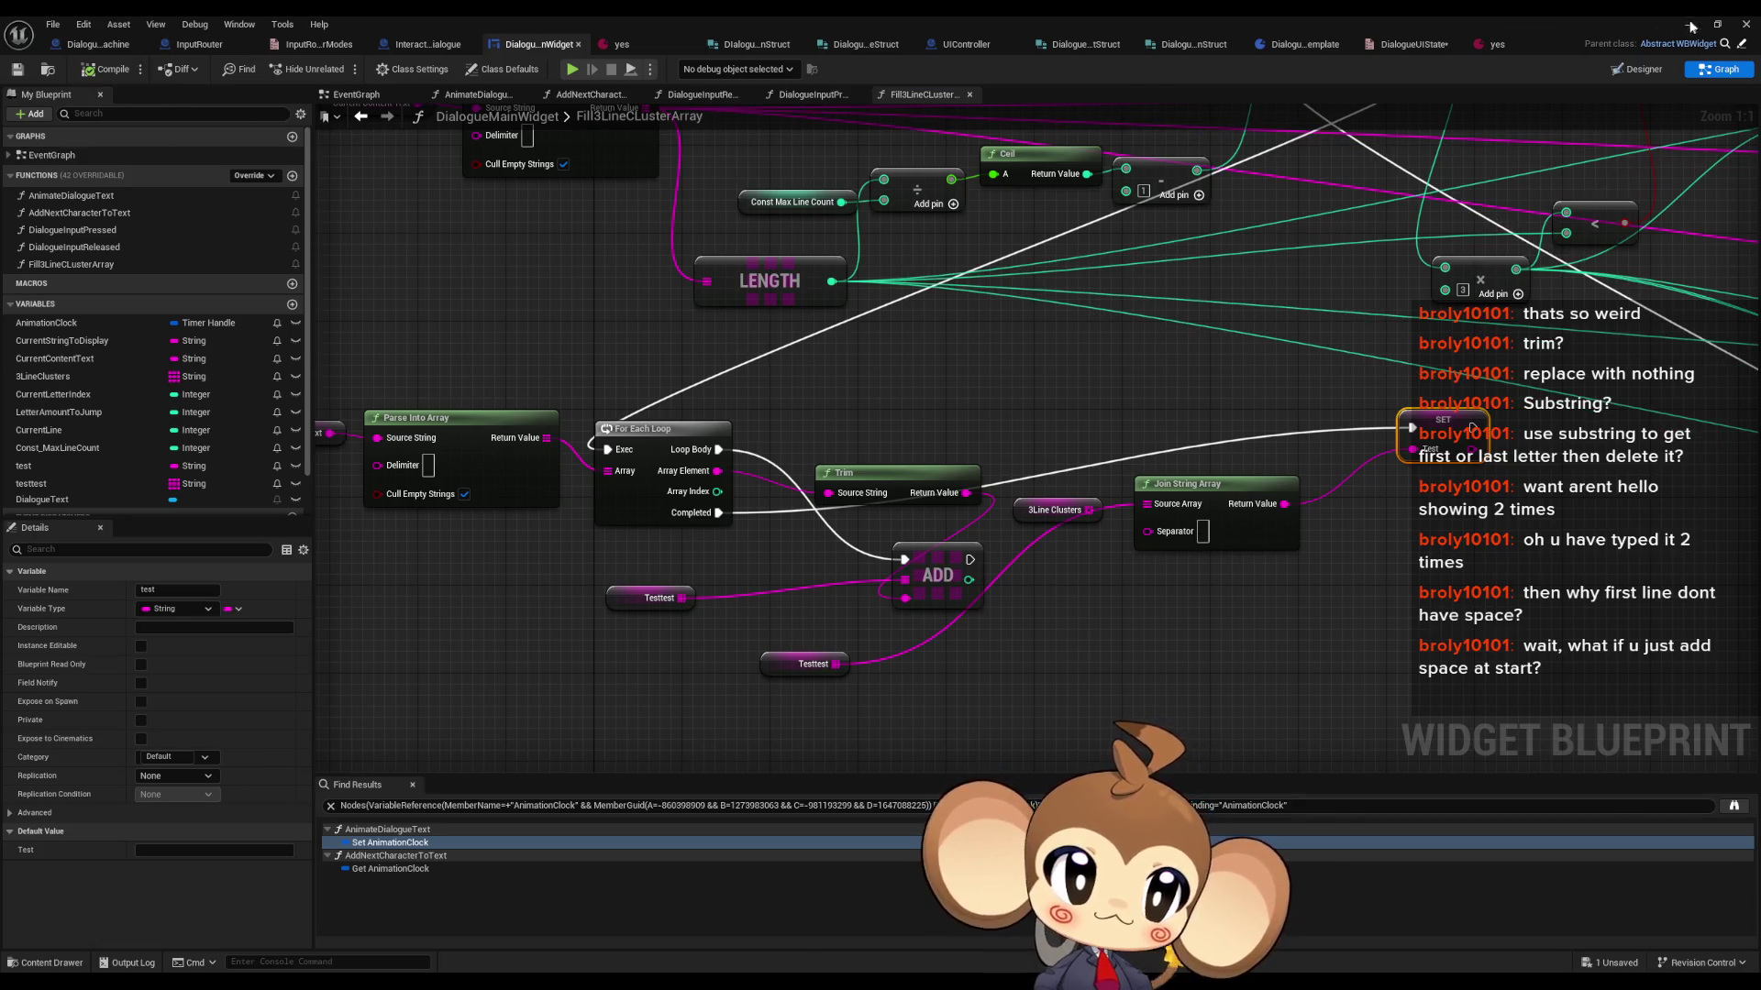
- Return to the level editor, play, and choose Load Game from the start menu
left_click(1689, 25)
left_click(341, 68)
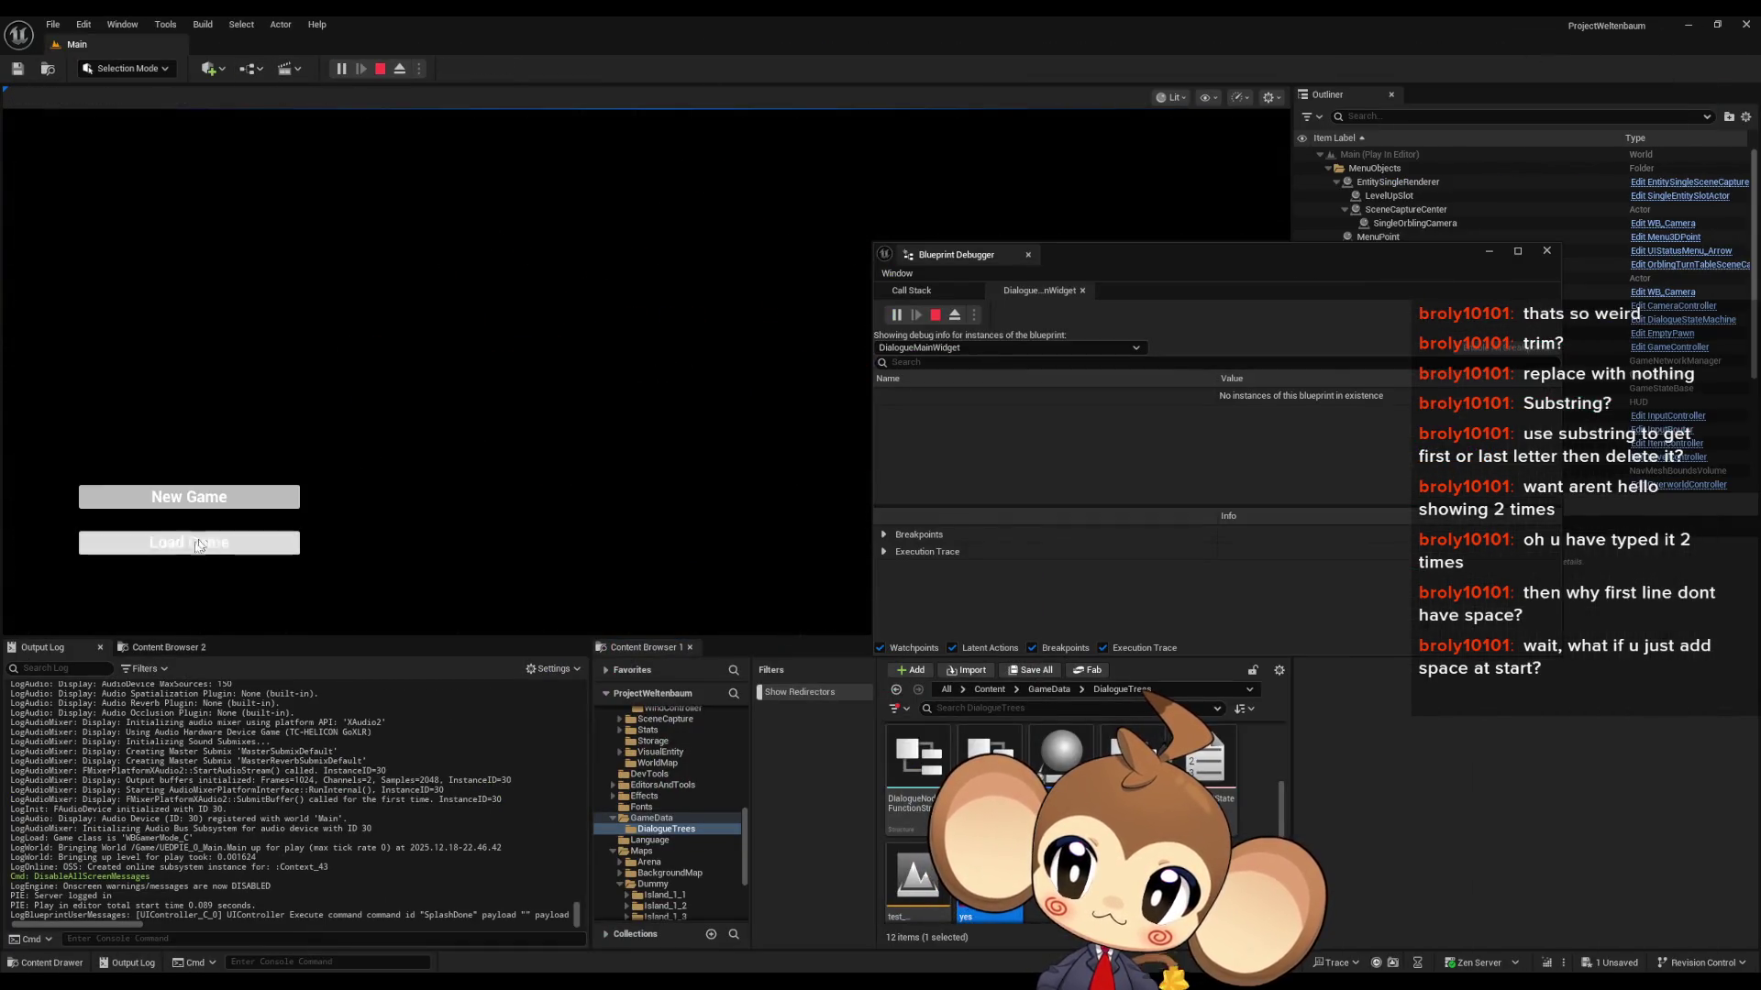
left_click(204, 544)
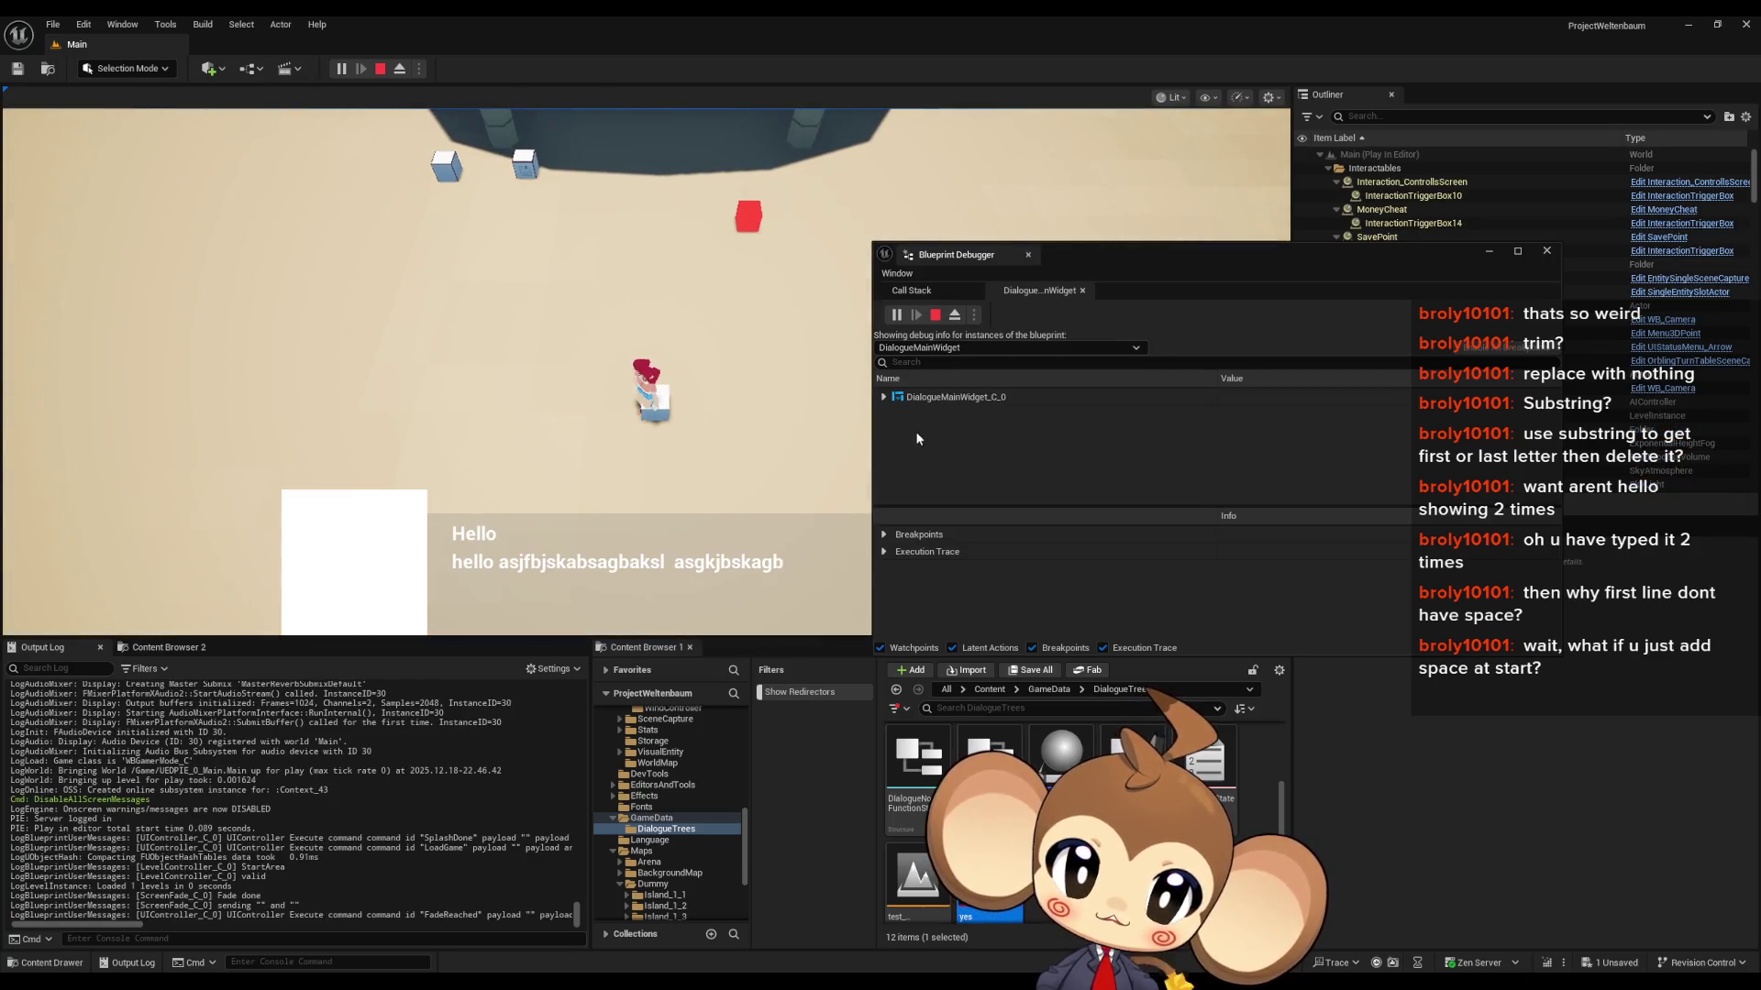
- Expand the running widget's variables and the Testtest array entries in the debugger
left_click(884, 396)
left_click(896, 413)
scroll(1003, 443, "down", 3)
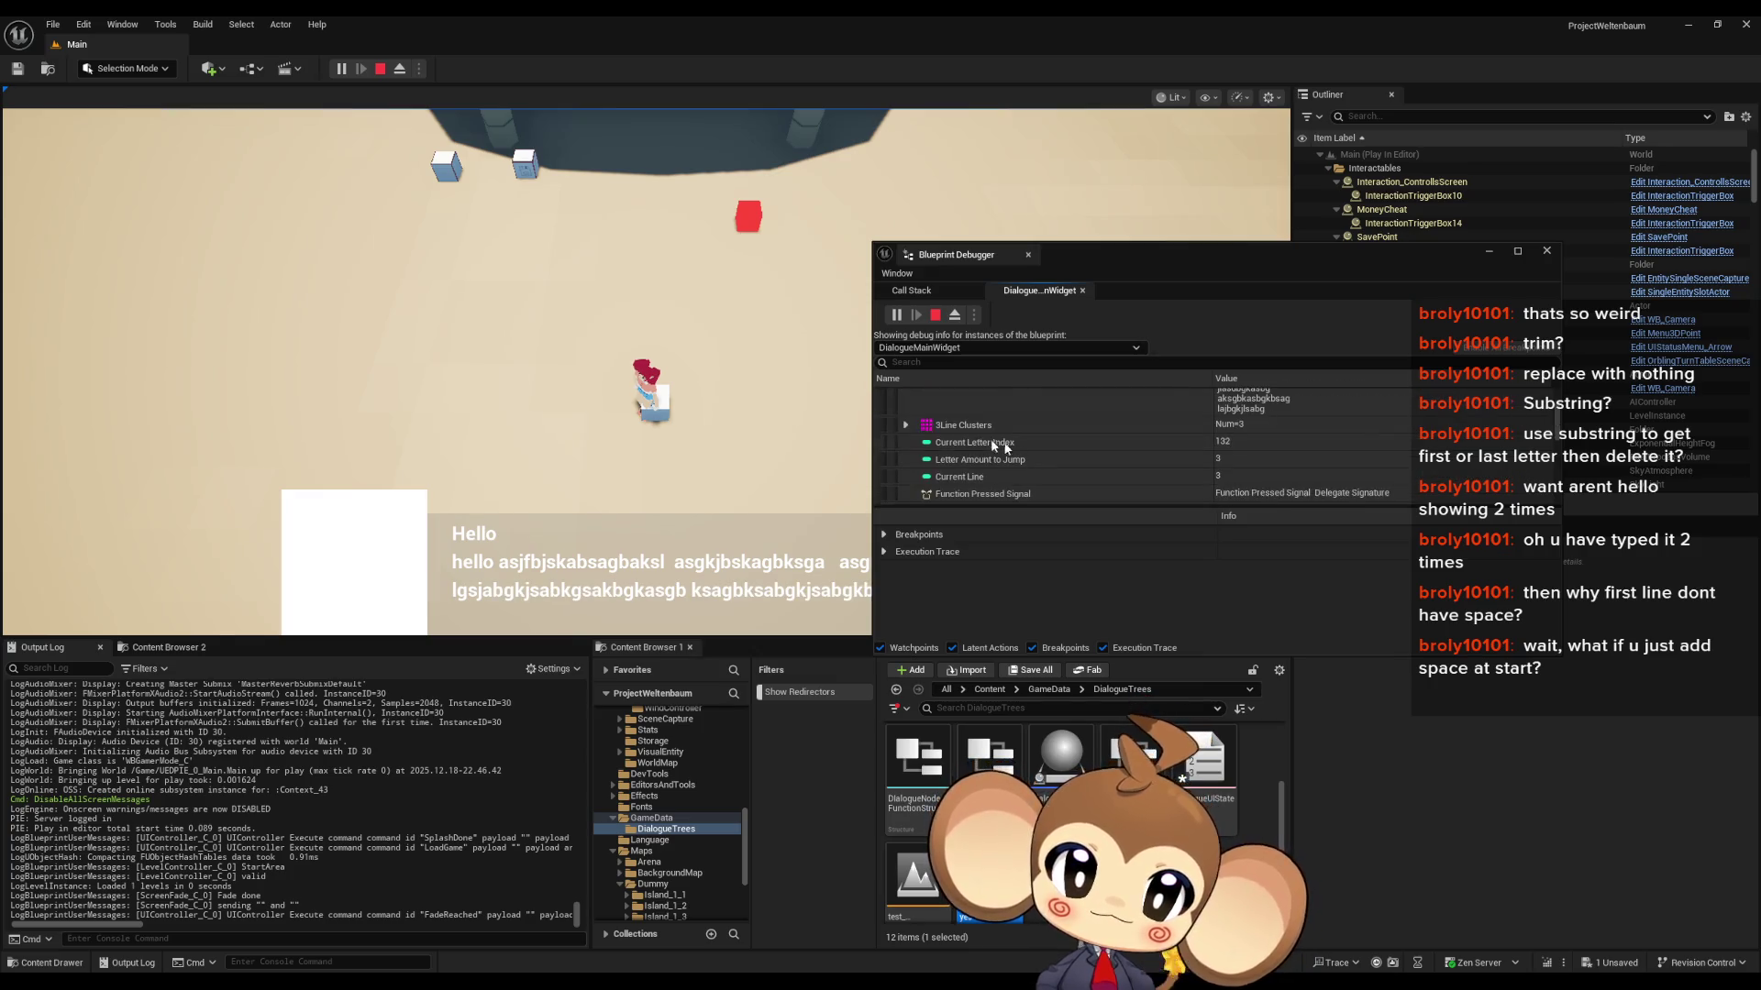
scroll(913, 427, "down", 3)
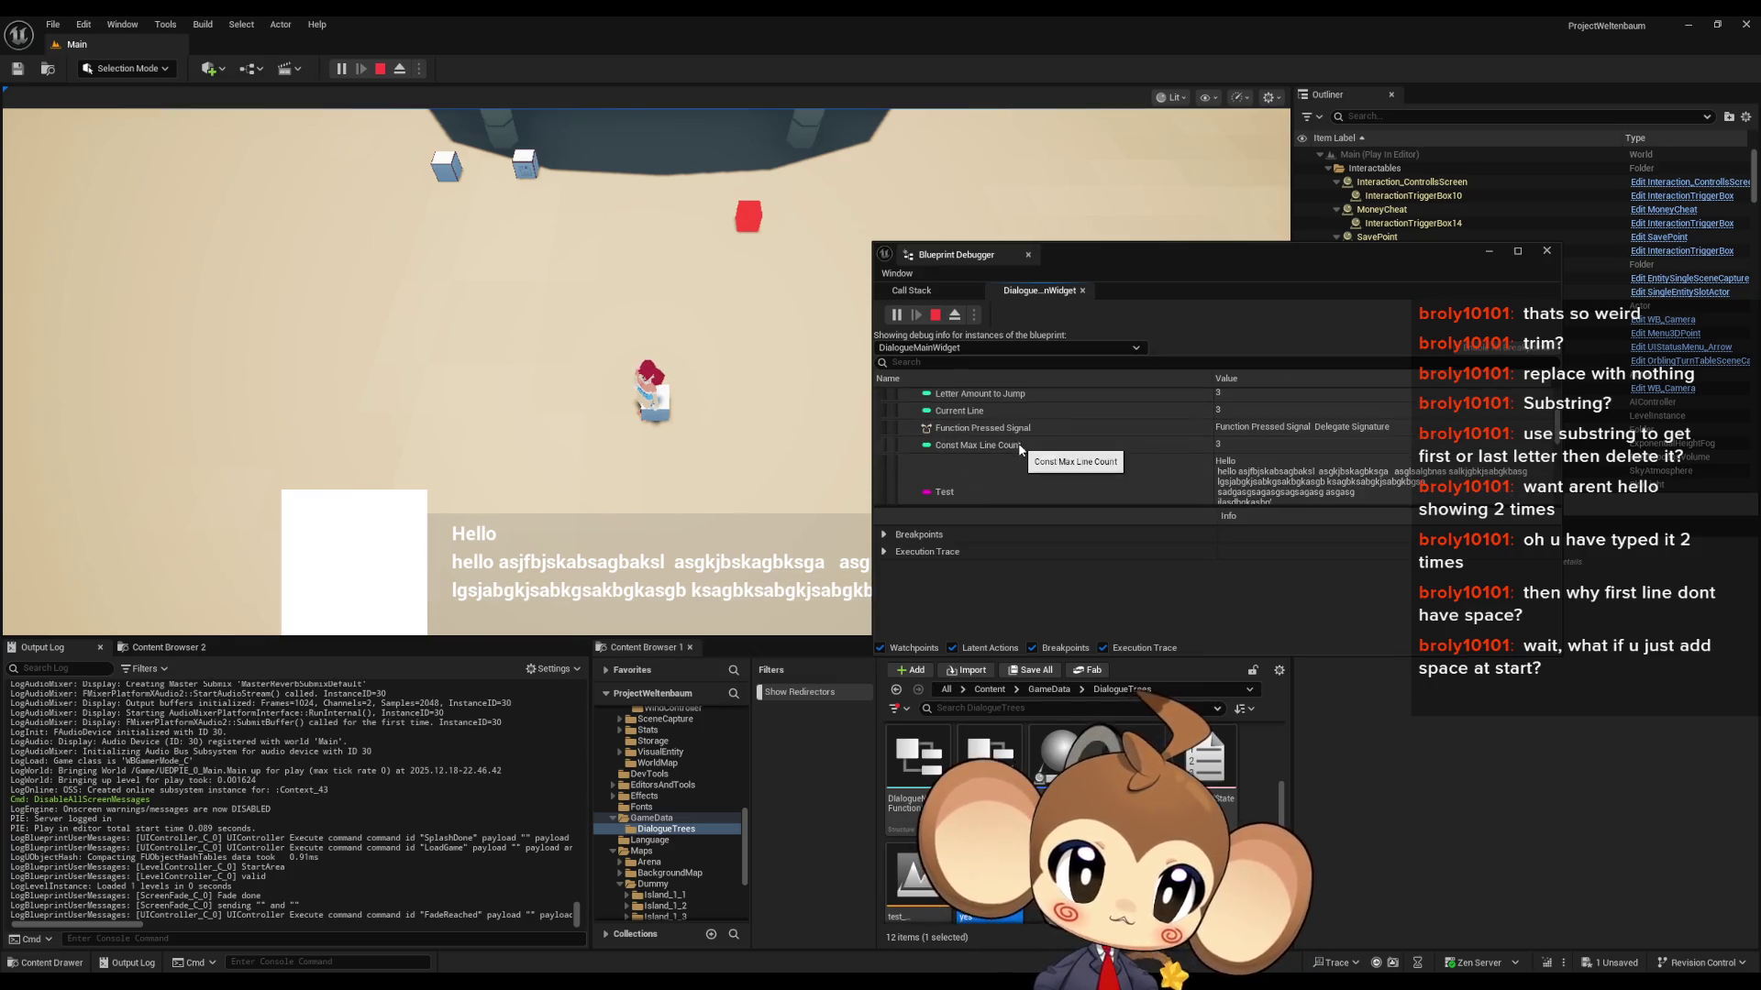
scroll(1220, 489, "down", 2)
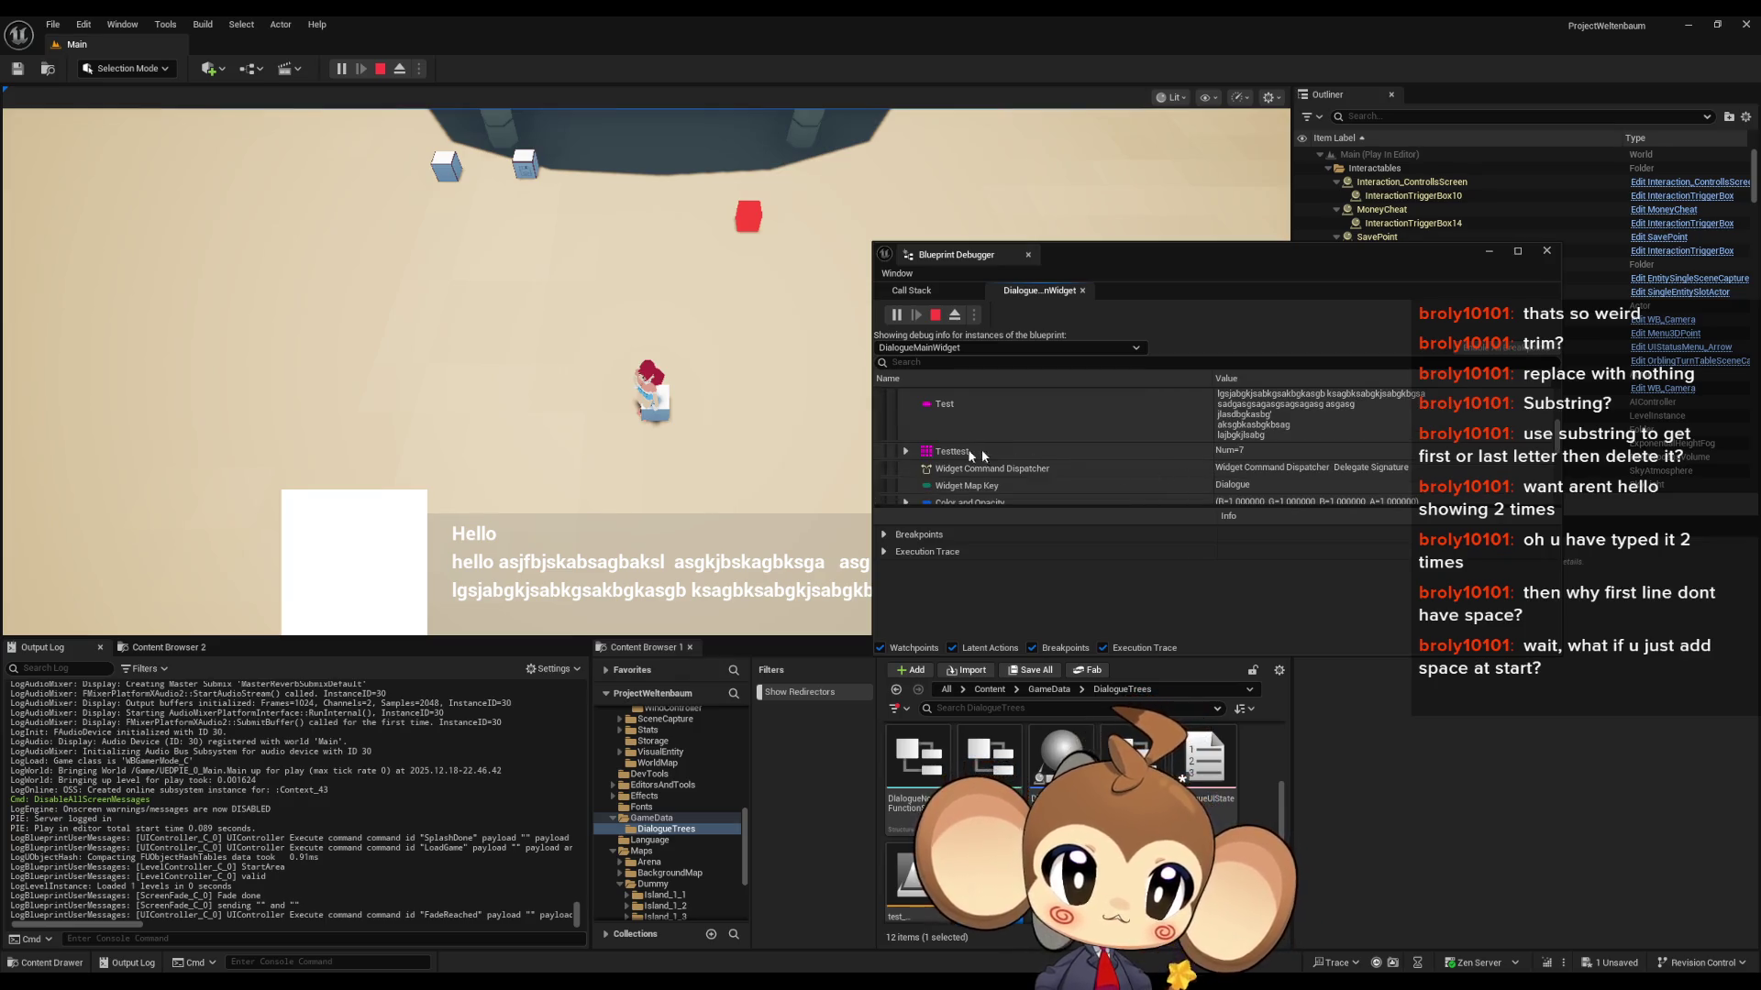
left_click(905, 451)
scroll(1253, 453, "up", 1)
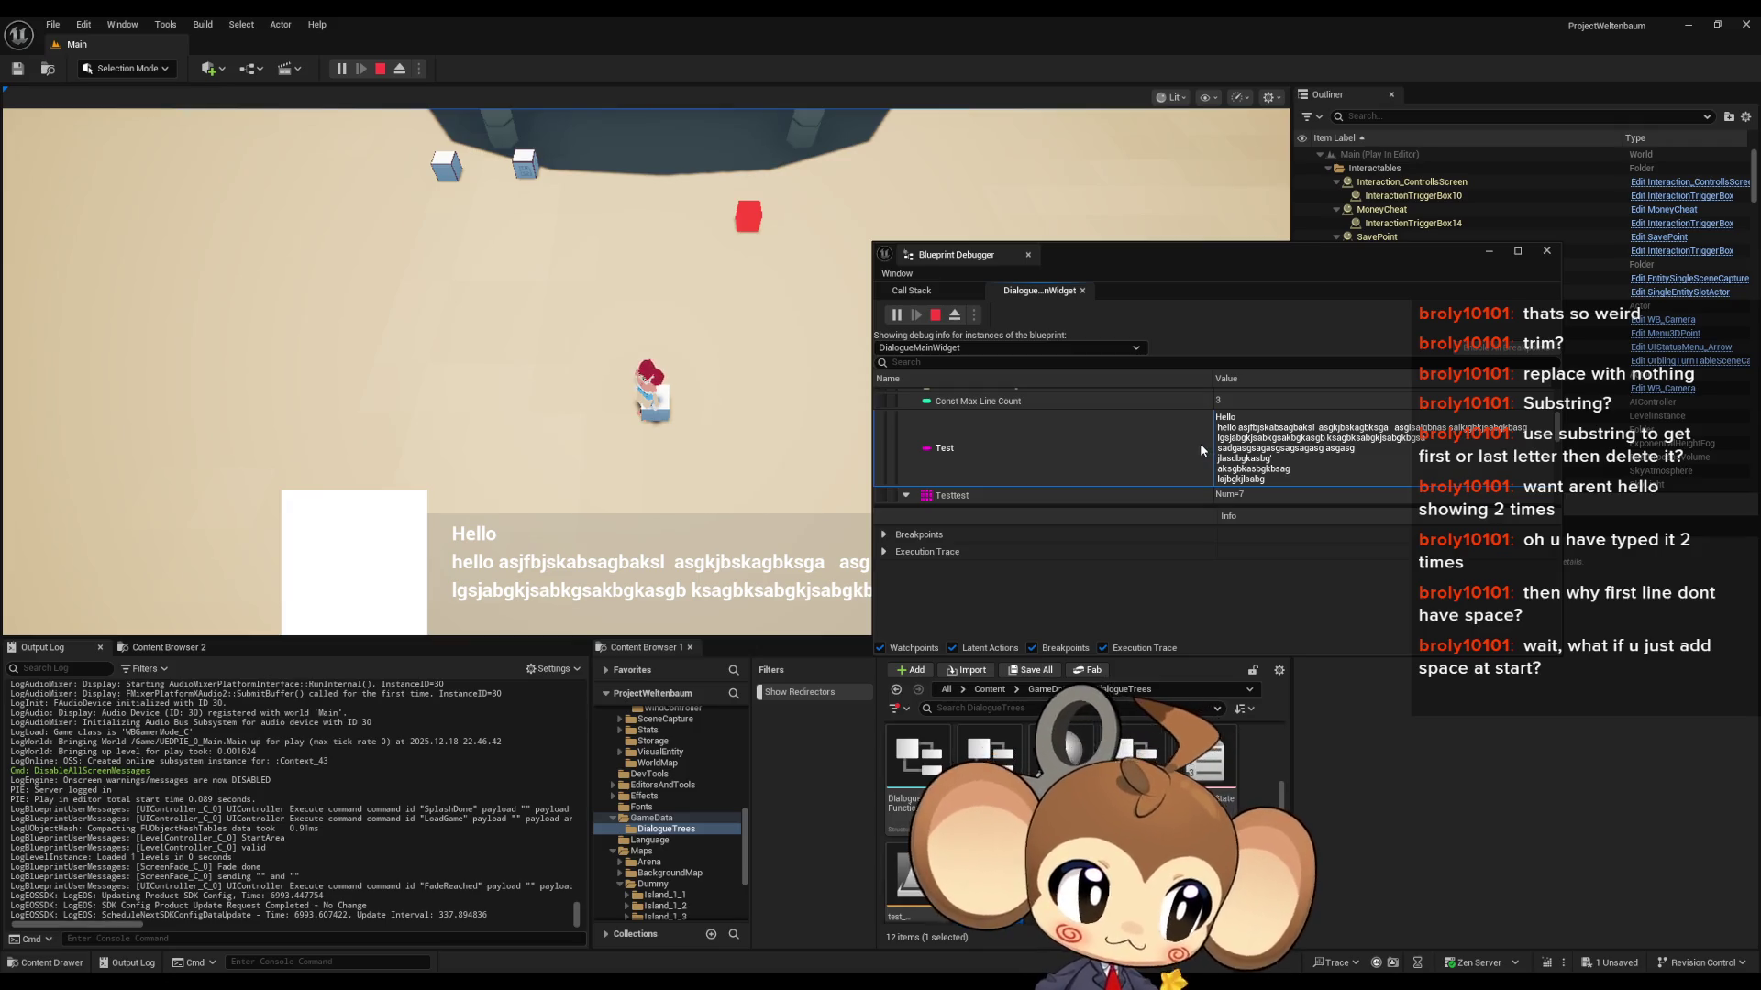
- Copy the value of Testtest entry [1] and paste it into Notepad
scroll(910, 457, "down", 2)
scroll(1250, 479, "down", 3)
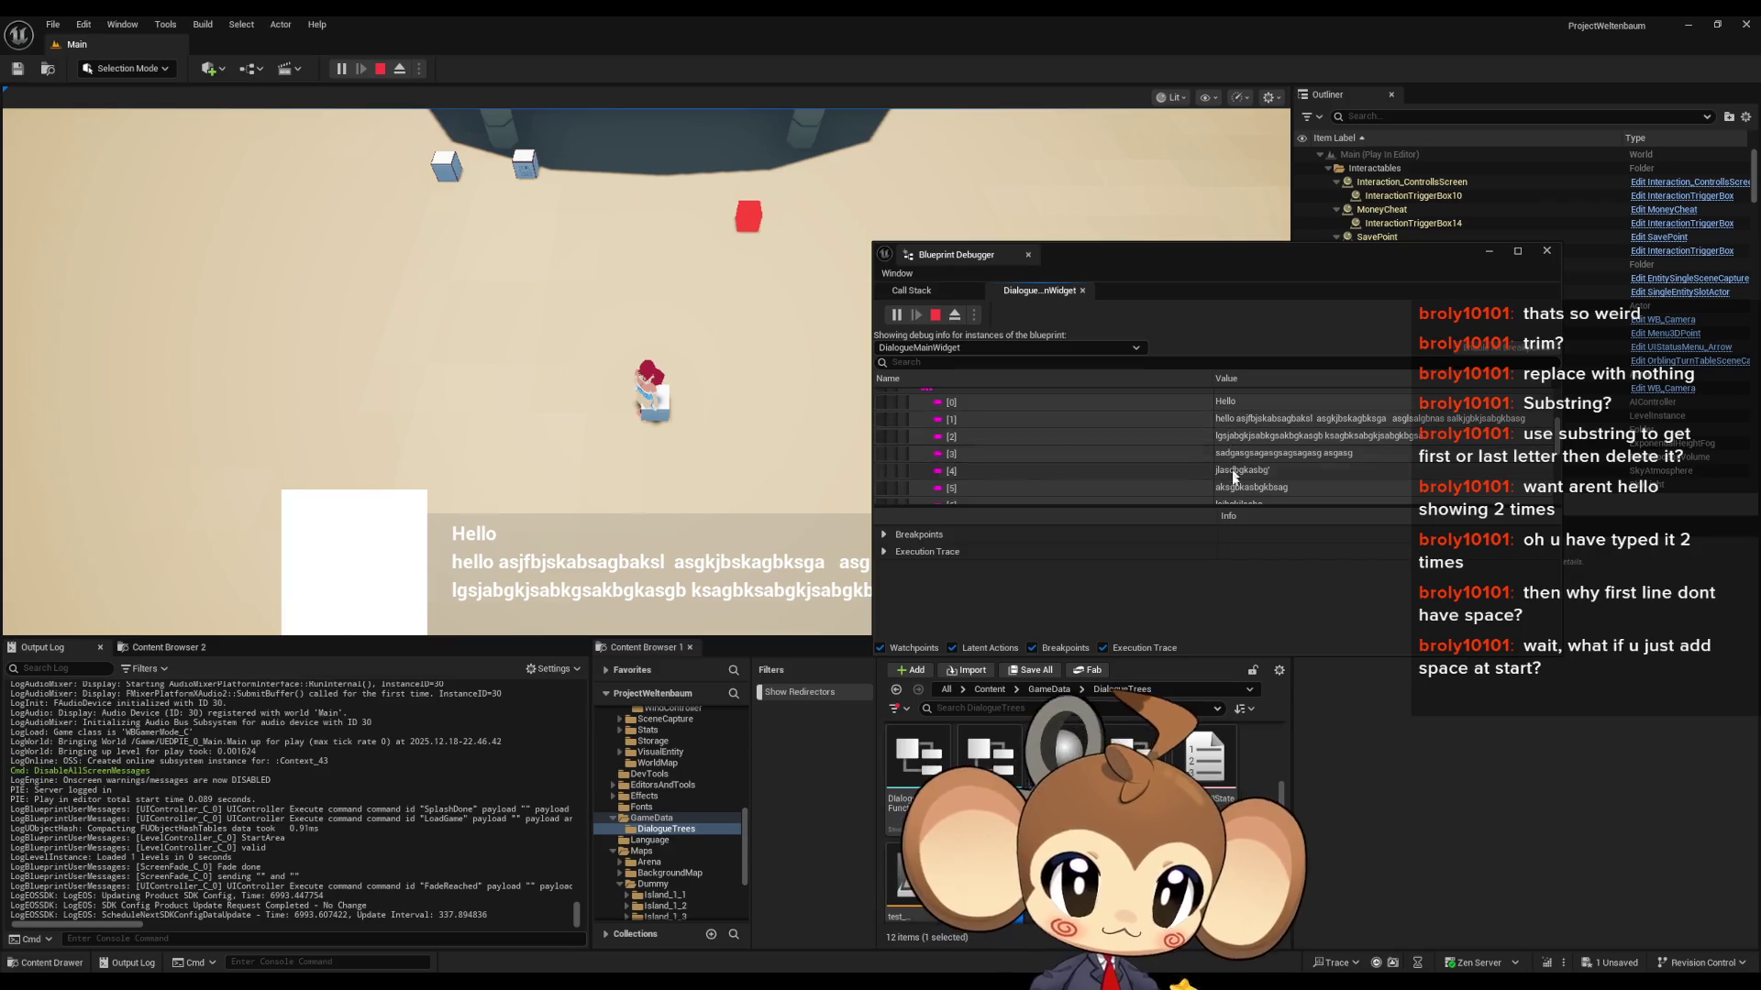
left_click(1536, 422)
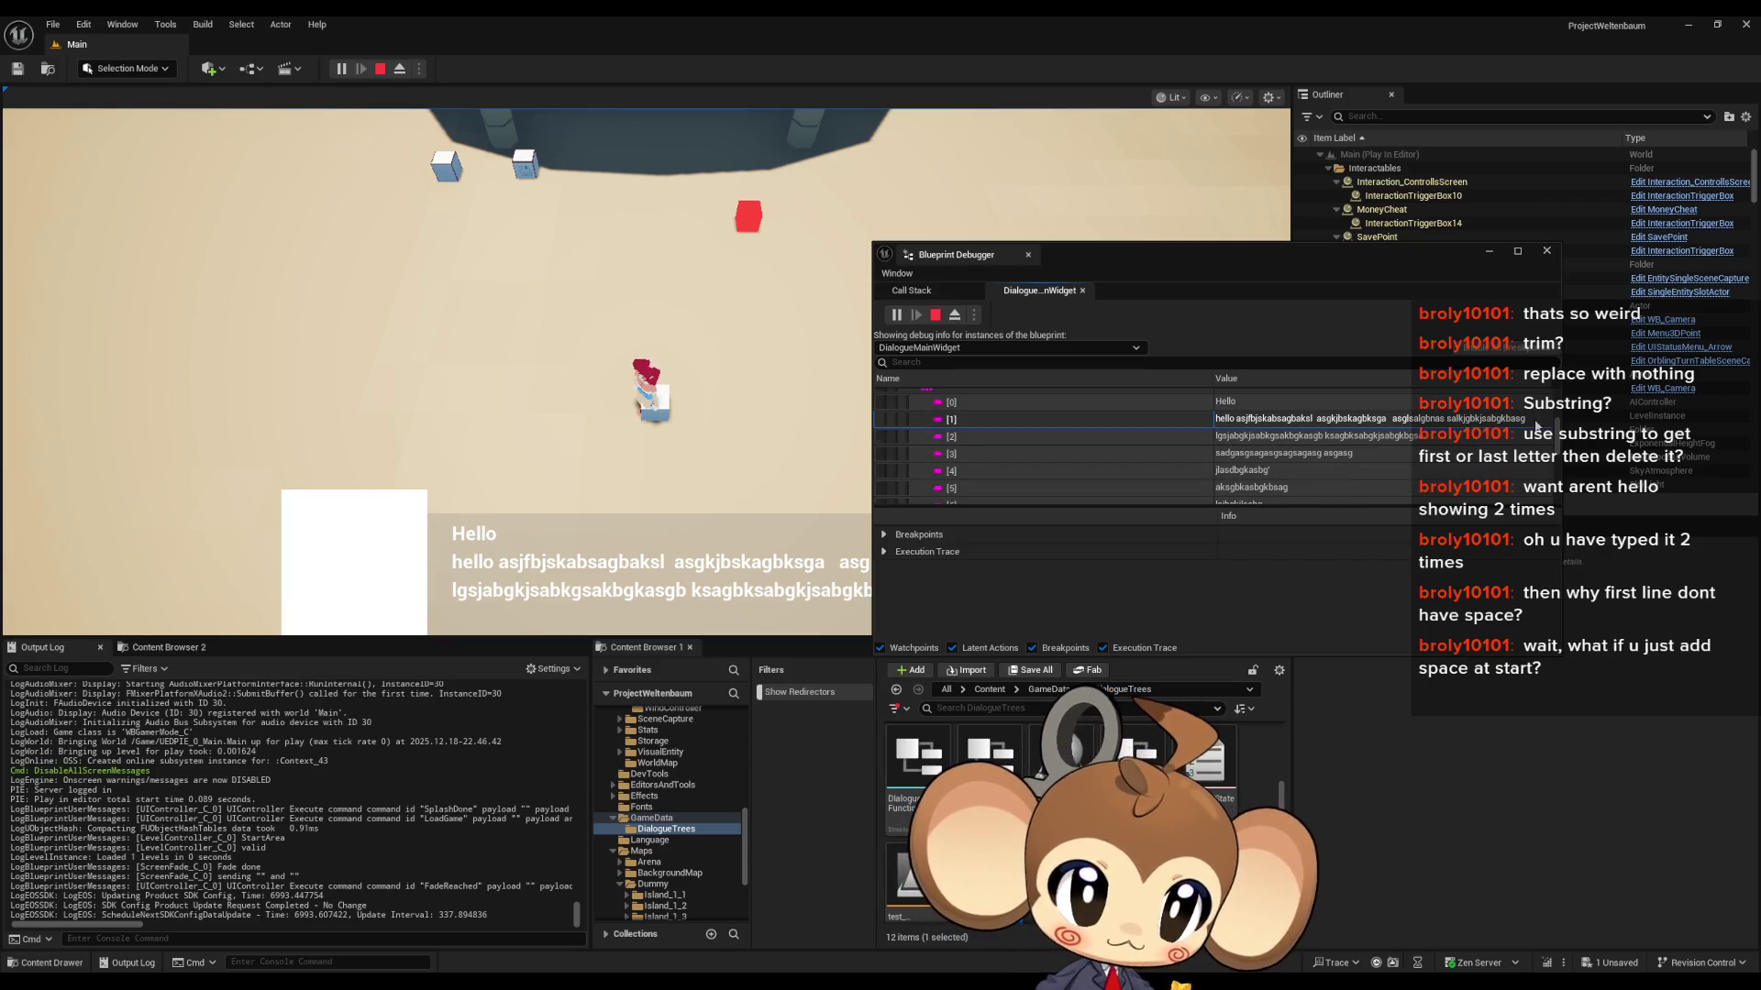
right_click(1538, 426)
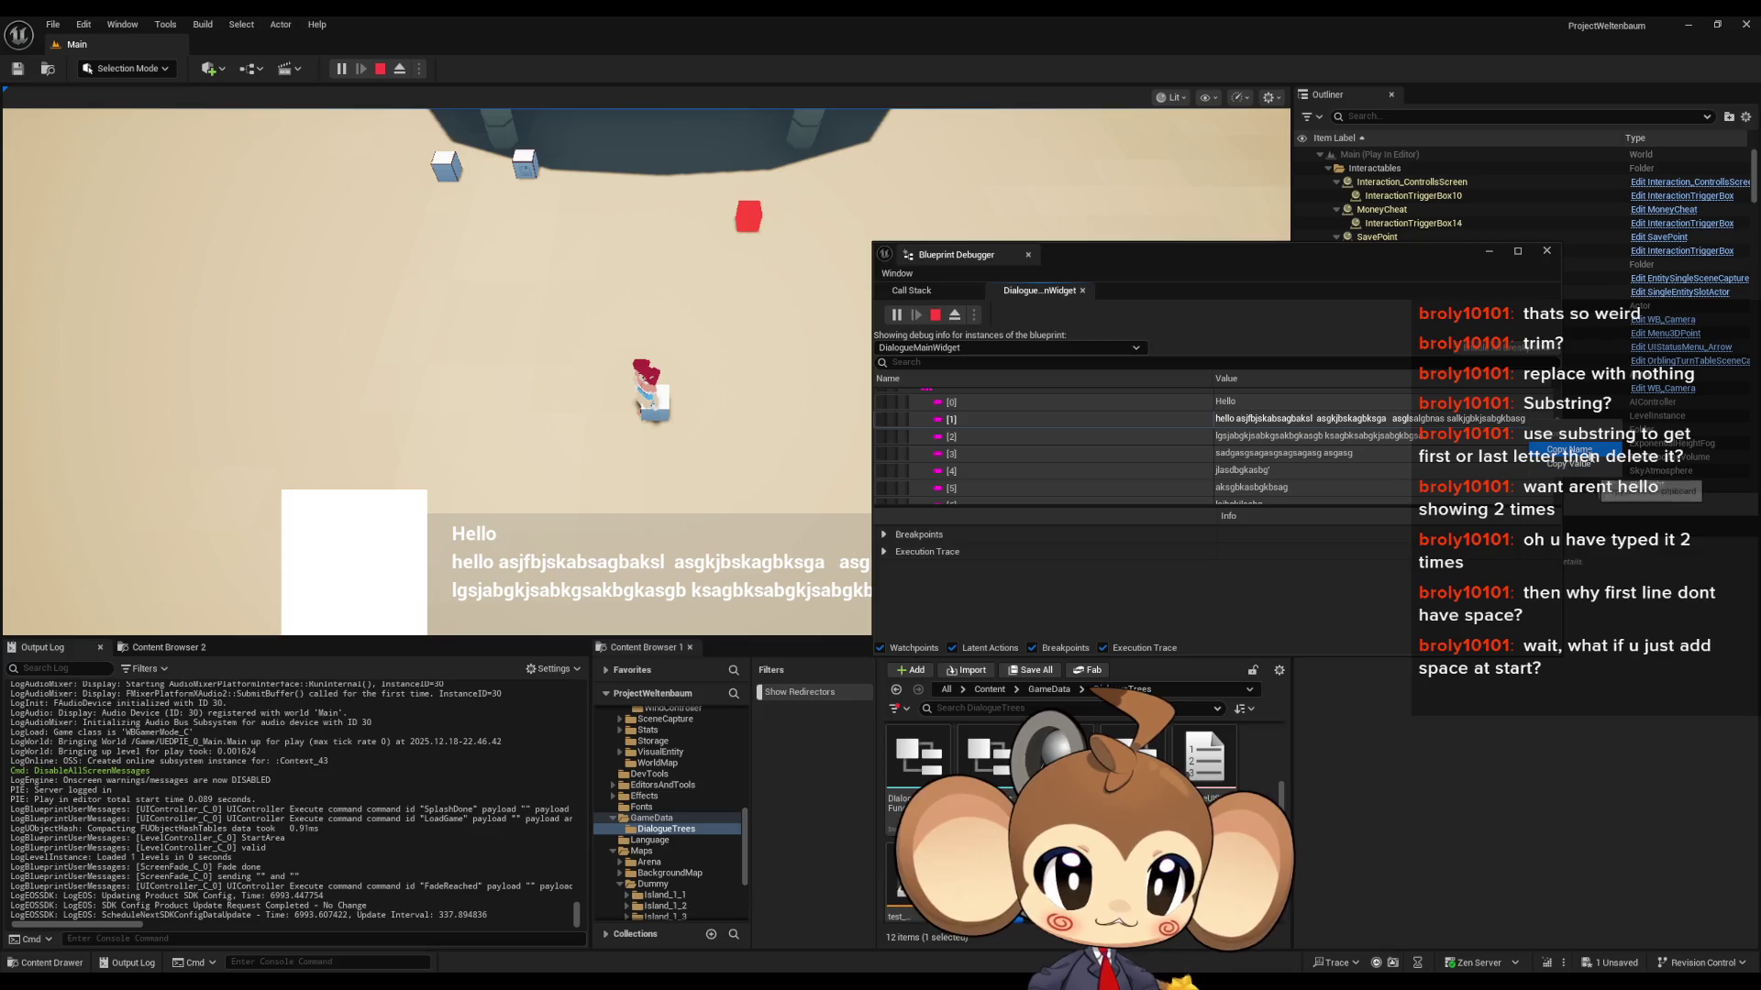
left_click(1590, 469)
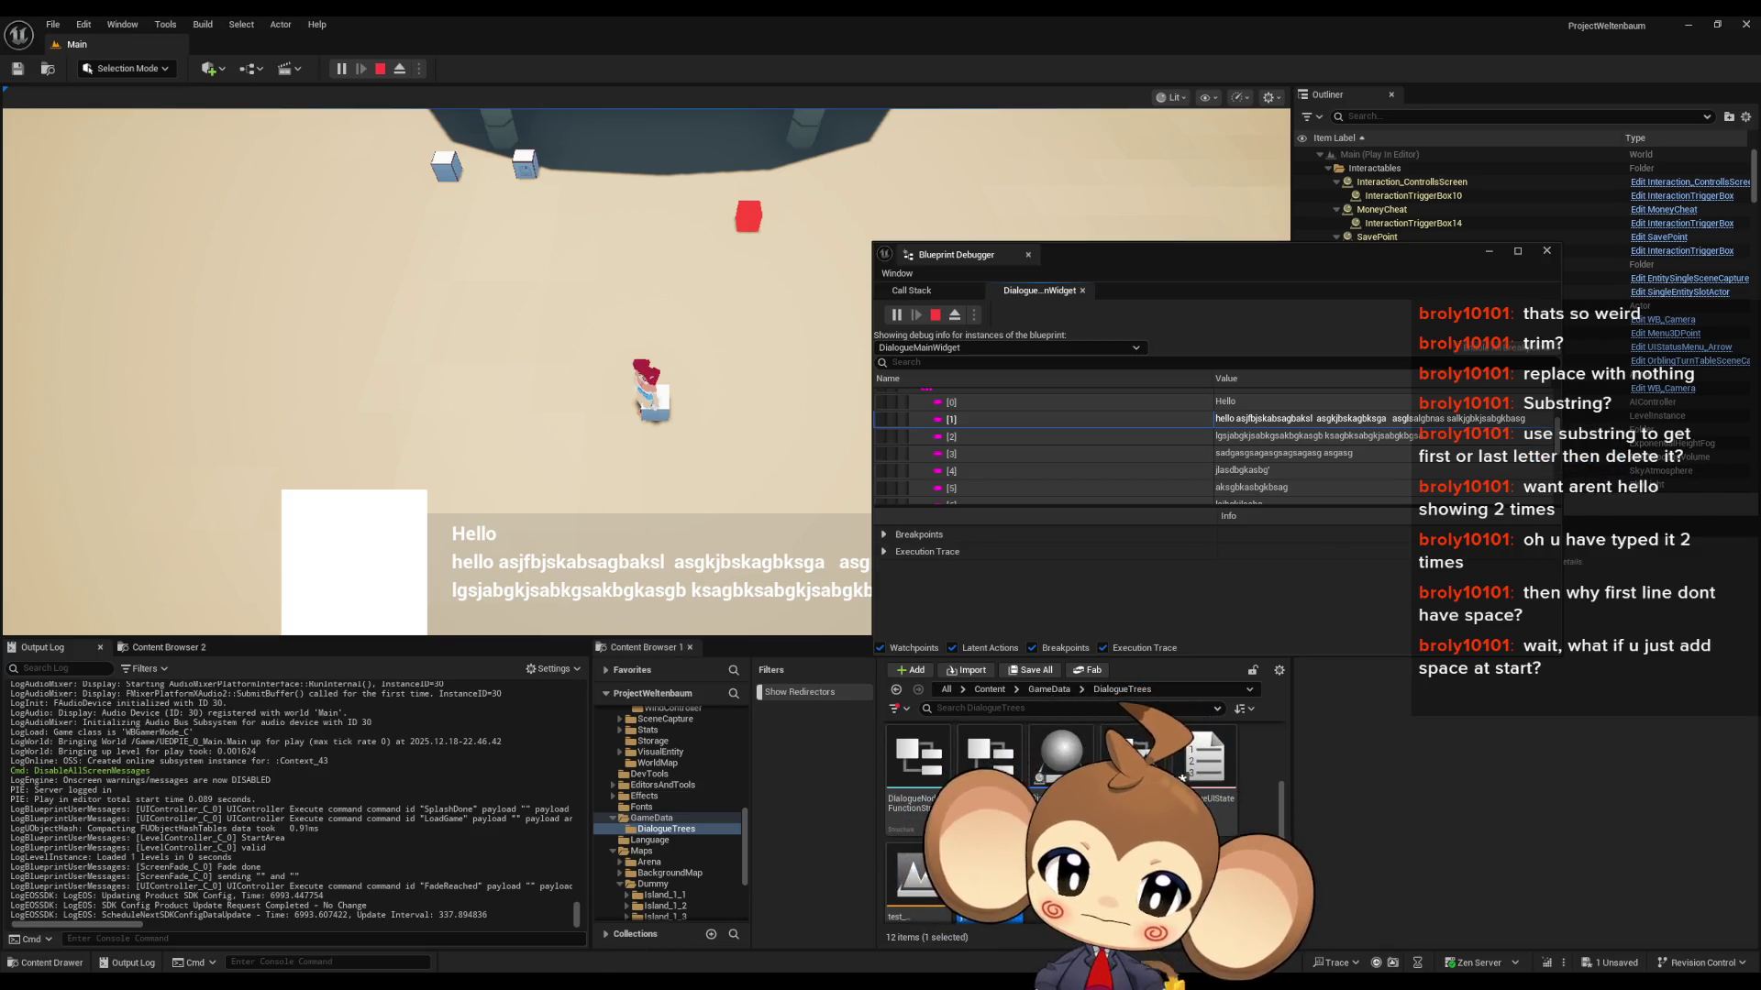
type("hello asjfbjskabsagbaksl  asgkjbskagbksga   asglsalgbnas salkjgbkjsabgkbasg")
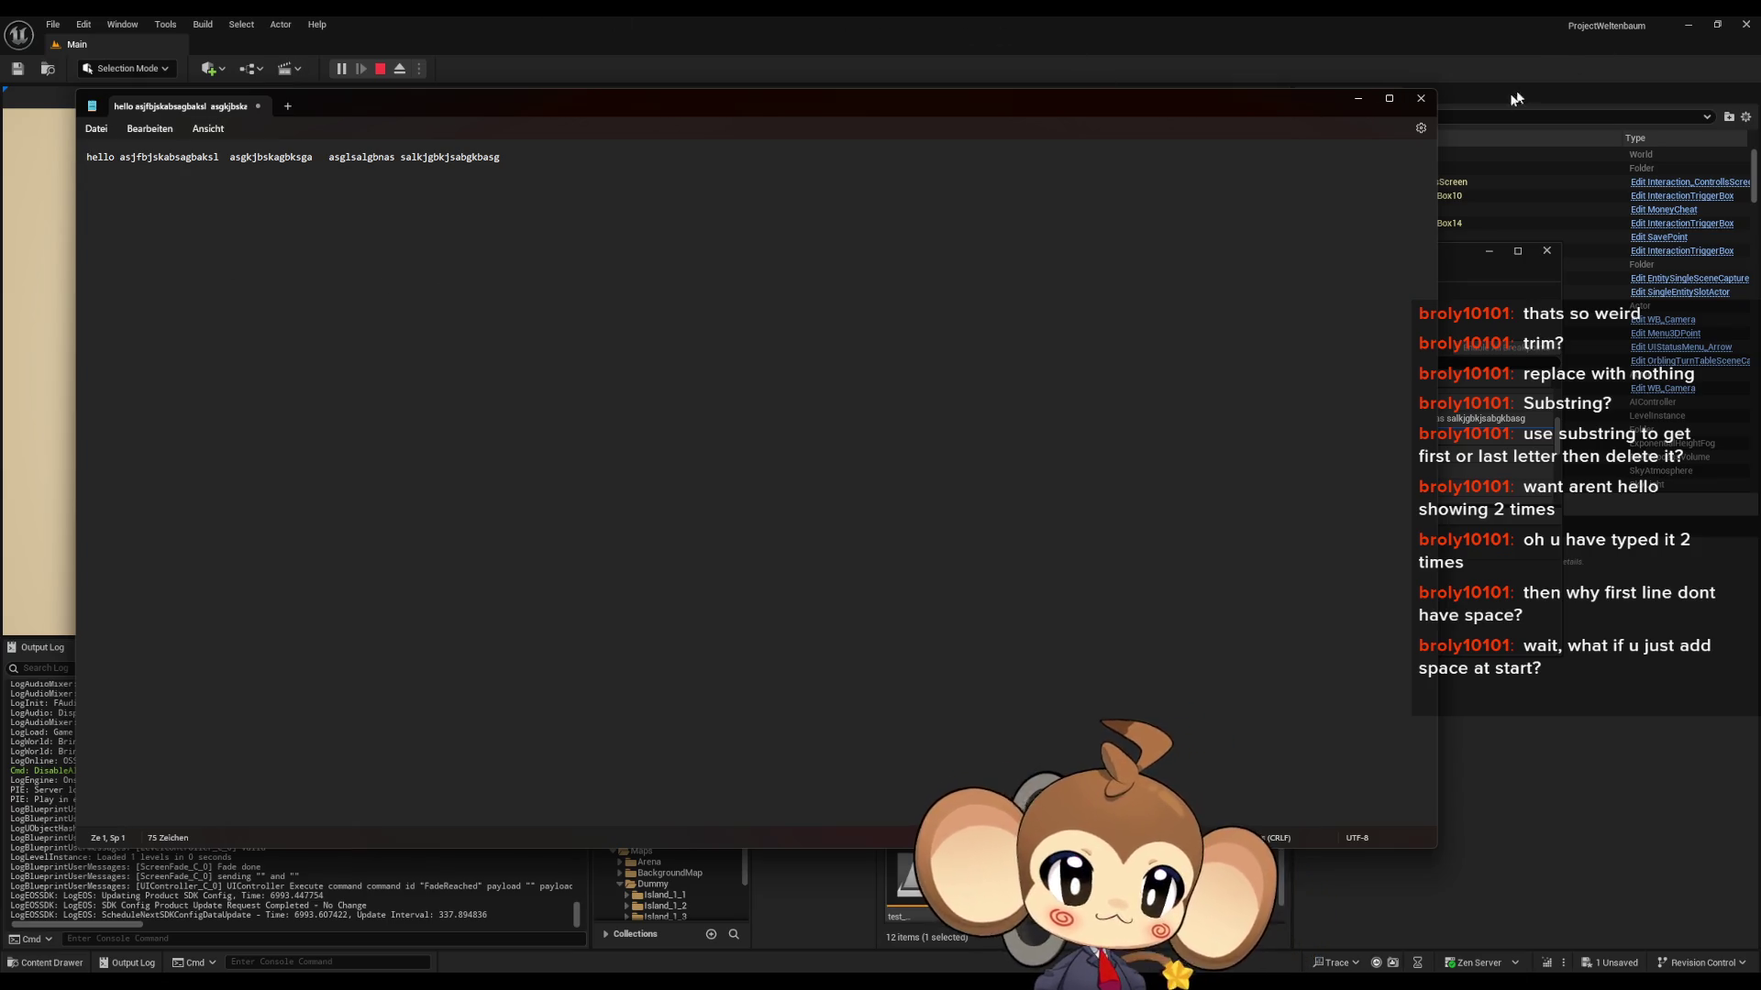
- Close Notepad without saving, stop play, and rewire ADD to take the raw Array Element instead of Trim
left_click(1420, 98)
left_click(773, 515)
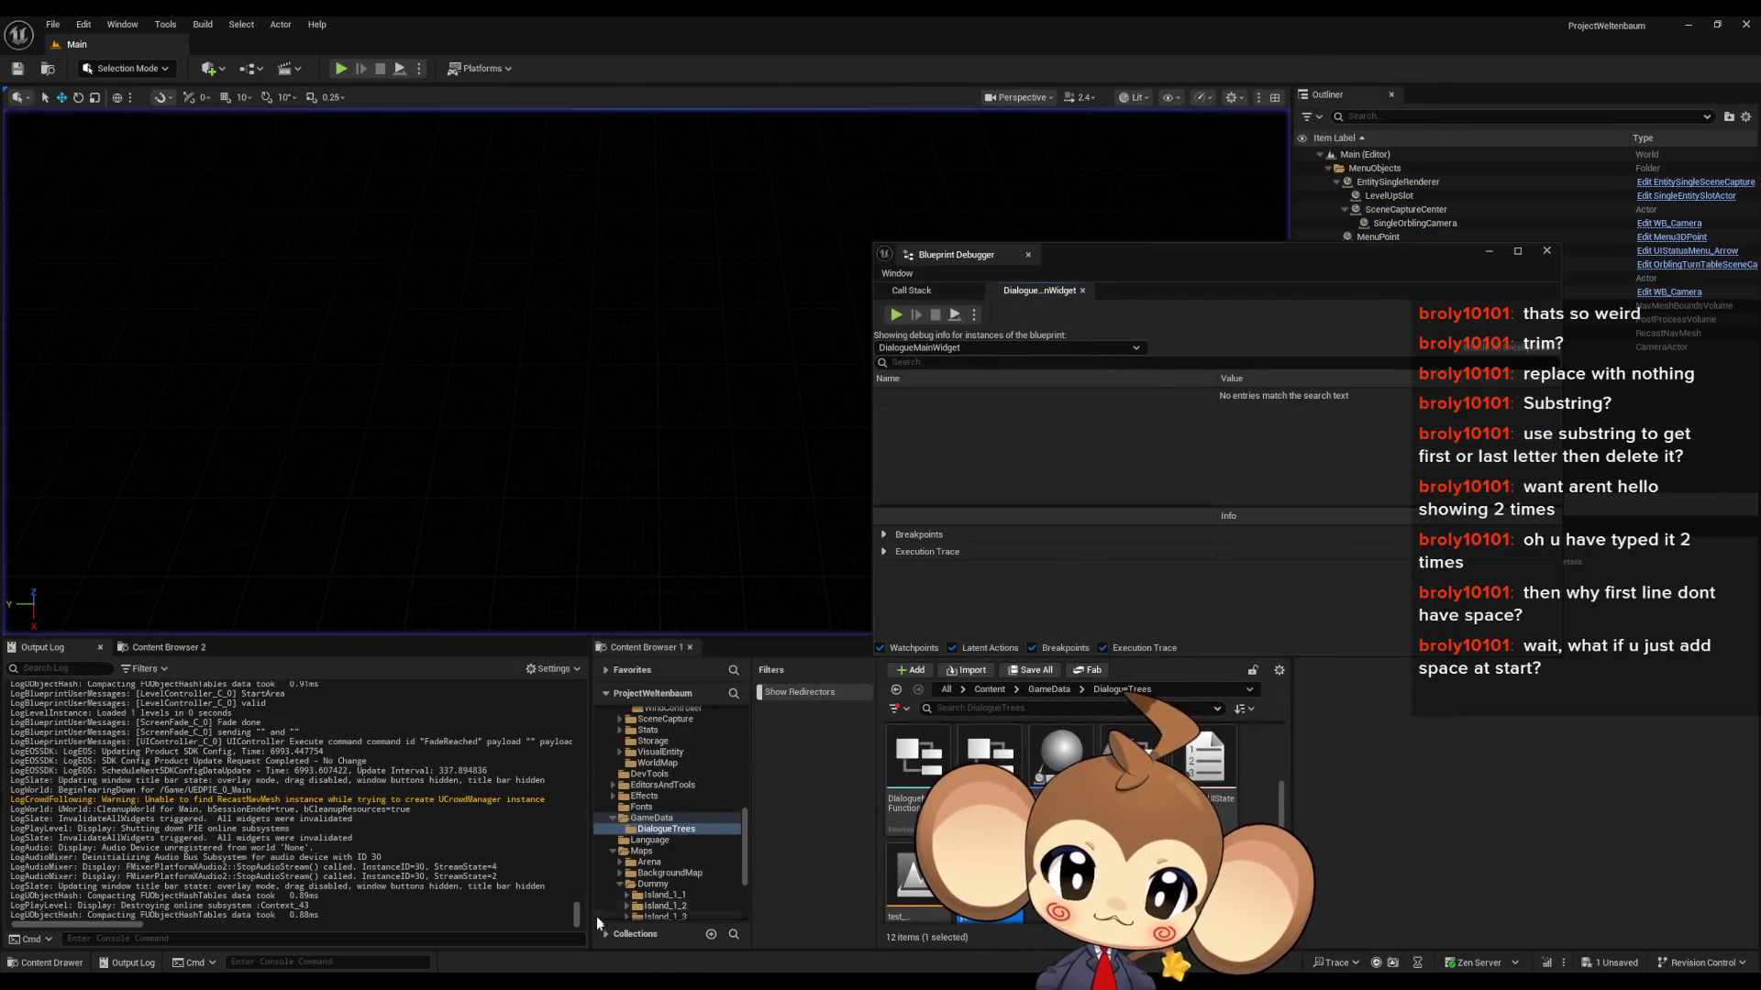
key("Escape")
left_click(762, 944)
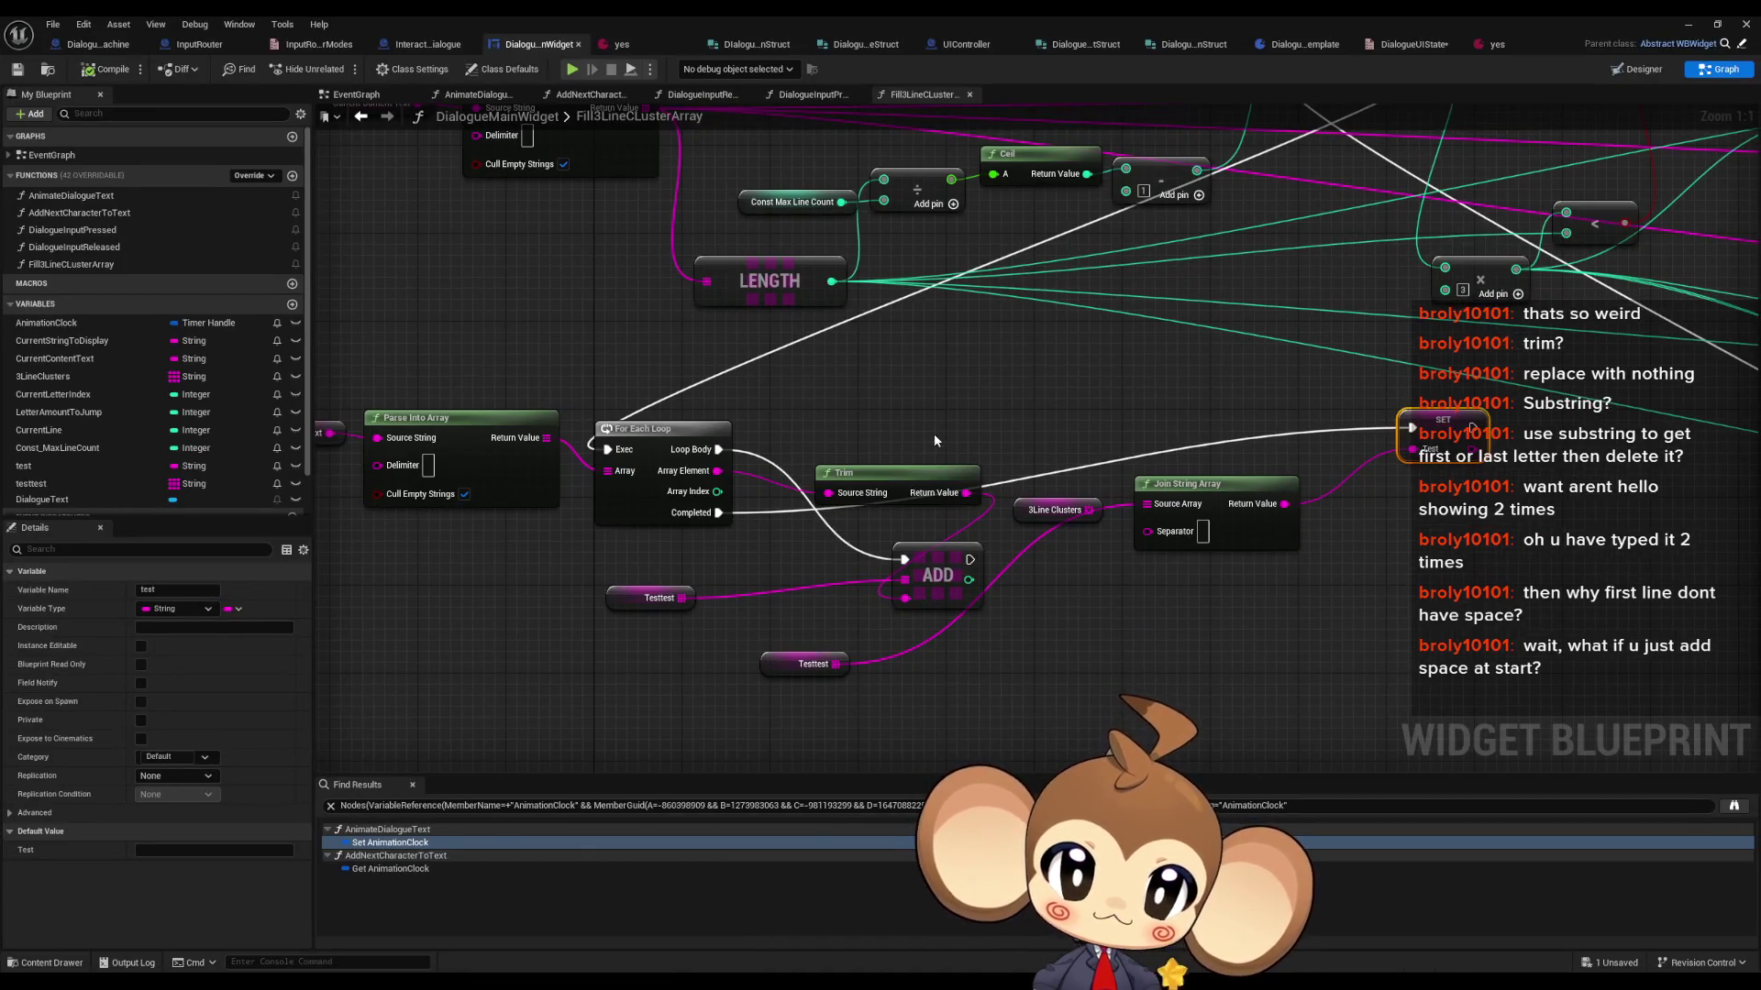
left_click_drag(911, 478, 912, 456)
left_click_drag(717, 471, 905, 598)
- Start a new play session past the press-any-key screen, keeping the dialogue box visible
left_click(571, 69)
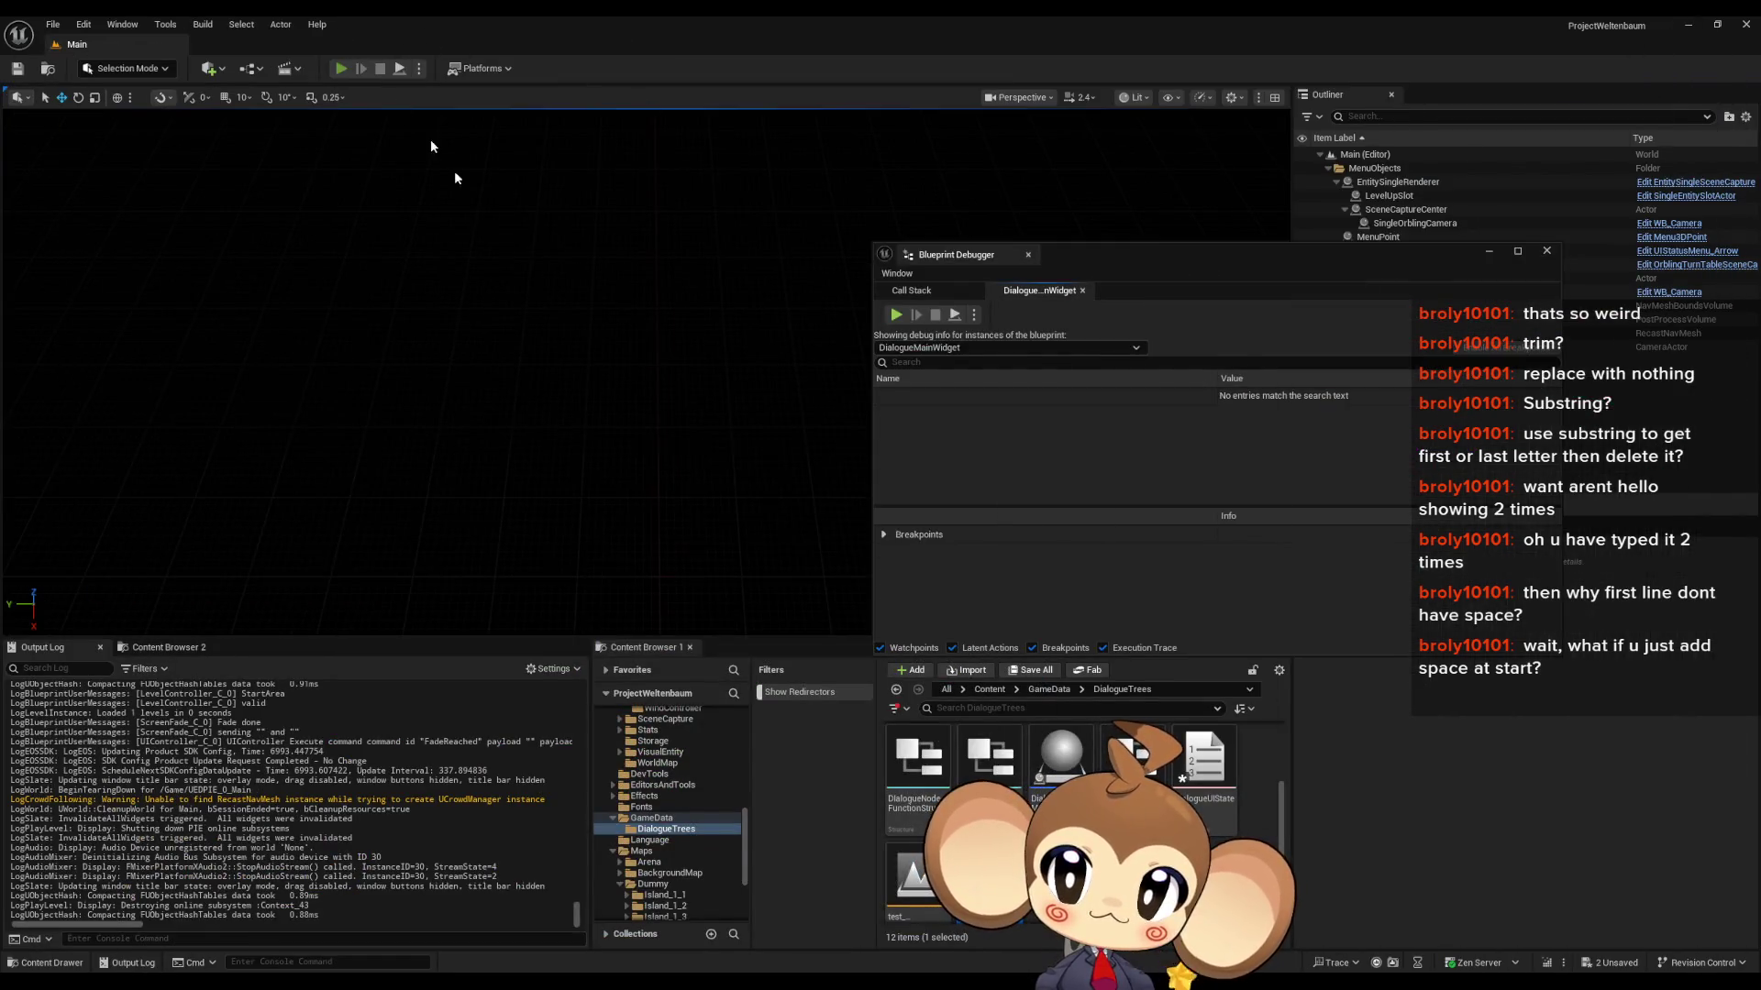
left_click(629, 539)
key("Return")
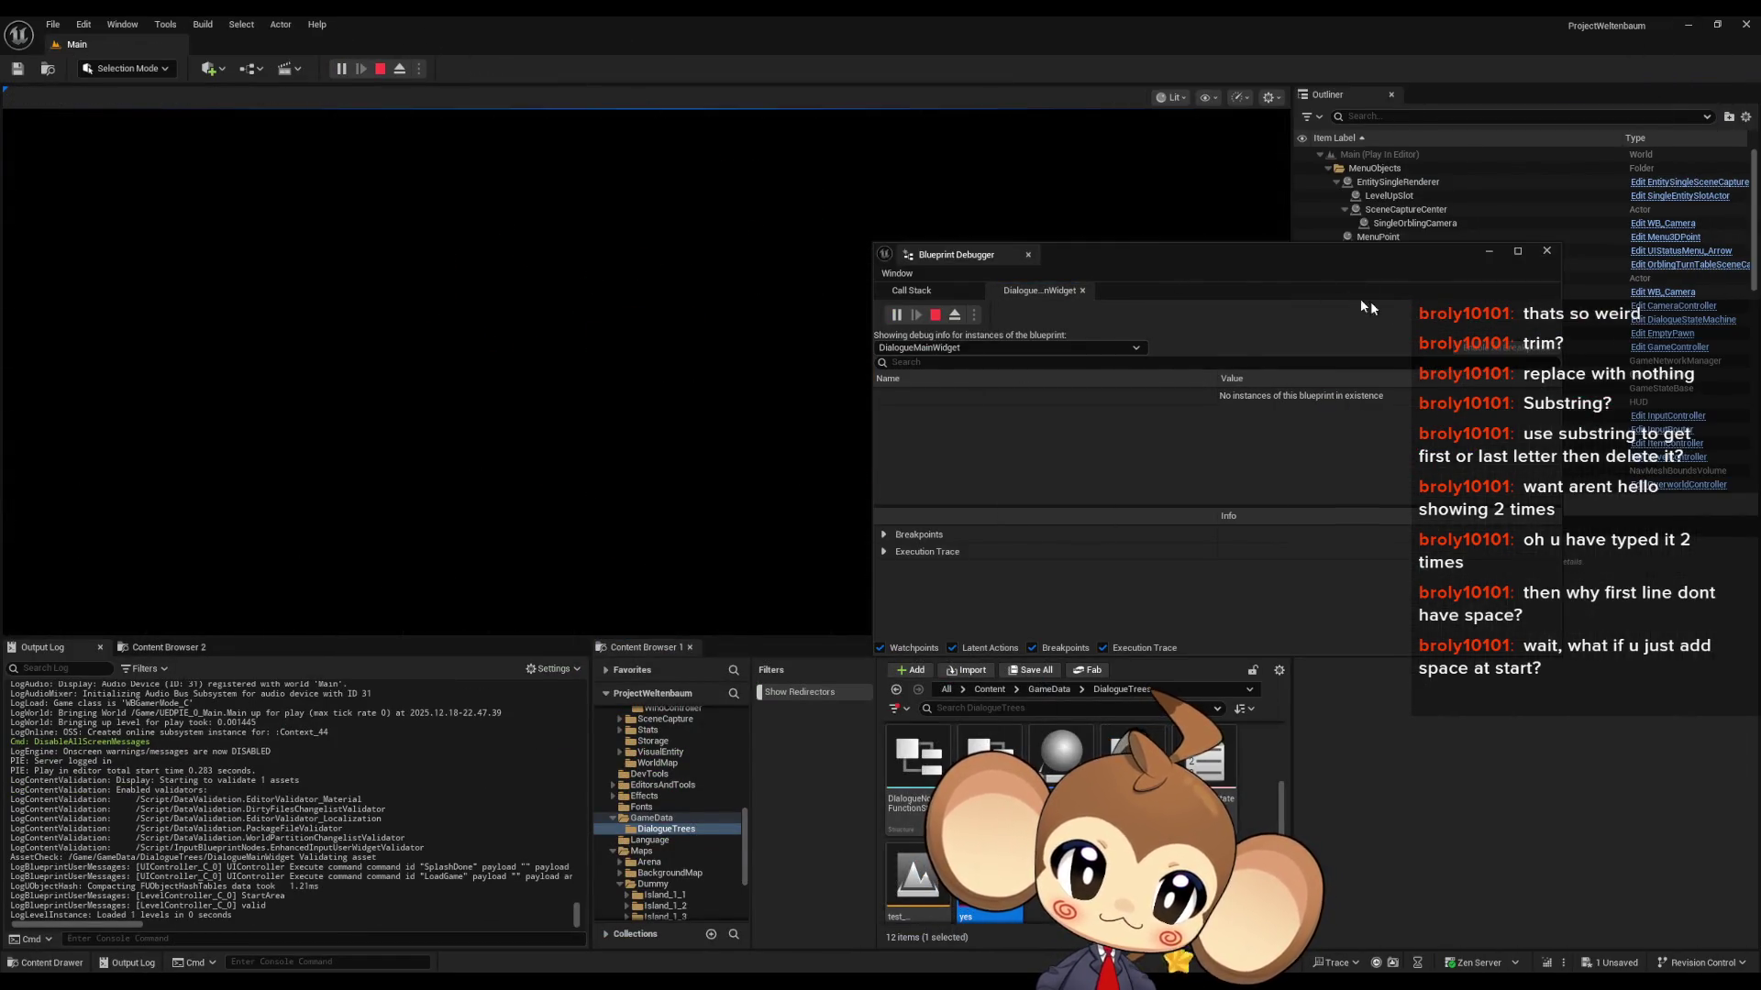
left_click_drag(1100, 264, 1315, 292)
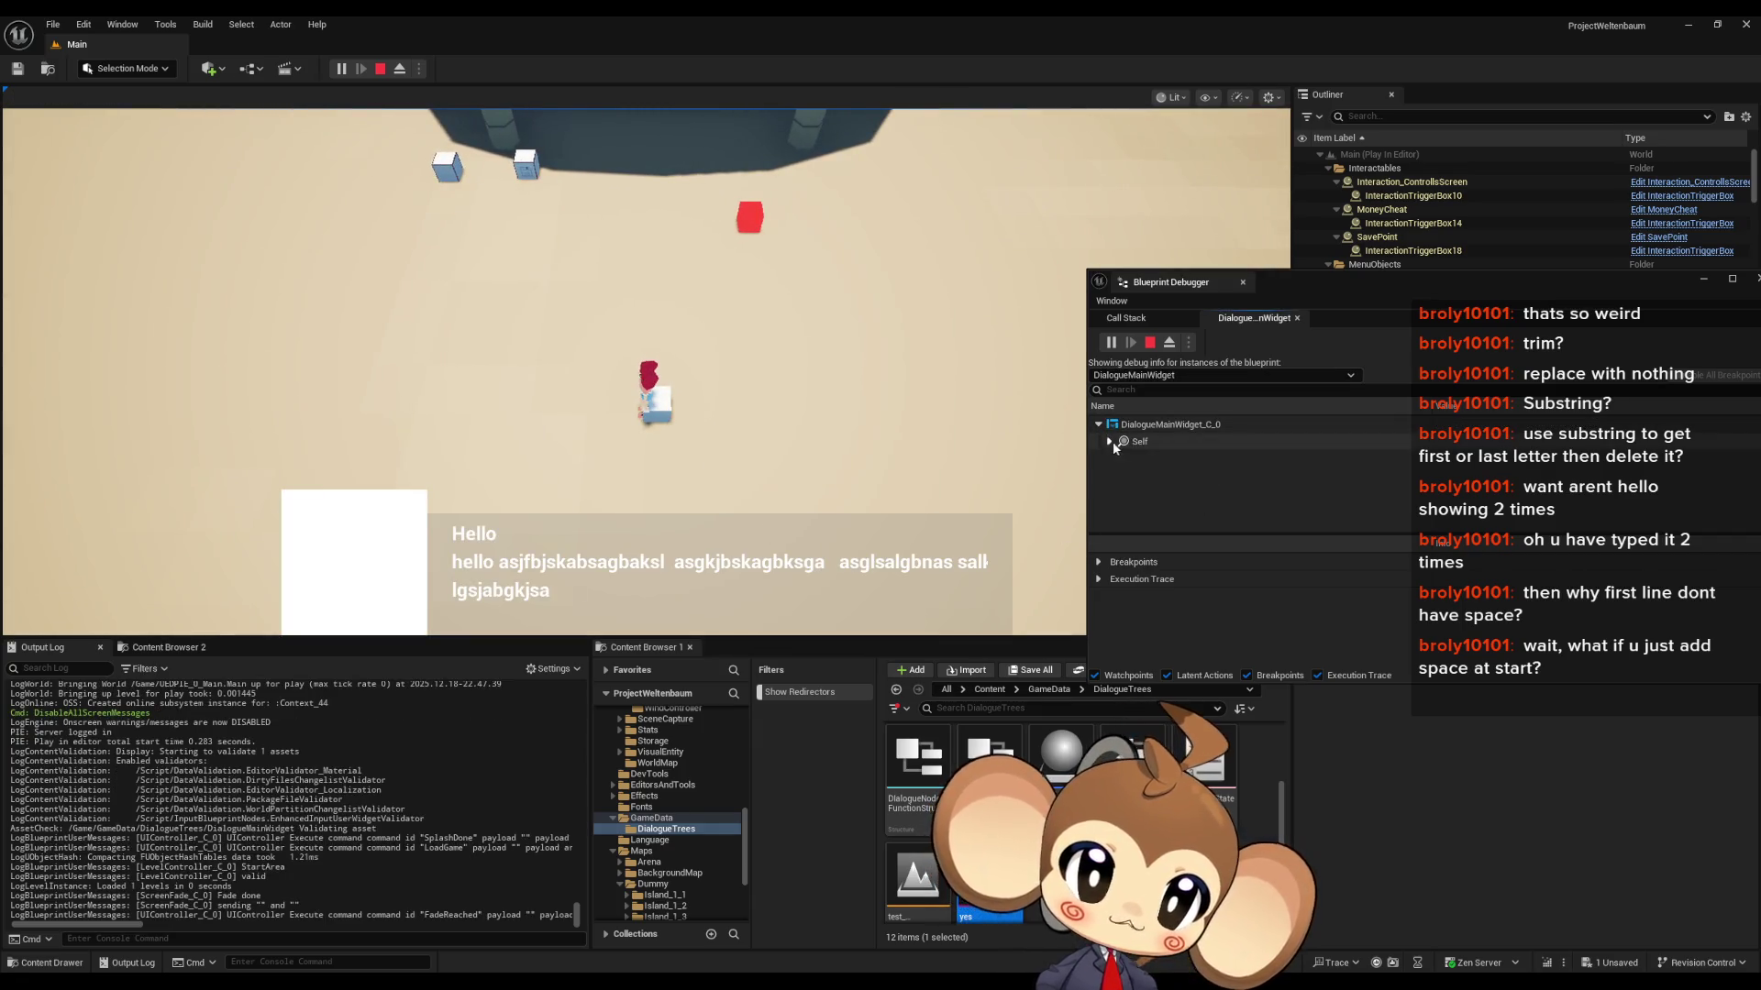
- Expand the widget's 3Line Clusters array and open copy options for the second entry
left_click(1110, 441)
scroll(1114, 476, "down", 2)
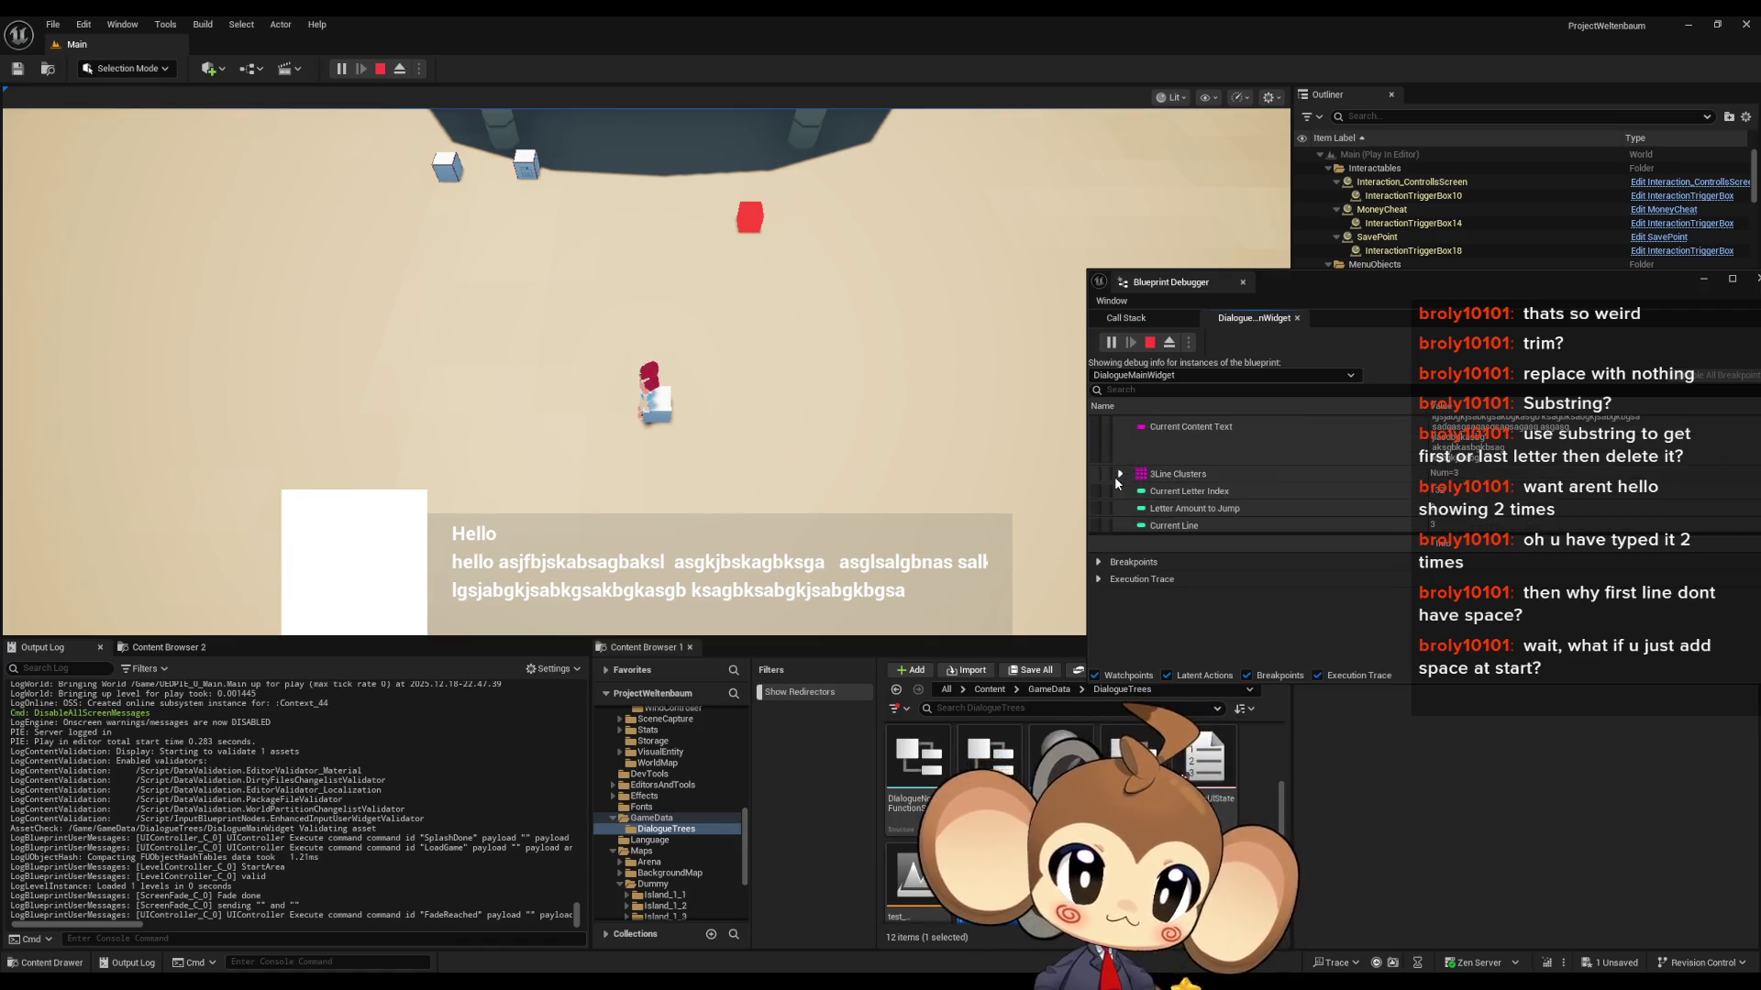
left_click(1120, 477)
scroll(1438, 469, "down", 2)
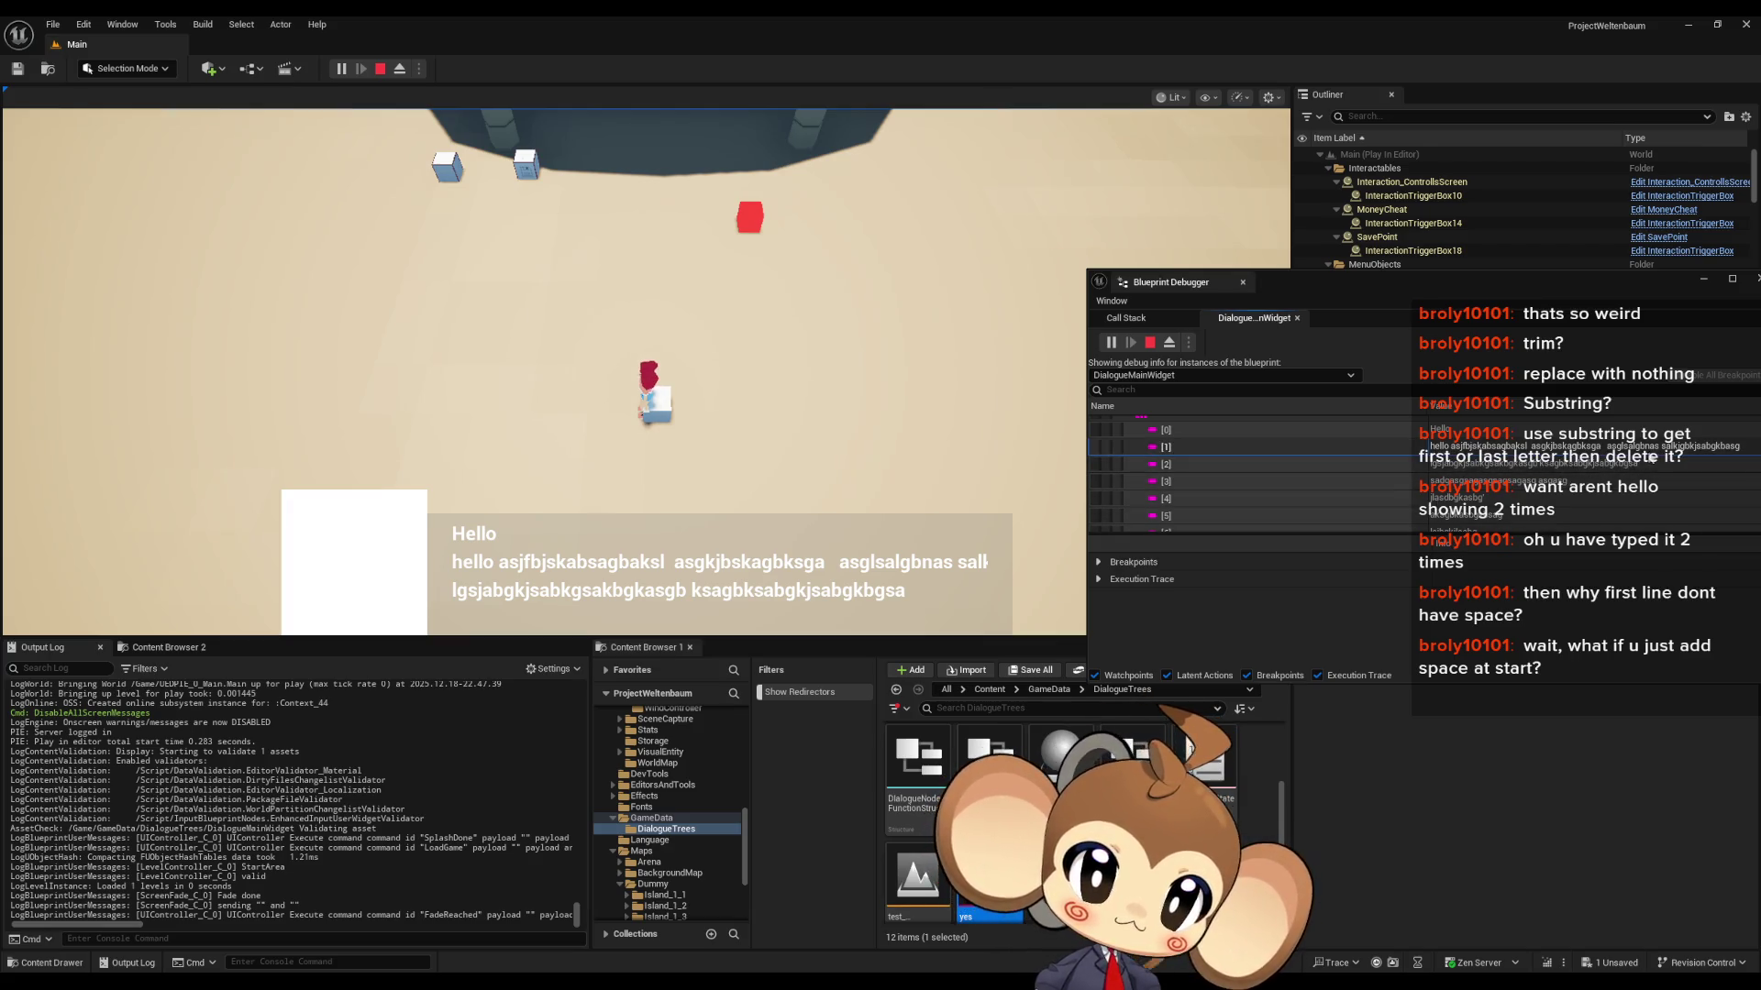
right_click(1696, 454)
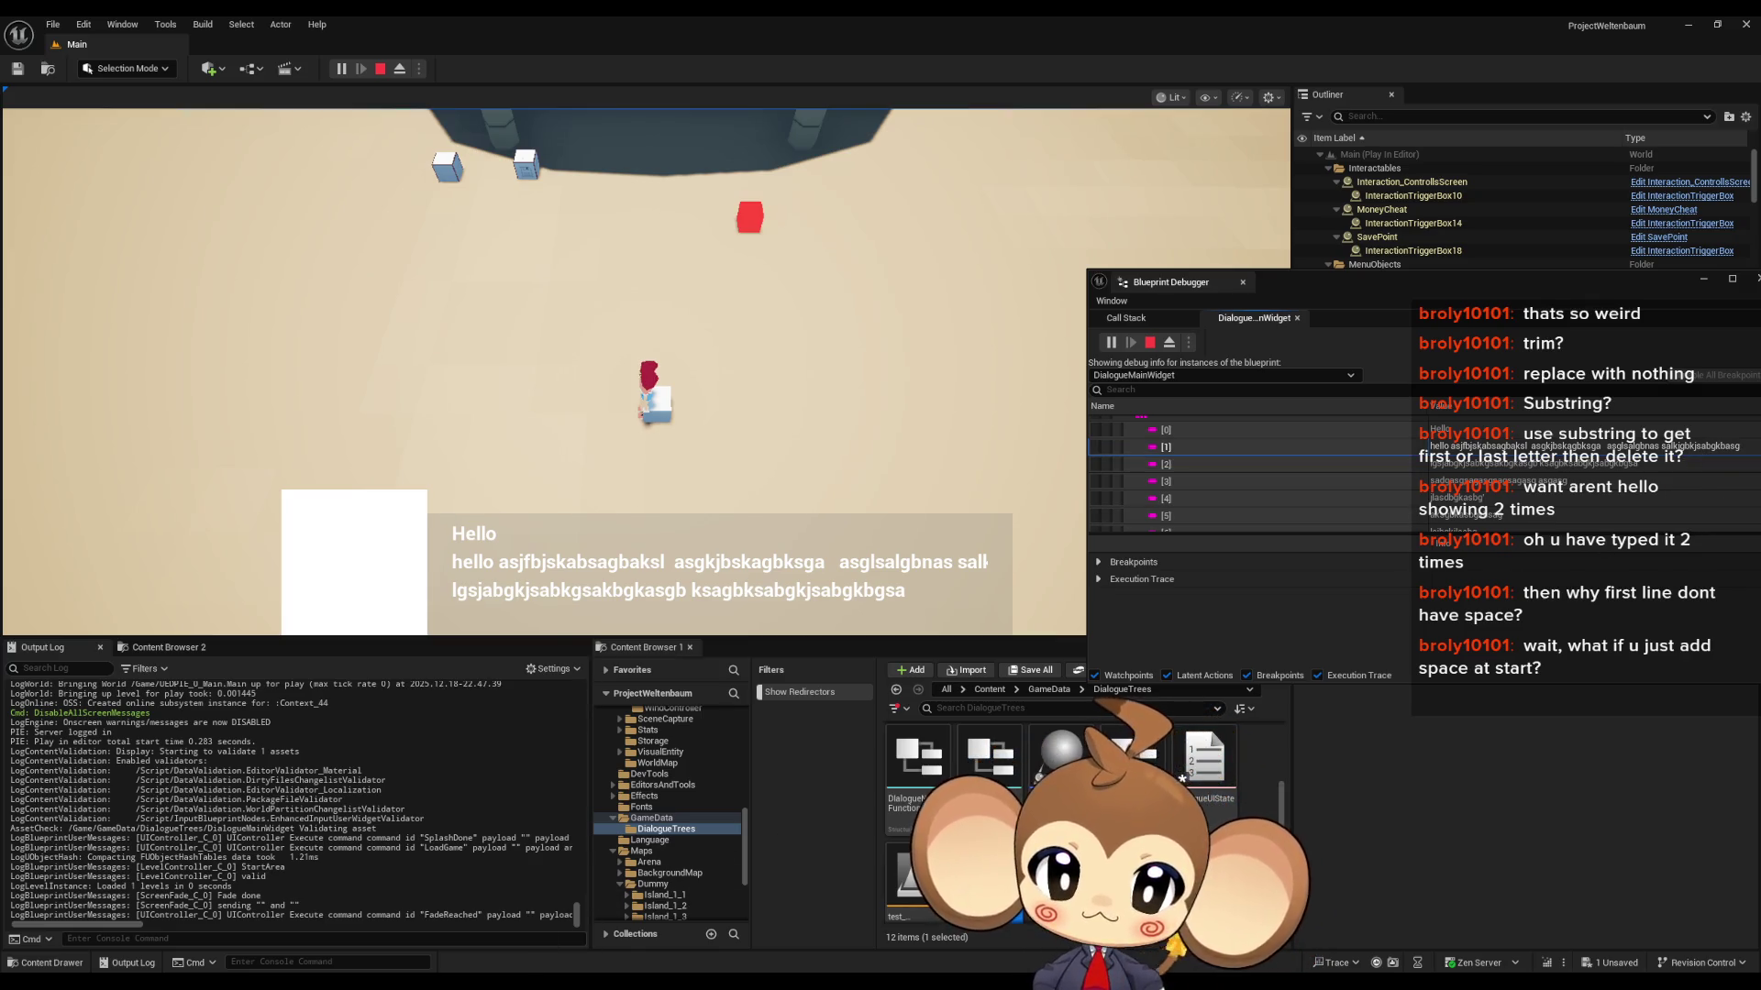
- Paste the line into Notepad, close it without saving, and return to the DialogueMainWidget blueprint
type("hello asjfbjskabsagbaksl  asgkjbskagbksga   asglsalgbnas salkjgbkjsabgkbasg")
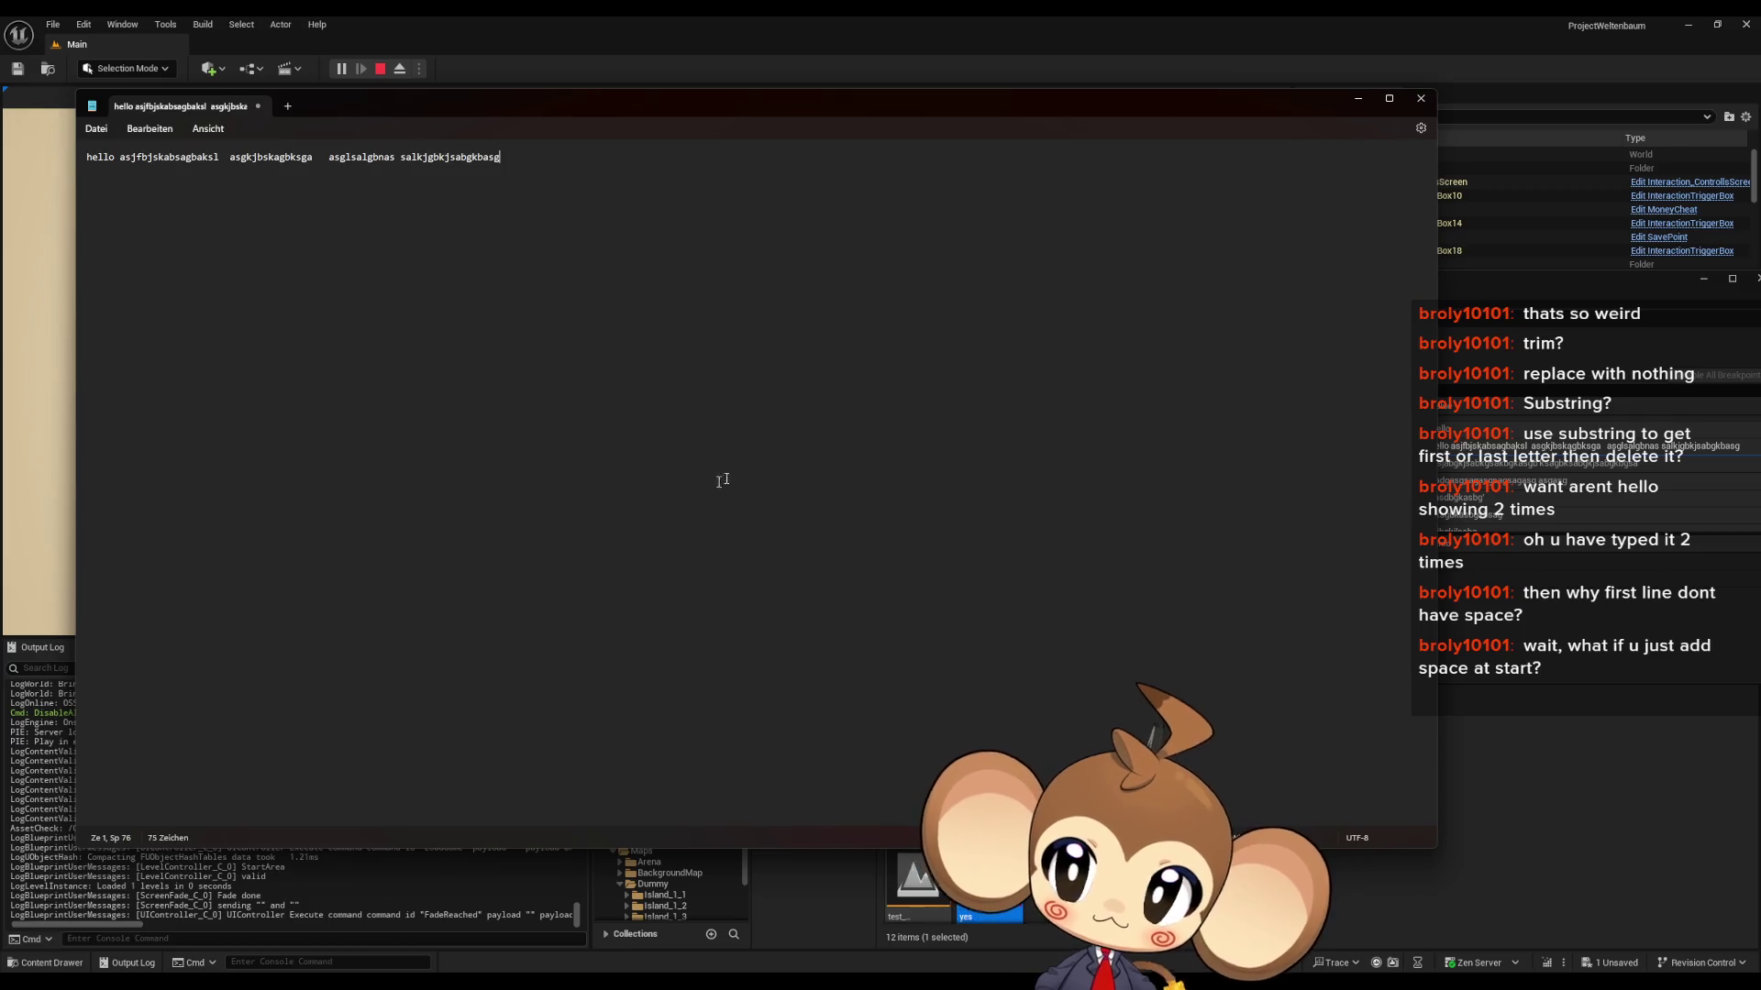
key("End")
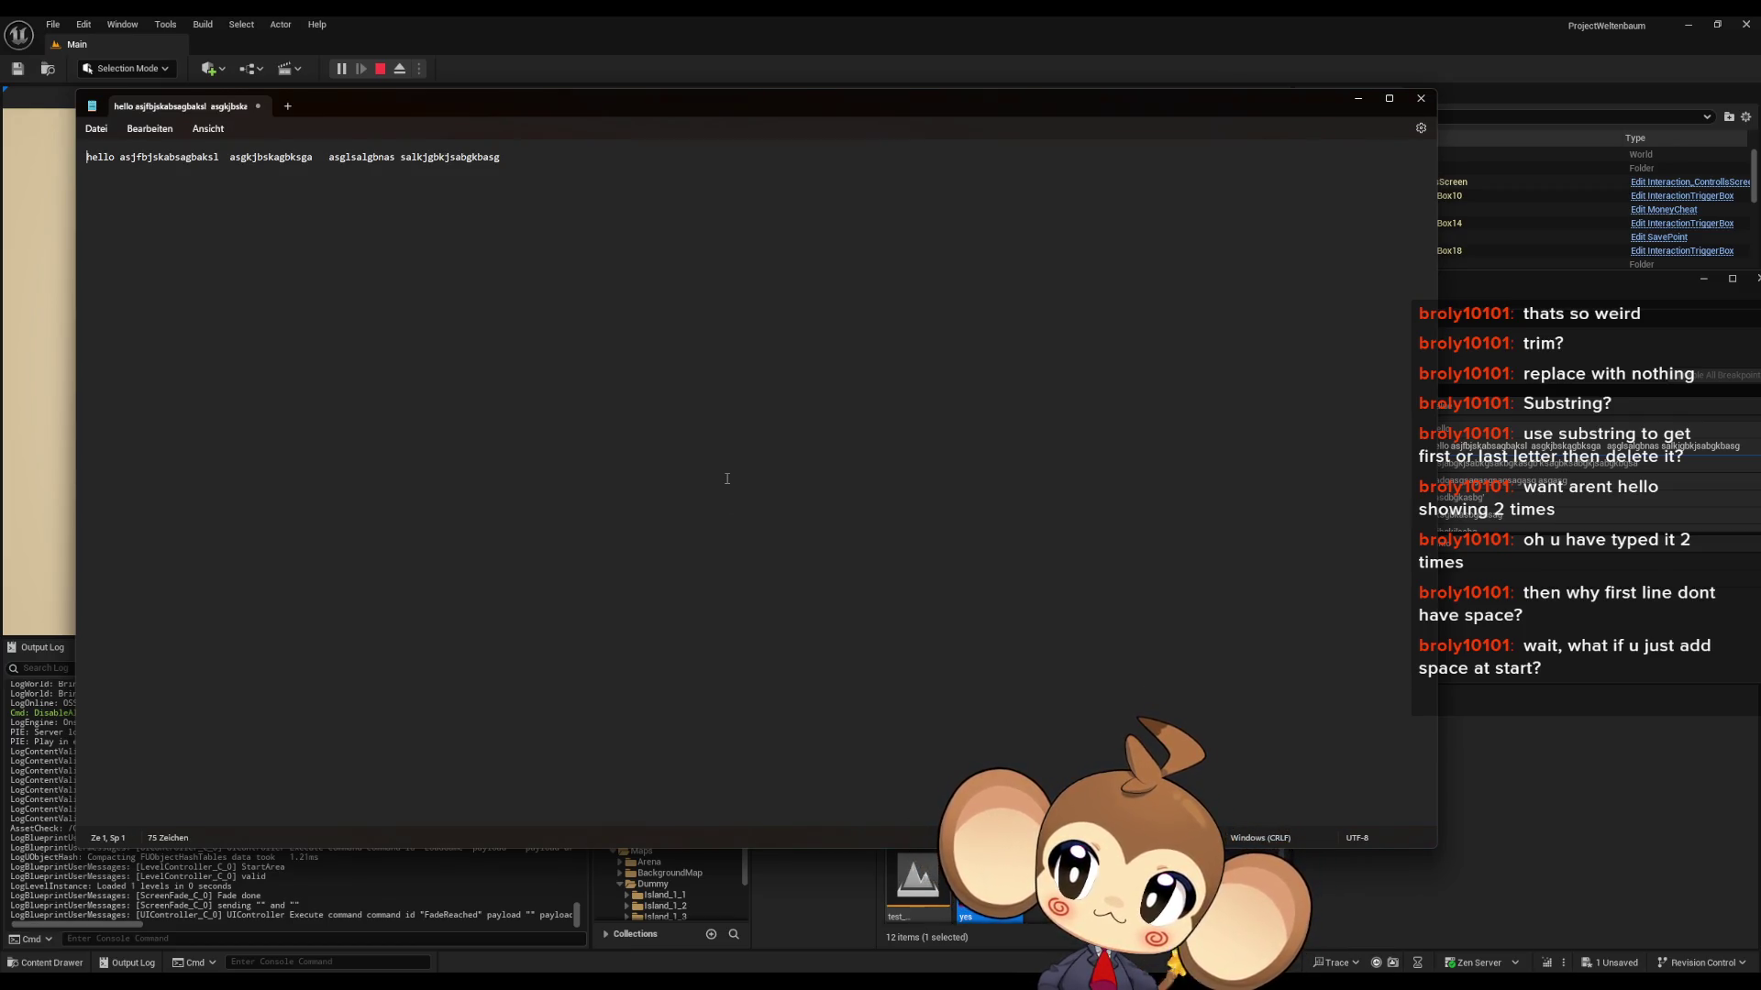
left_click(1423, 99)
left_click(761, 511)
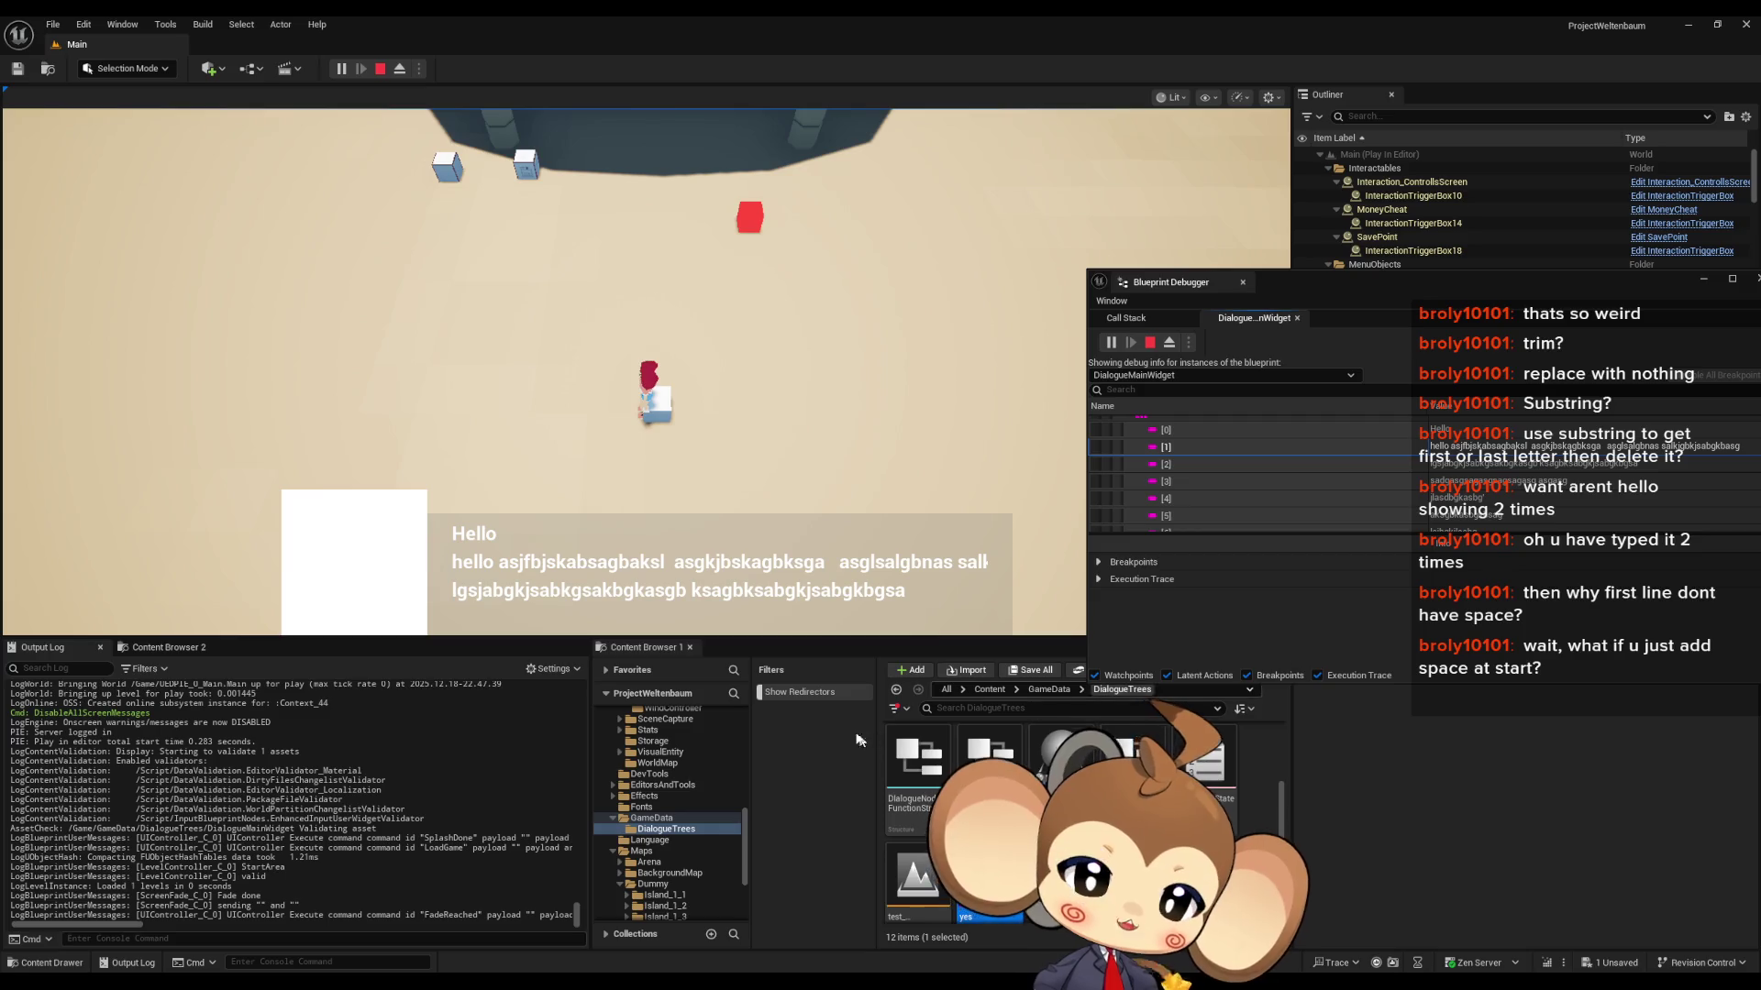
mouse_move(680, 981)
left_click(807, 942)
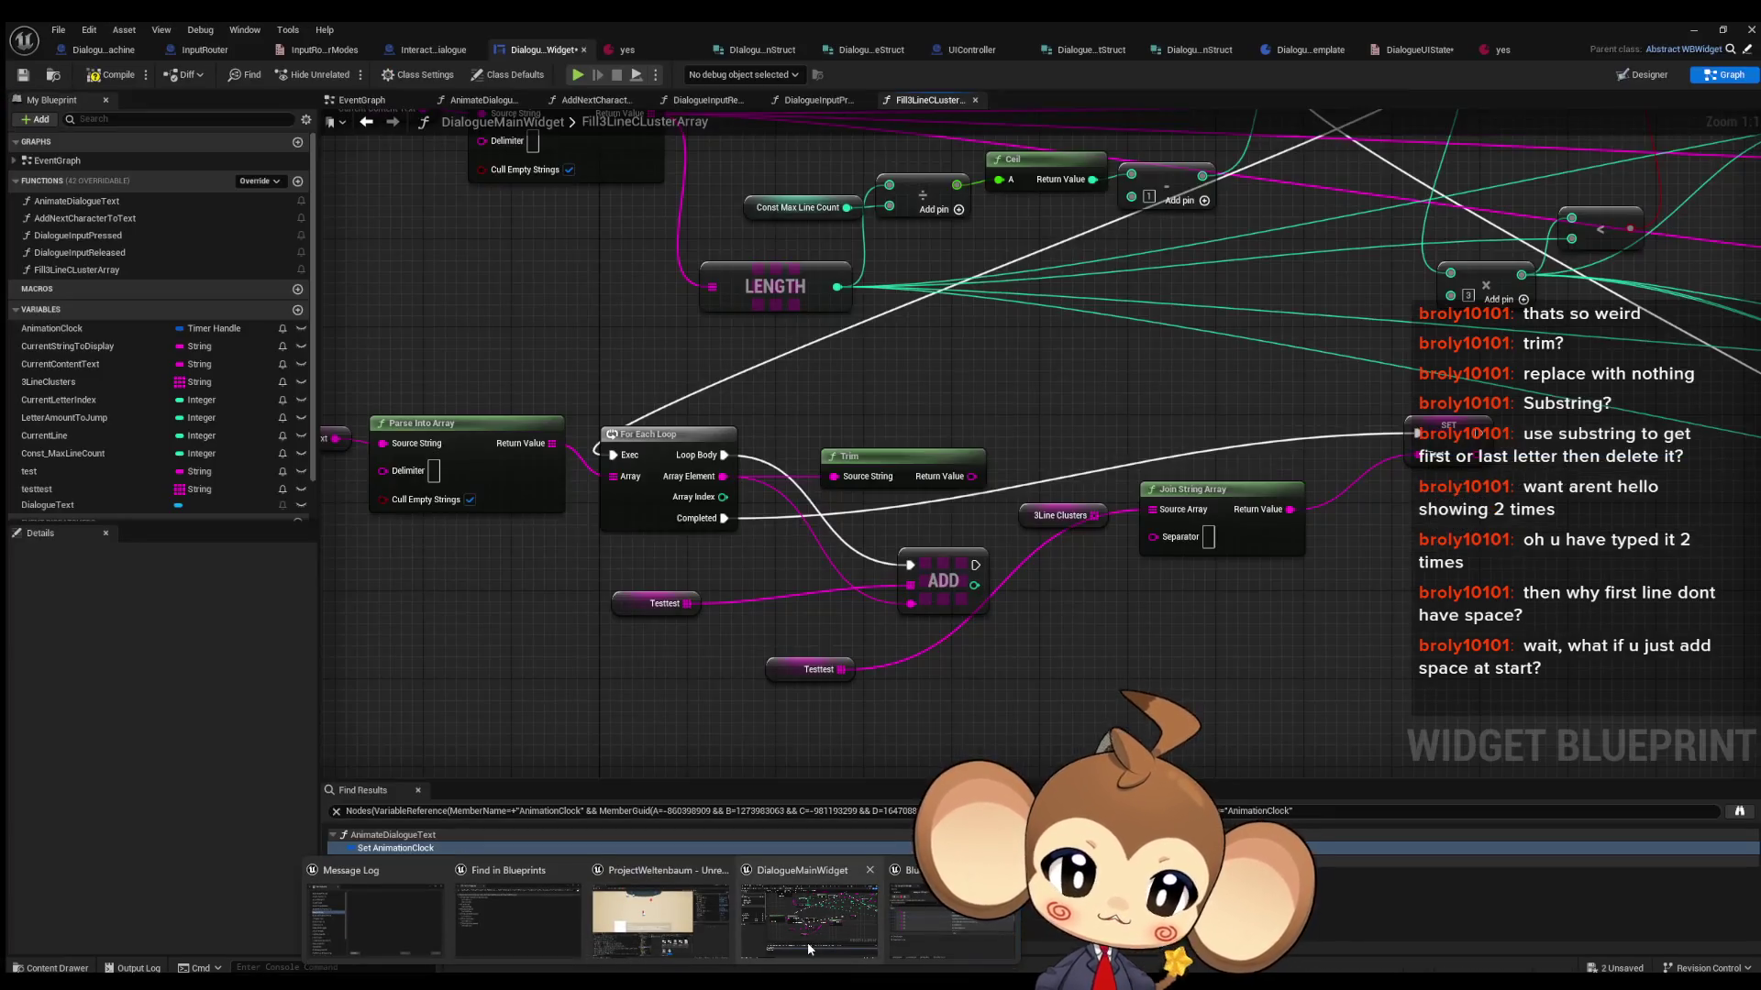
- Focus the Join String Array separator, then maximize the 'Blueprint: DrawText, Append, newline(\n)' thread in Firefox
left_click(1203, 532)
left_click(1204, 533)
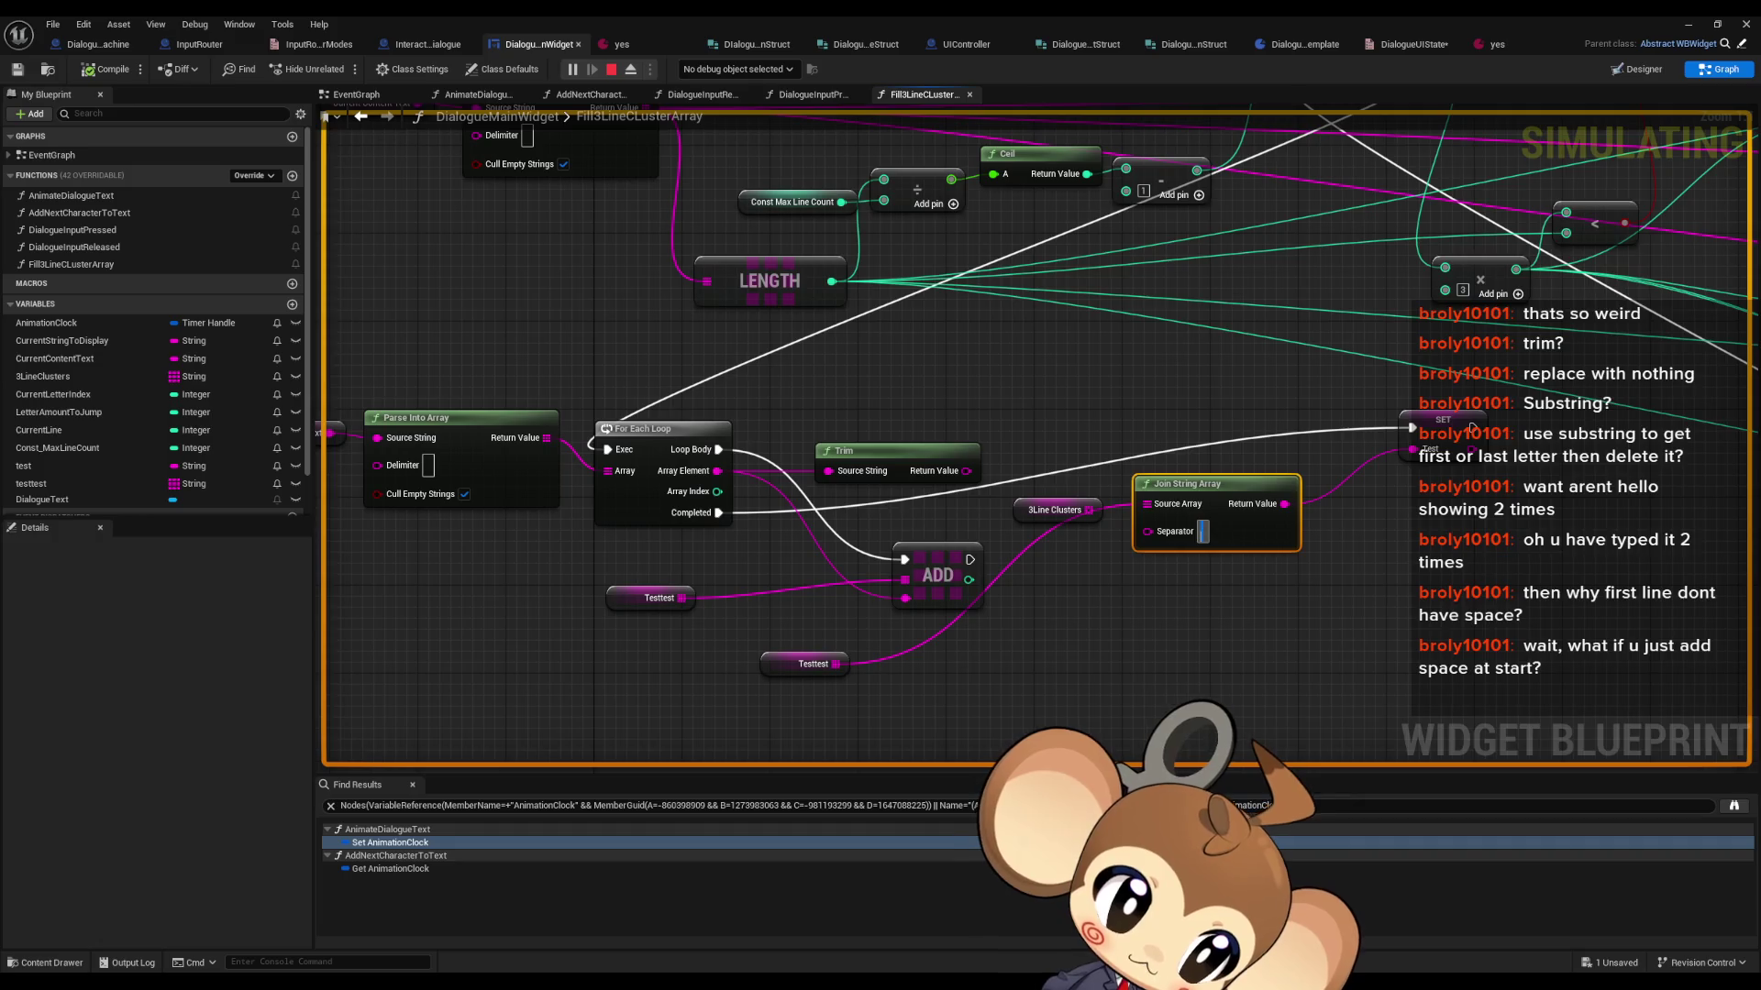
key("alt+Tab")
double_click(817, 222)
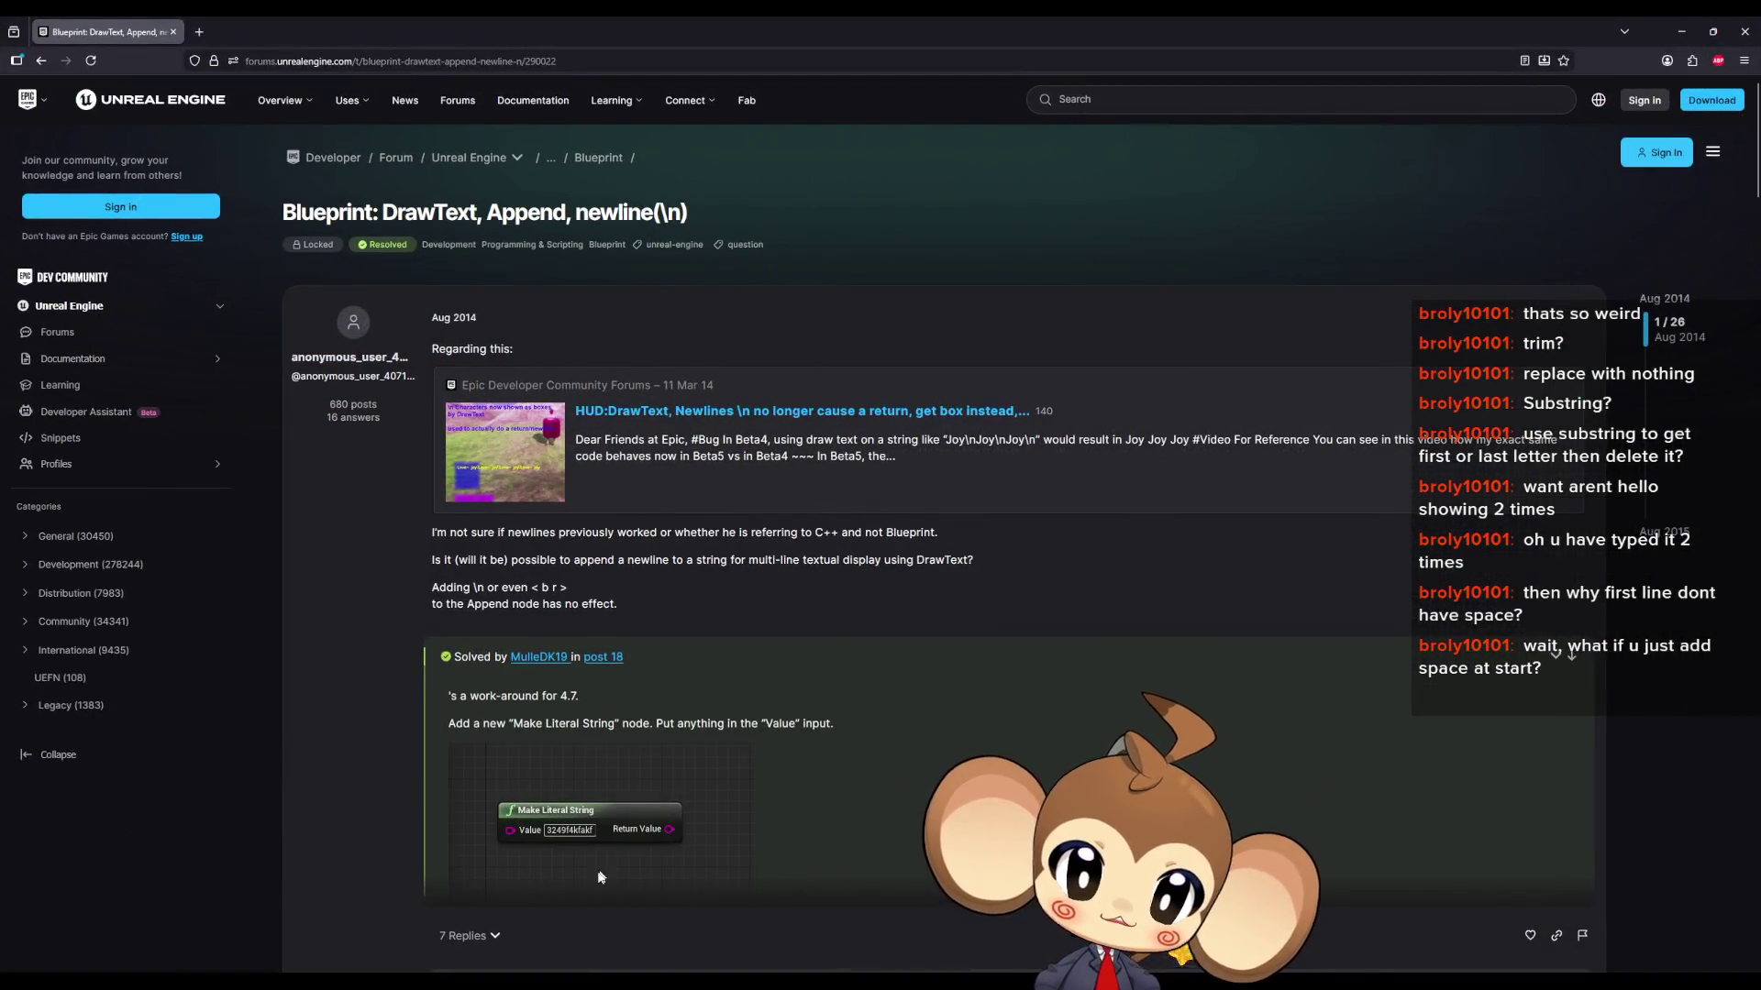
- Highlight the solved answer's Make Literal String workaround and its Value input note
scroll(597, 730, "down", 2)
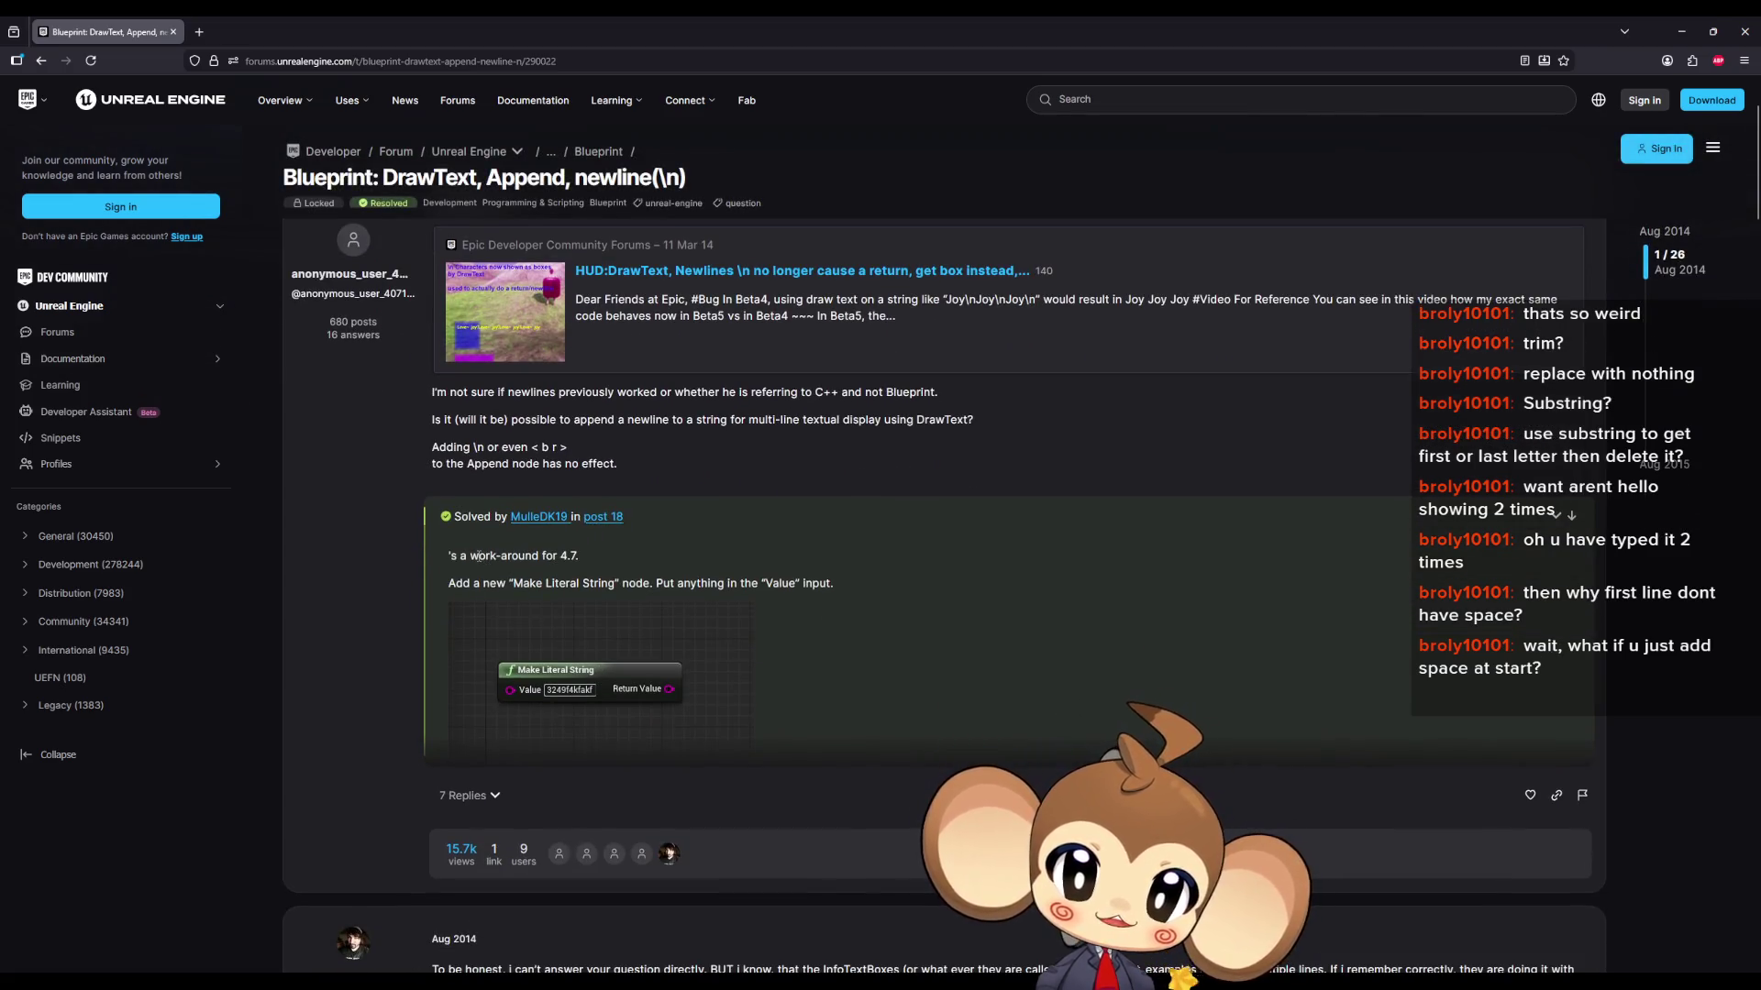
scroll(551, 553, "down", 4)
scroll(575, 553, "up", 3)
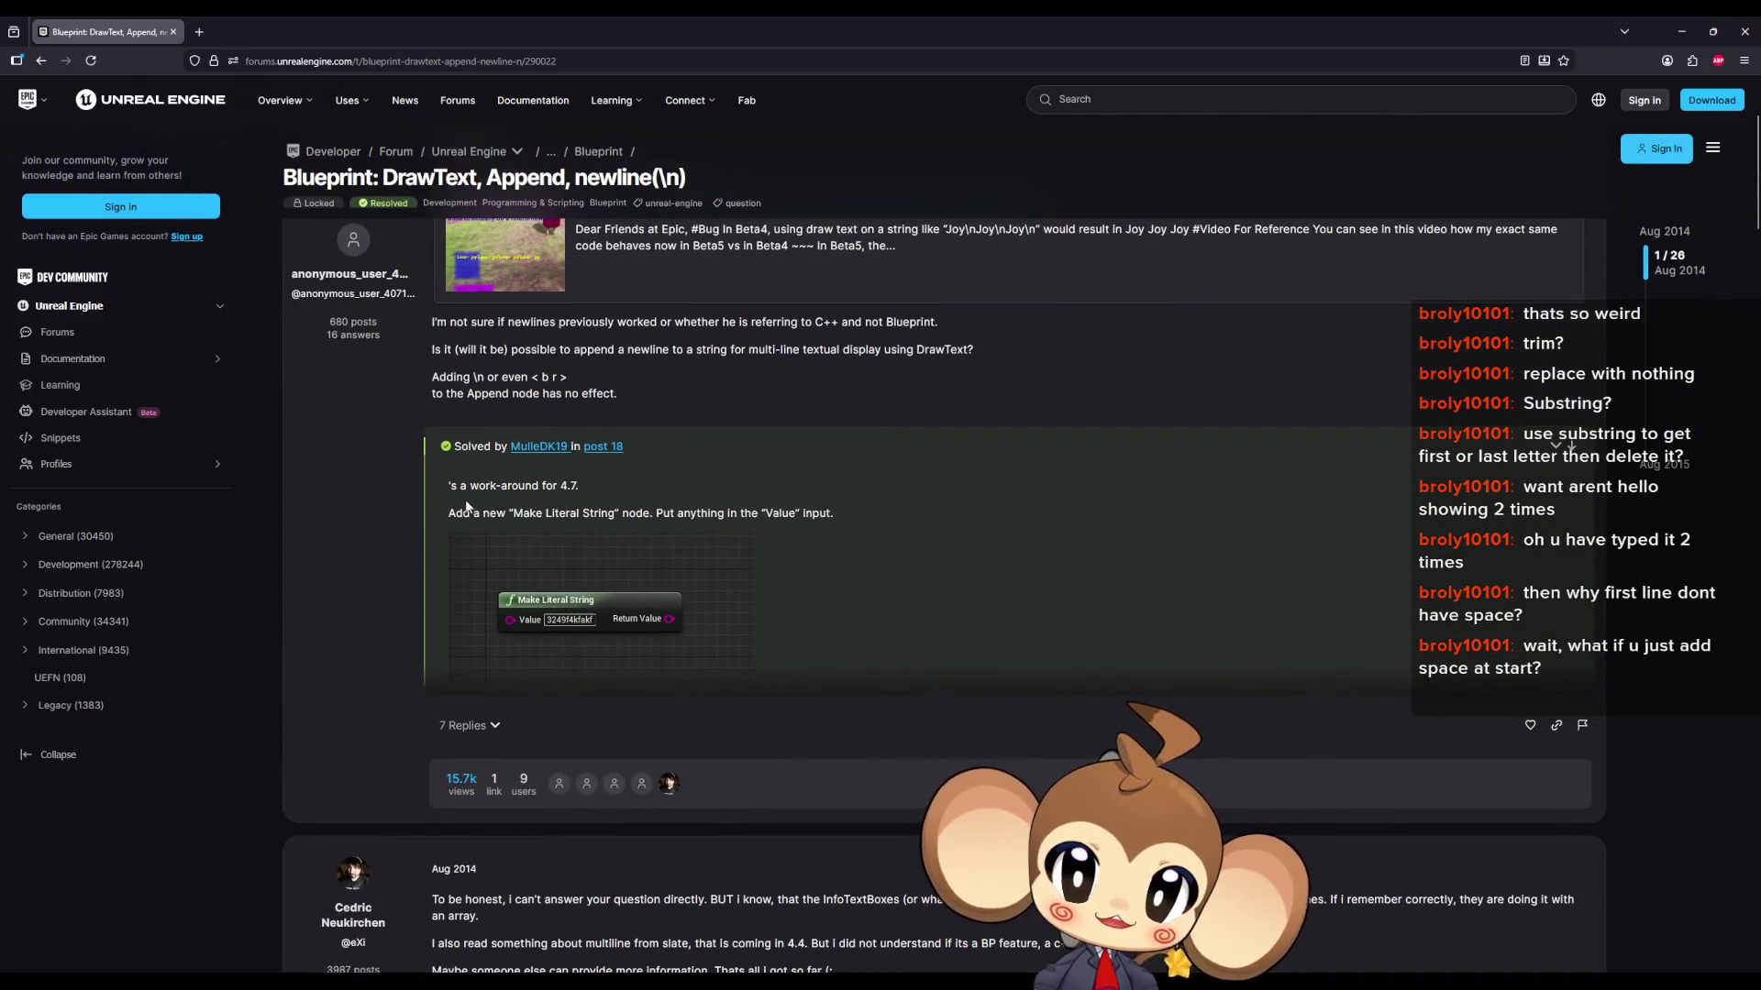
mouse_move(462, 486)
left_mouse_down()
mouse_move(580, 487)
mouse_move(583, 503)
left_mouse_up()
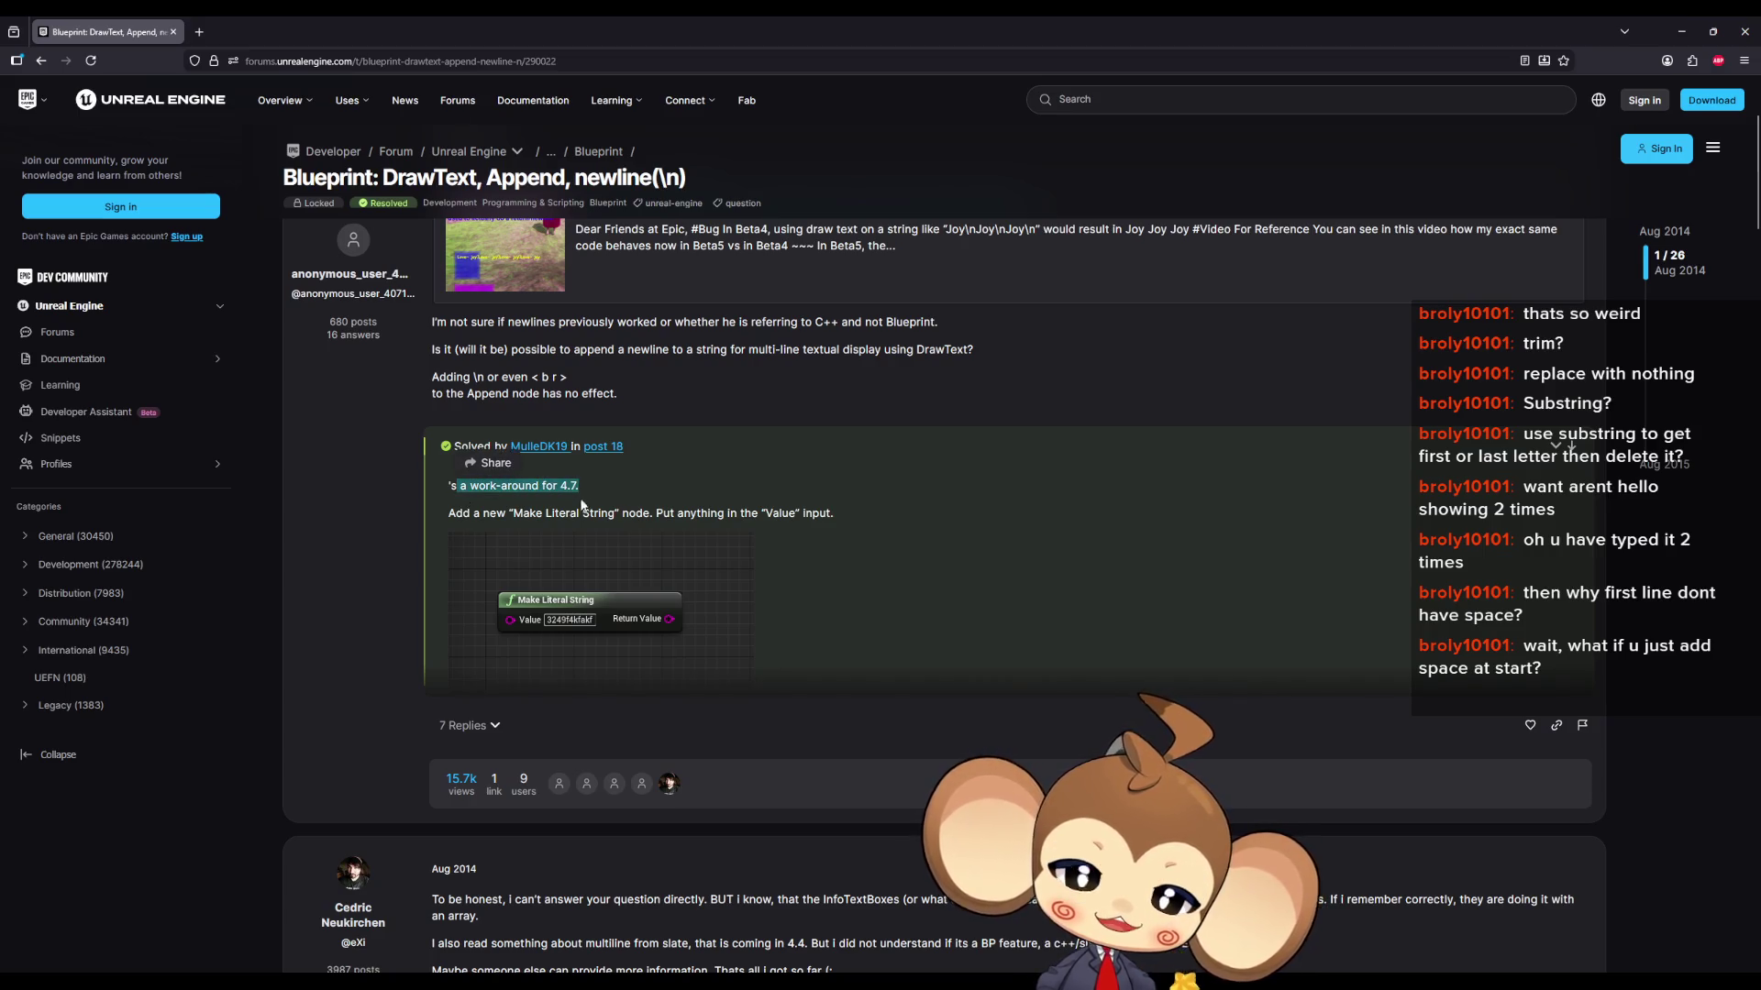
left_click_drag(456, 512, 602, 514)
left_click_drag(727, 513, 831, 514)
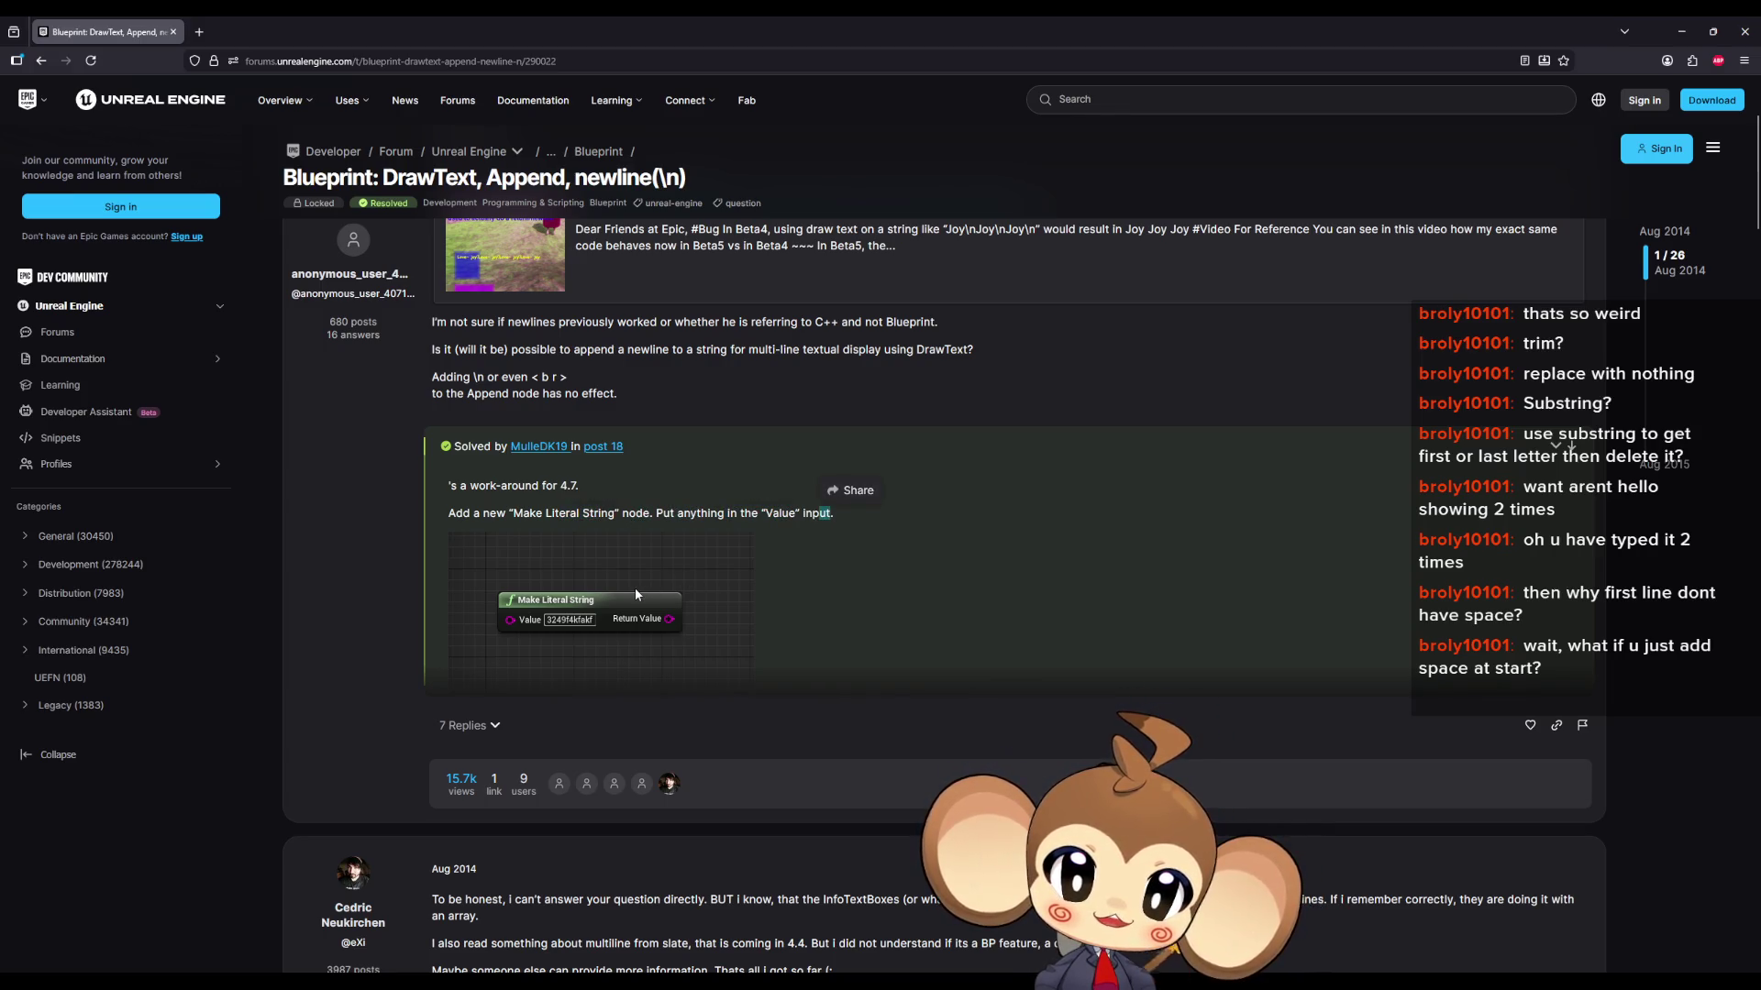
scroll(635, 594, "down", 3)
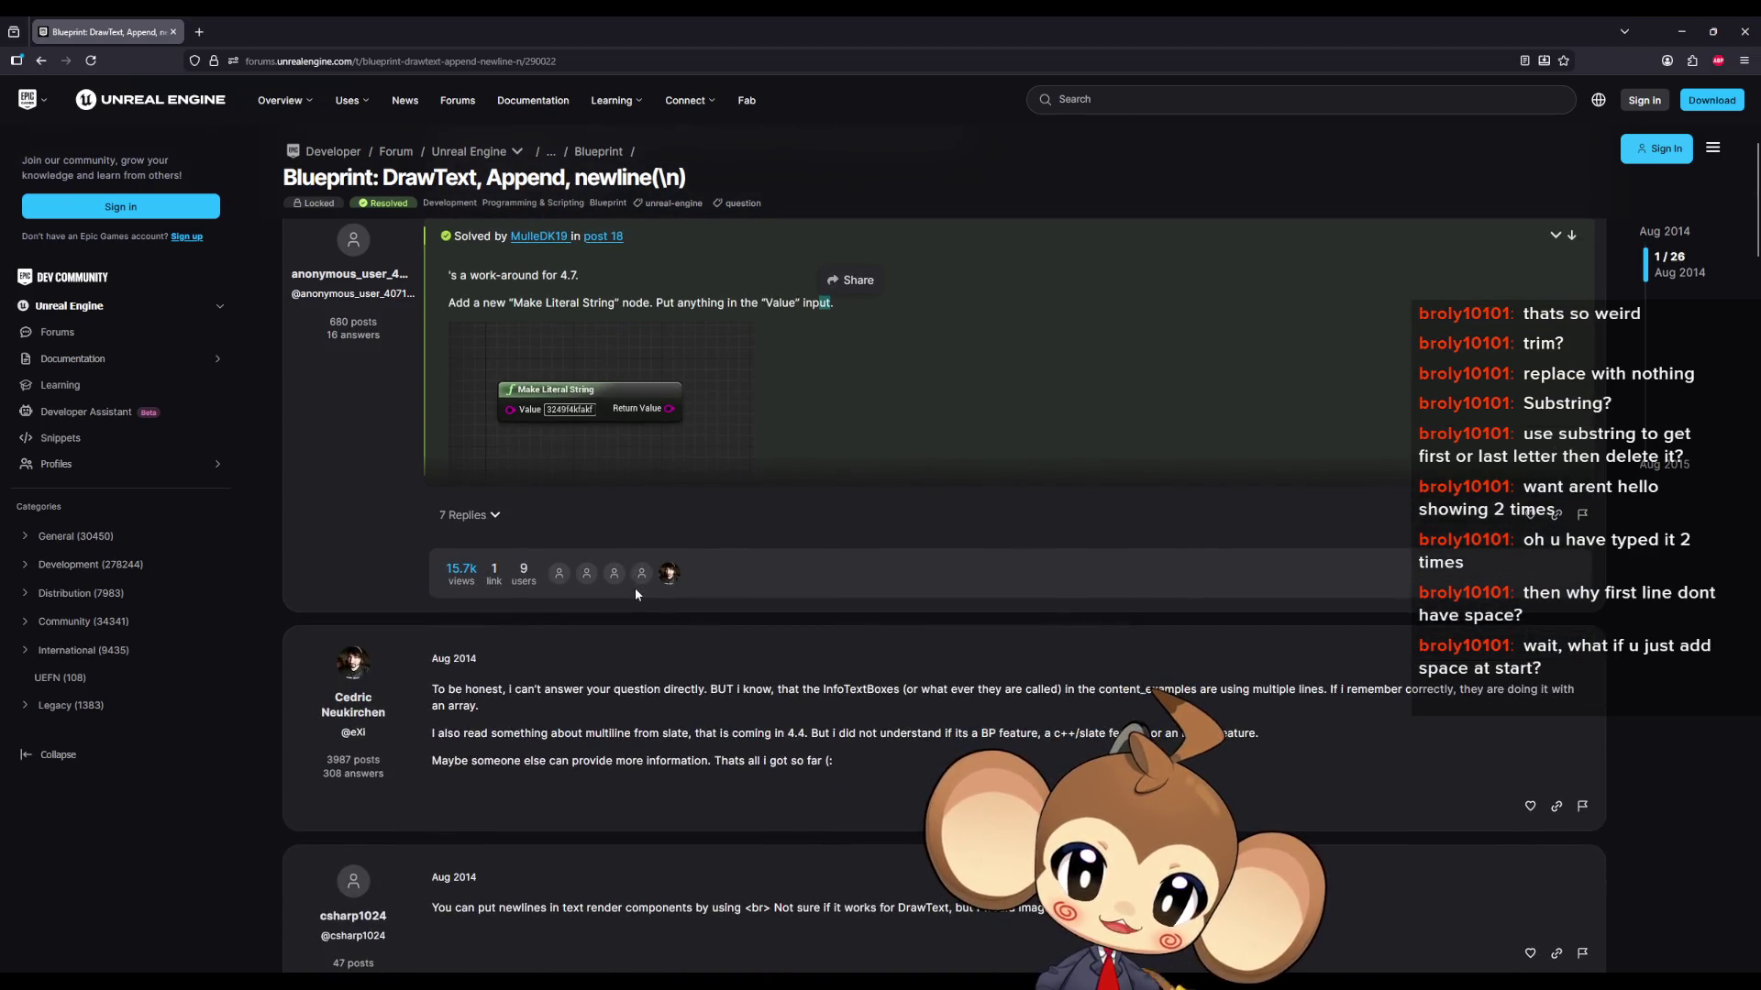
scroll(635, 587, "up", 5)
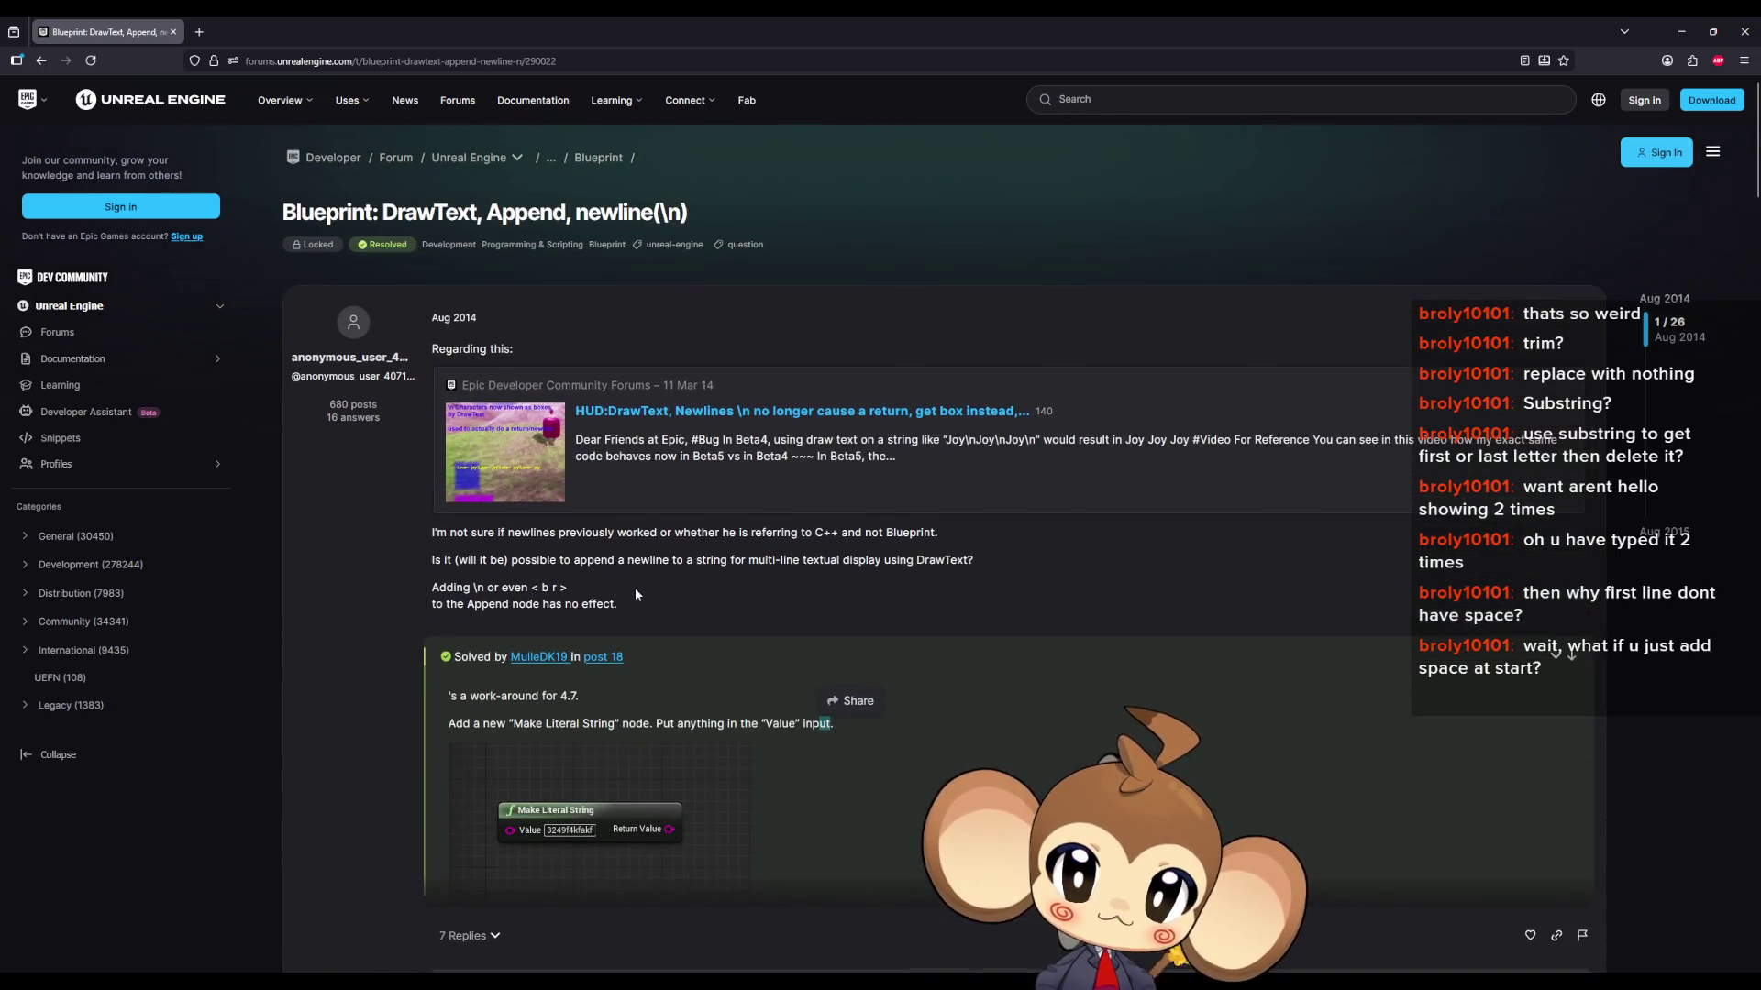
left_click_drag(447, 533, 544, 535)
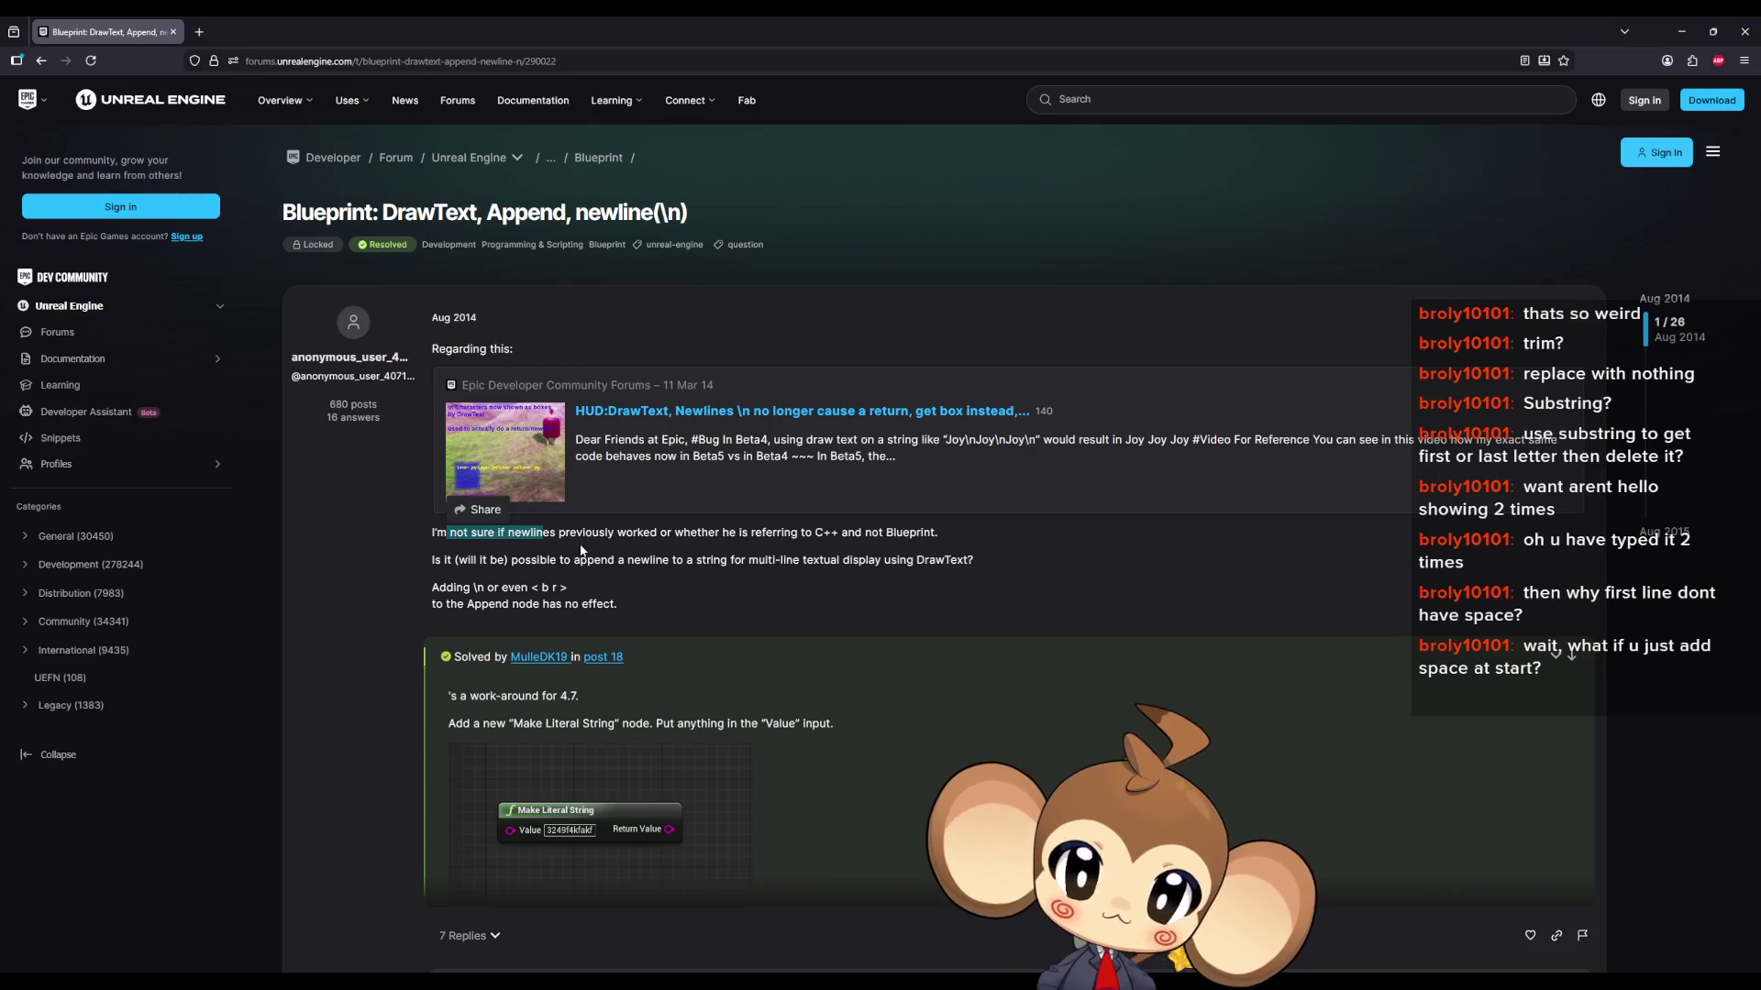
- Restore the browser to a window to glance at the blueprint, then maximize the forum again
double_click(327, 24)
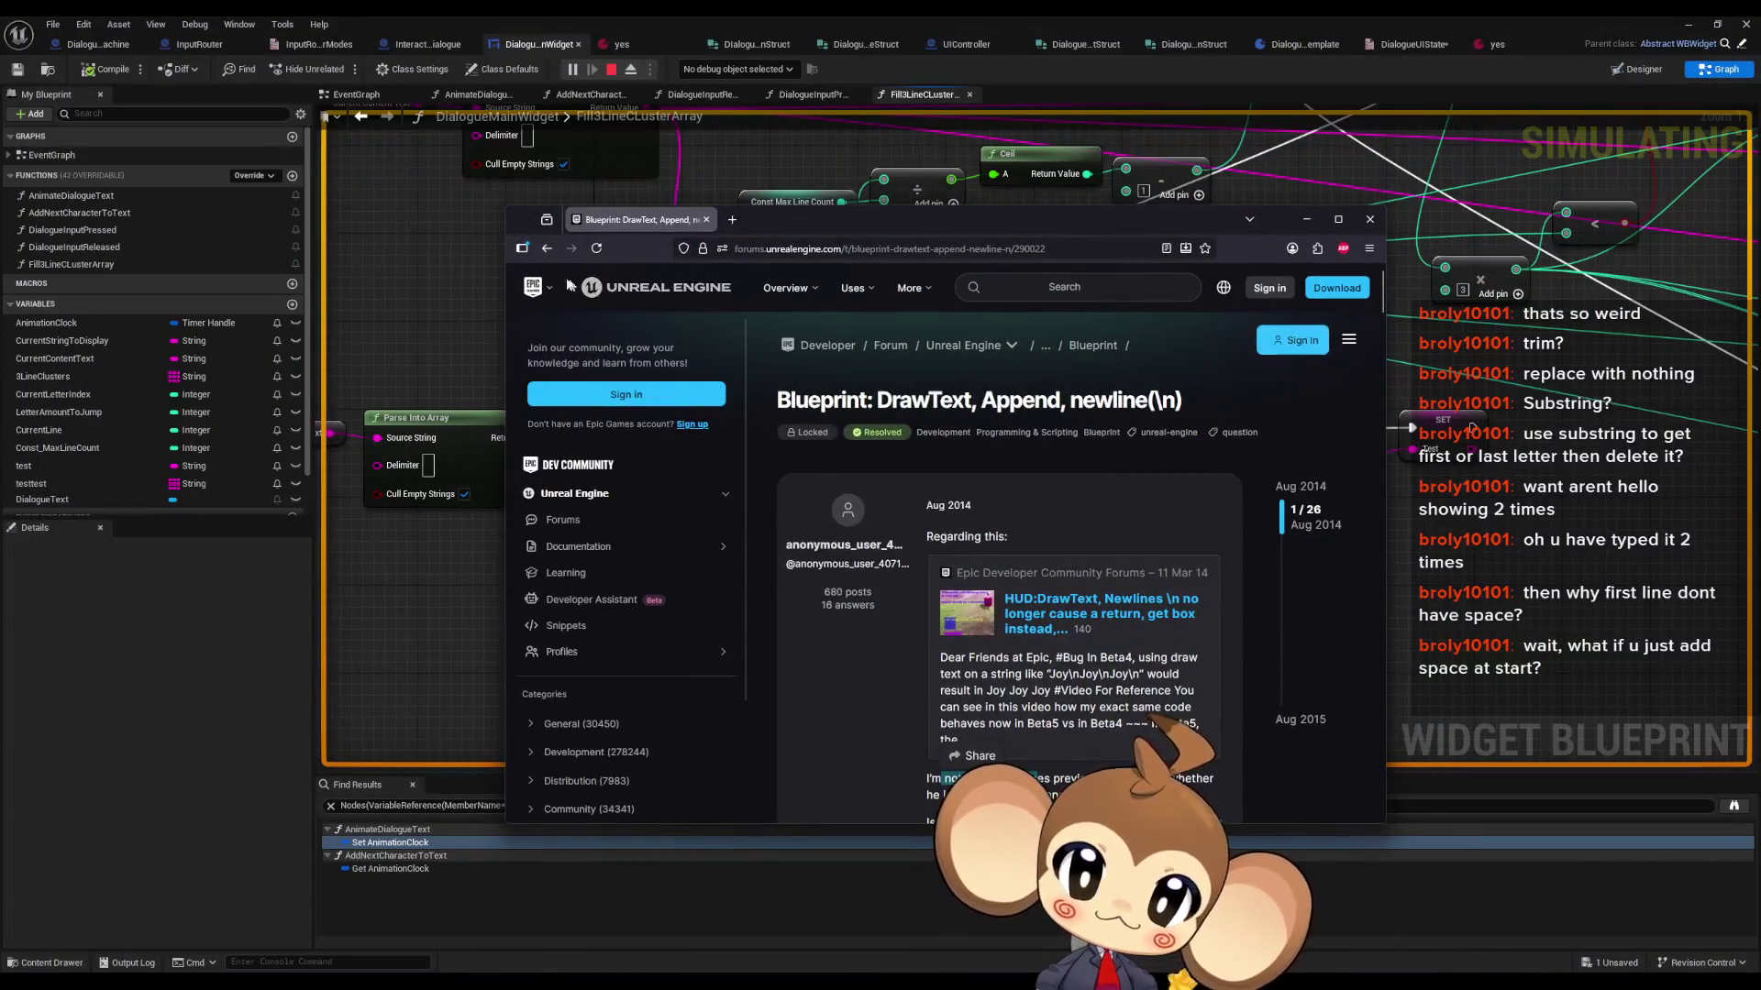
key("alt+Tab")
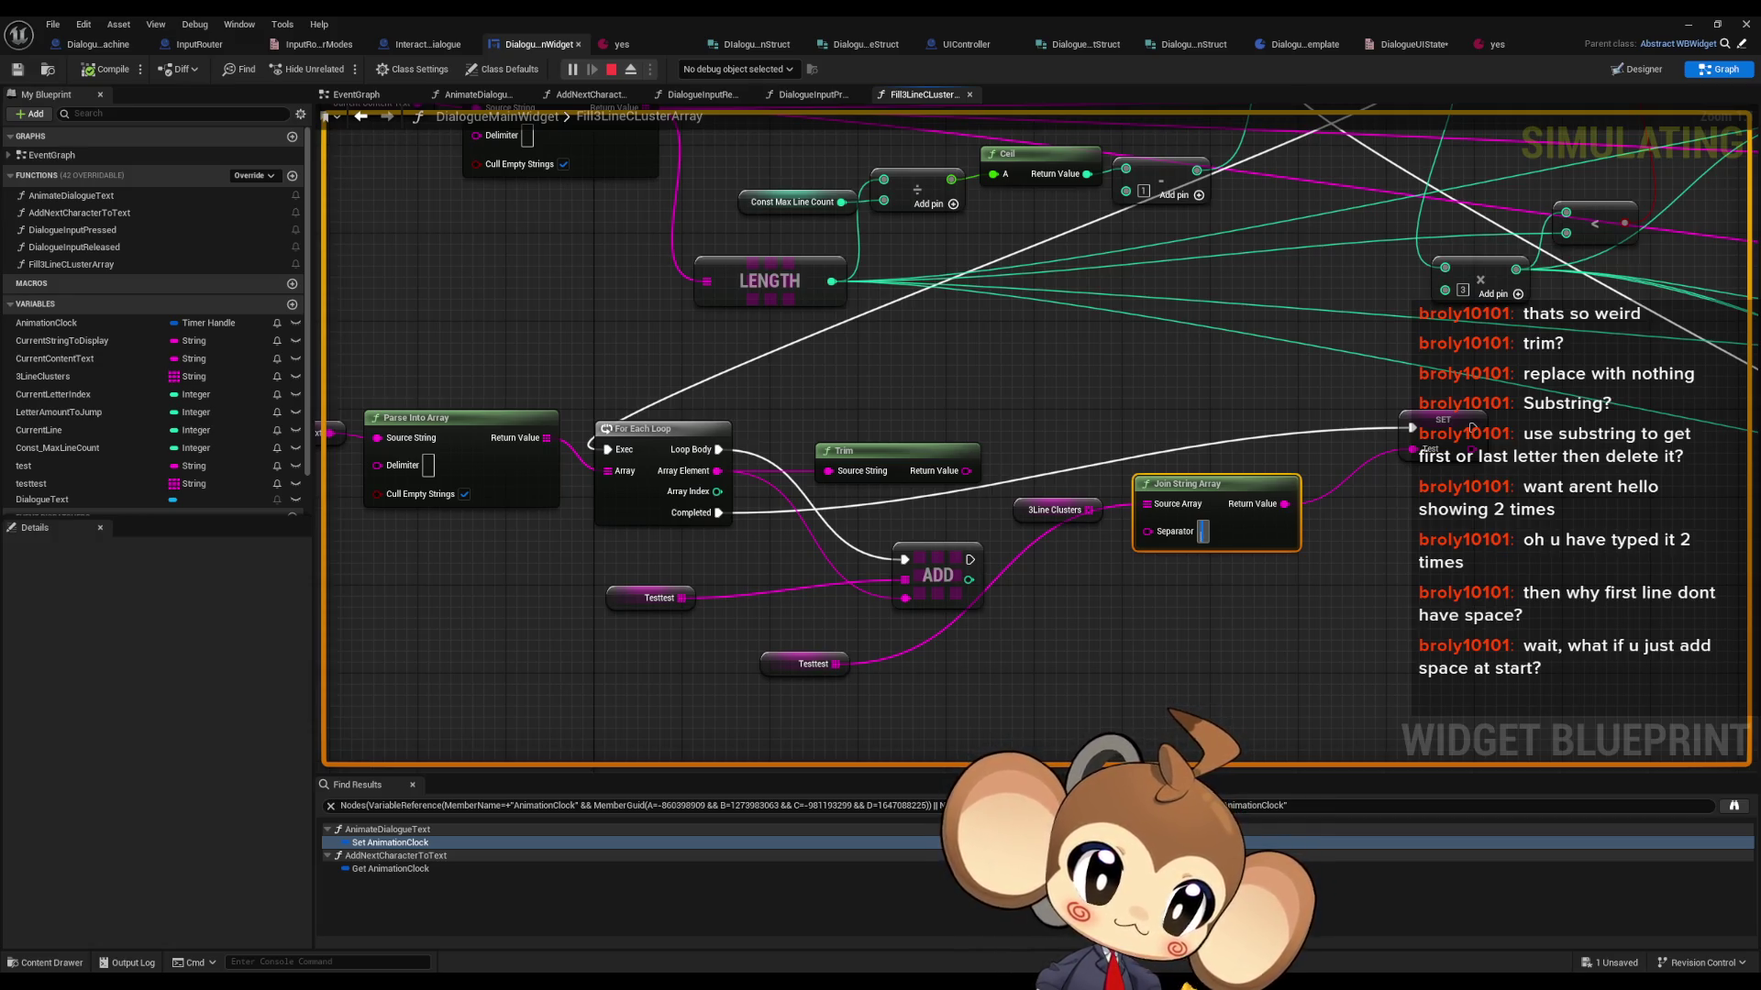
key("alt+Tab")
double_click(961, 207)
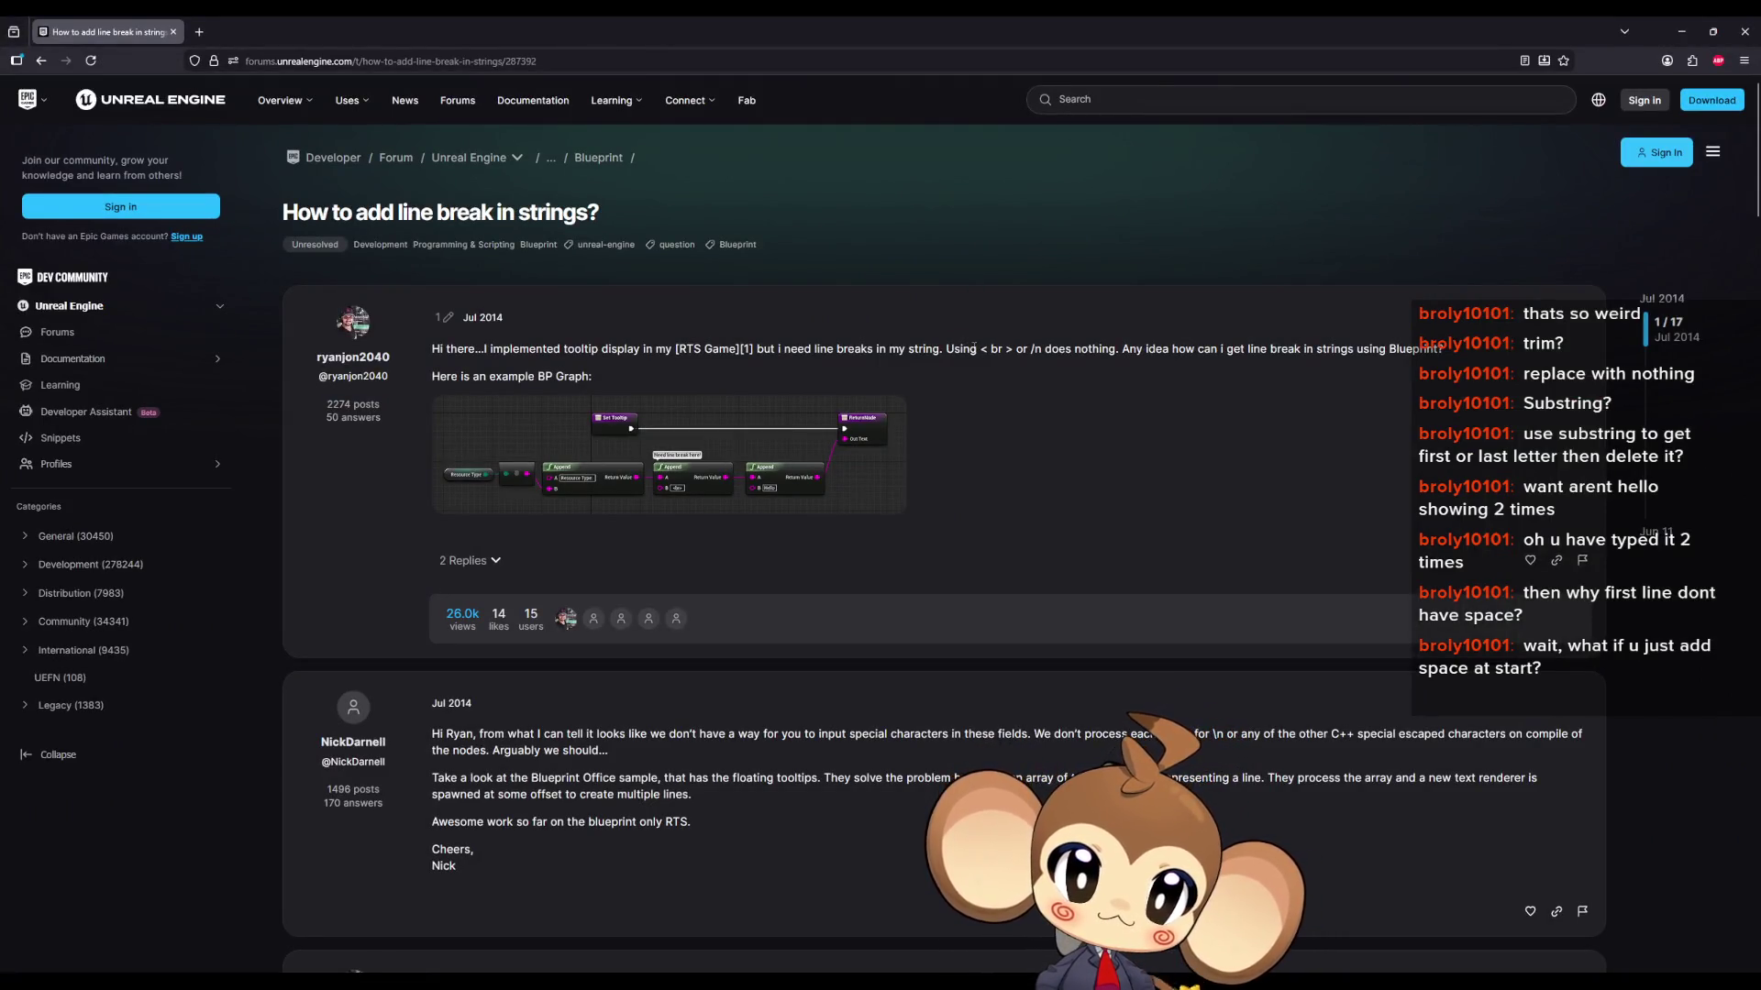
- Highlight the reply suggesting an array of text lines from the Blueprint Office sample, then minimize the browser
scroll(1014, 329, "down", 2)
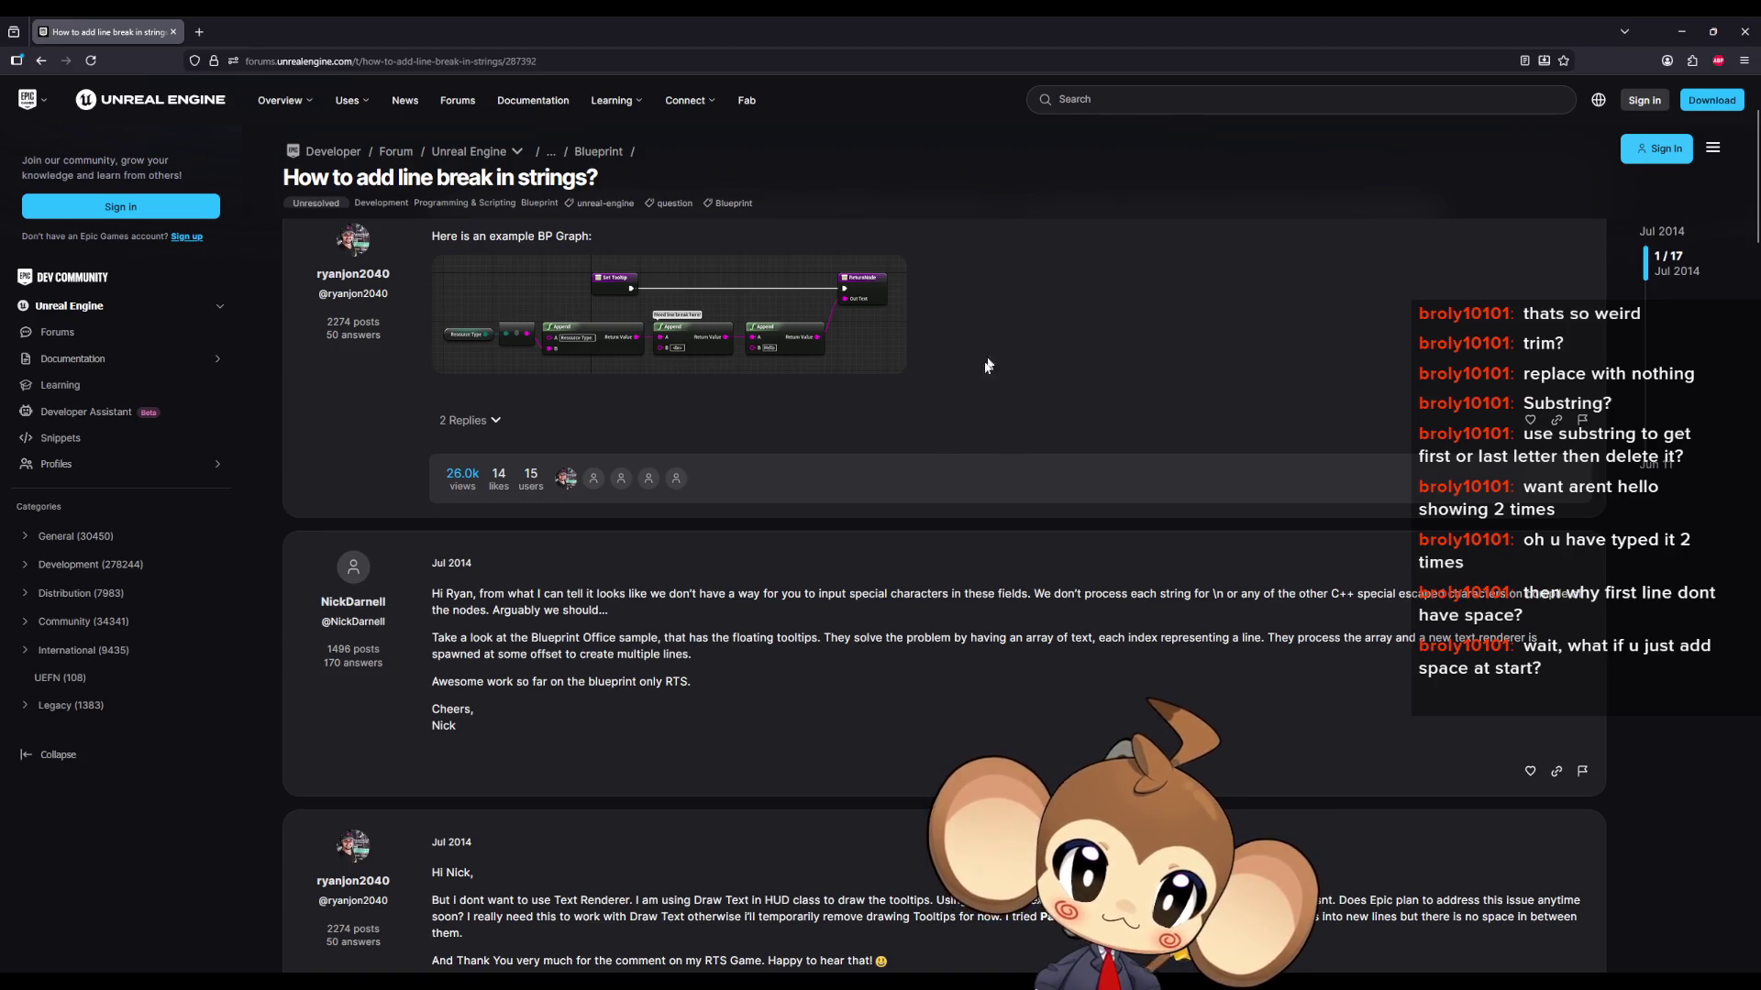
mouse_move(765, 593)
left_mouse_down()
mouse_move(1584, 592)
mouse_move(458, 594)
mouse_move(597, 610)
left_mouse_up()
left_click_drag(450, 638, 1099, 635)
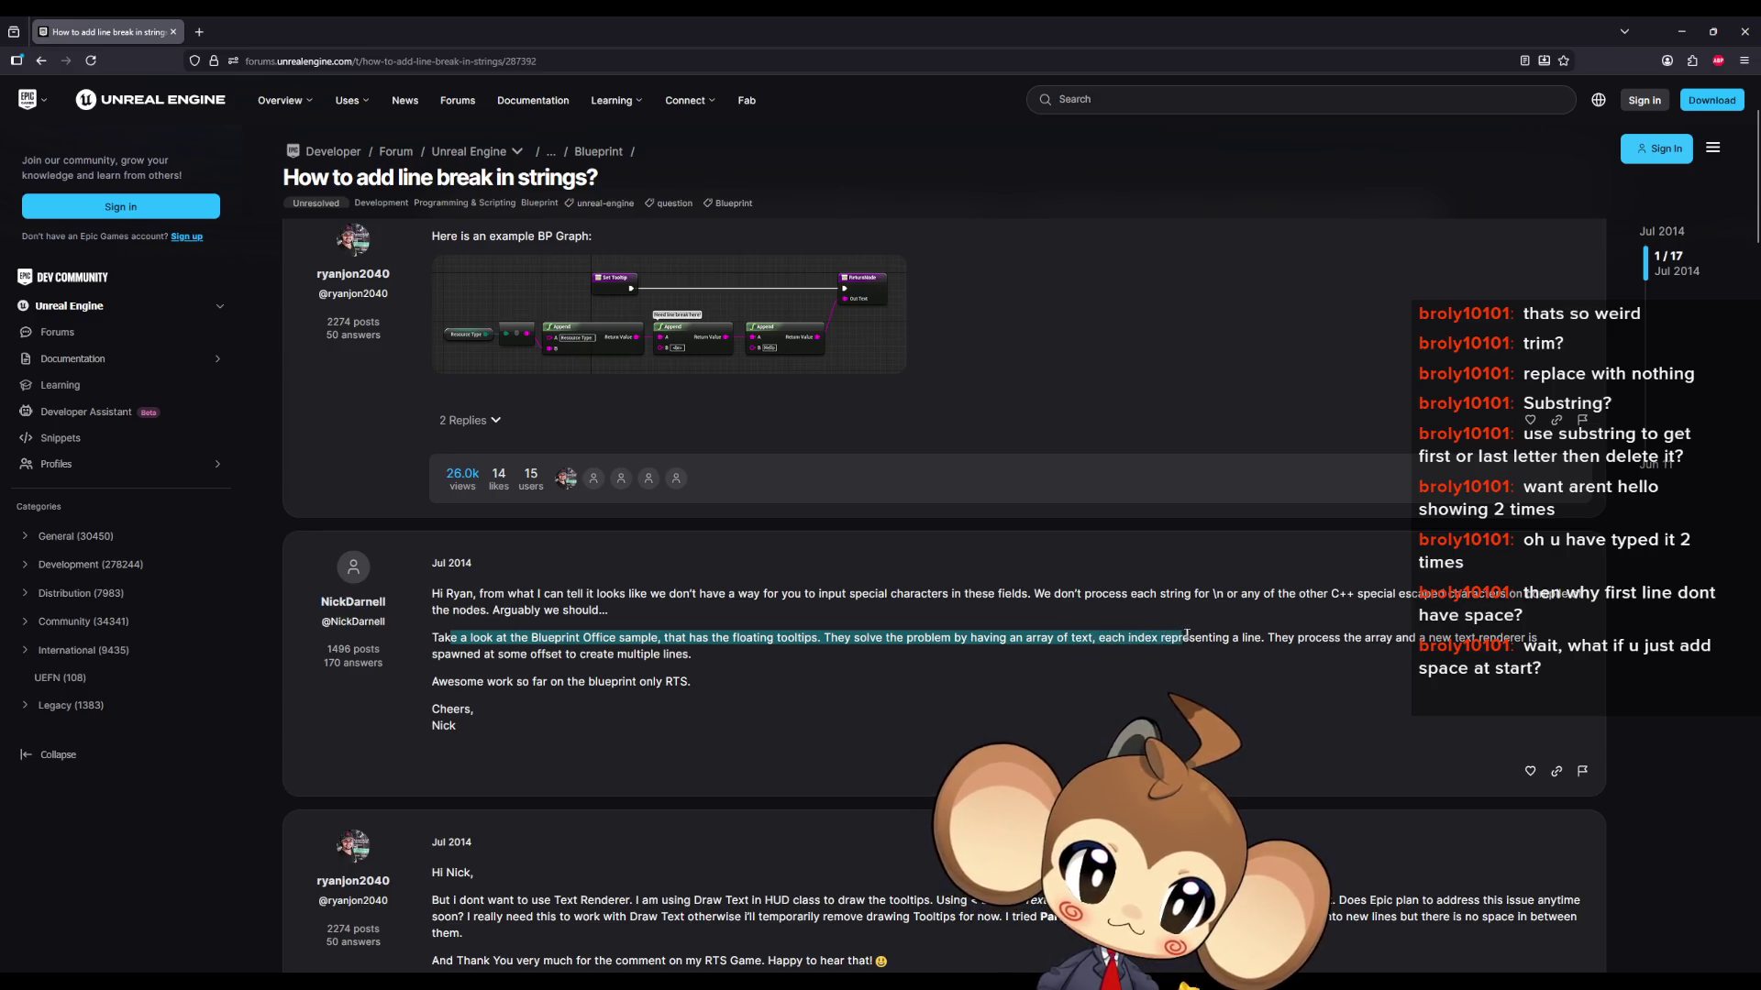
mouse_move(1218, 635)
left_mouse_down()
mouse_move(1520, 637)
mouse_move(523, 653)
mouse_move(690, 656)
mouse_move(609, 681)
mouse_move(679, 680)
left_mouse_up()
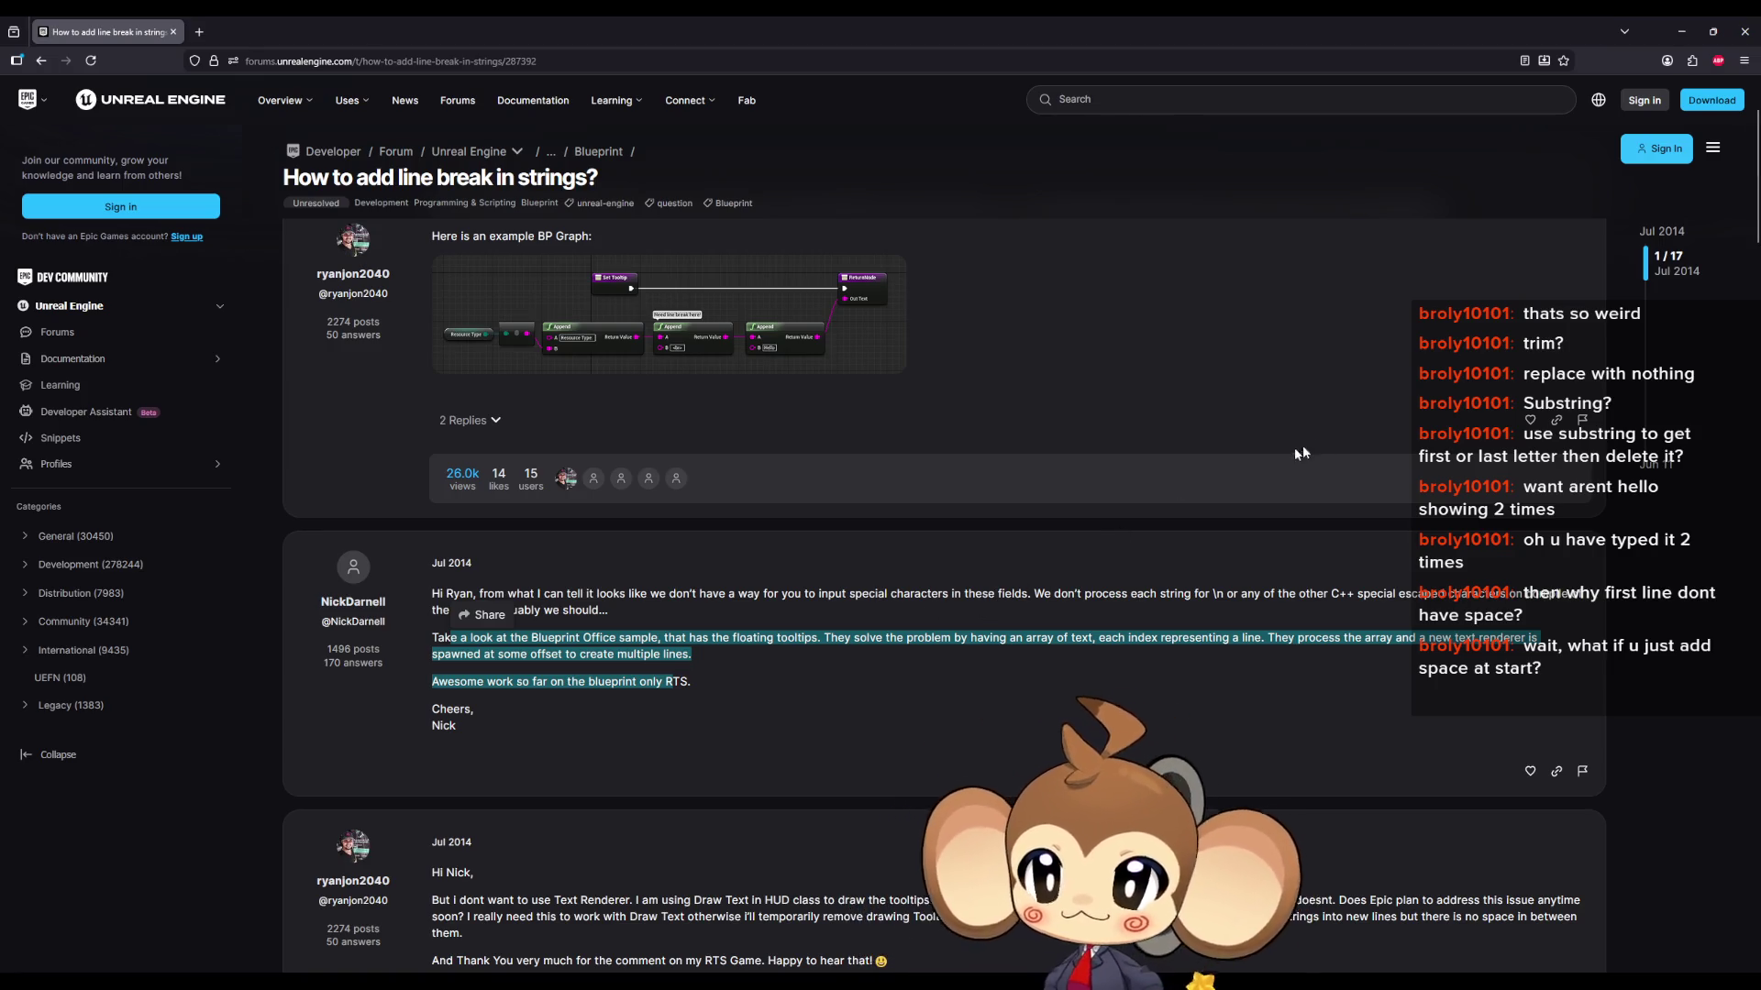
left_click(1692, 26)
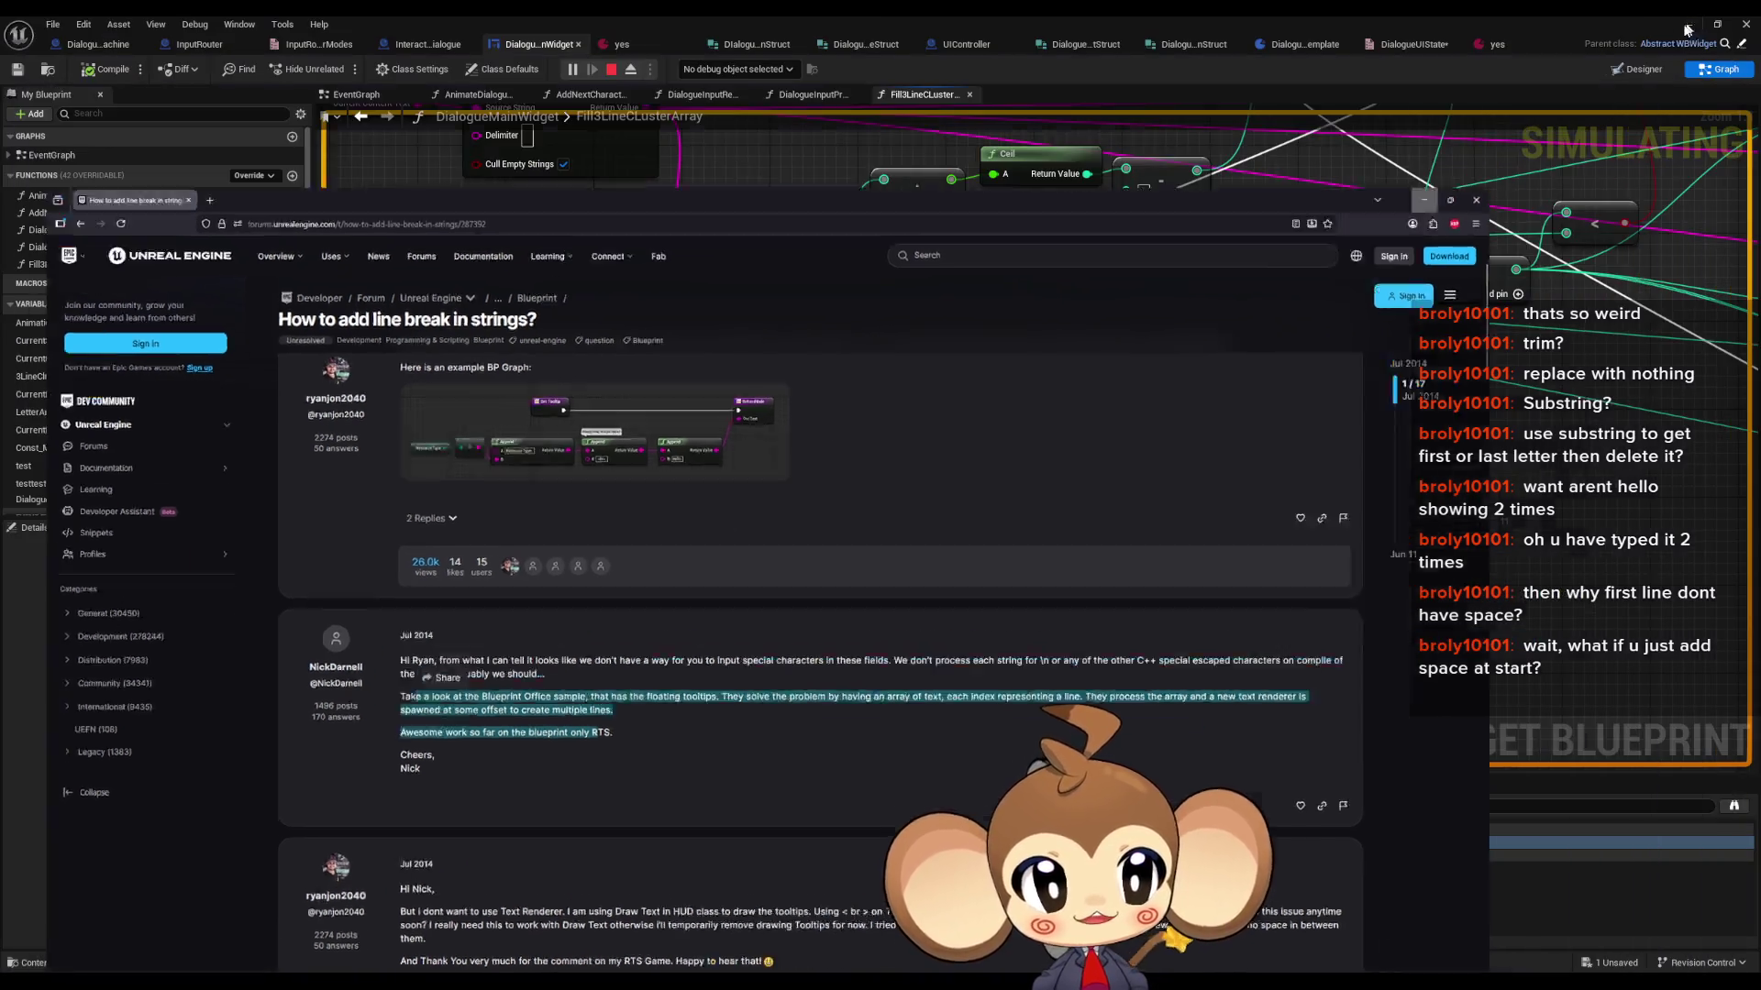
- Stop Play In Editor with Esc, leaving the Fill3LineClusterArray graph editable
scroll(1213, 631, "down", 2)
mouse_move(1214, 631)
left_mouse_down()
mouse_move(1207, 589)
mouse_move(1081, 590)
left_mouse_up()
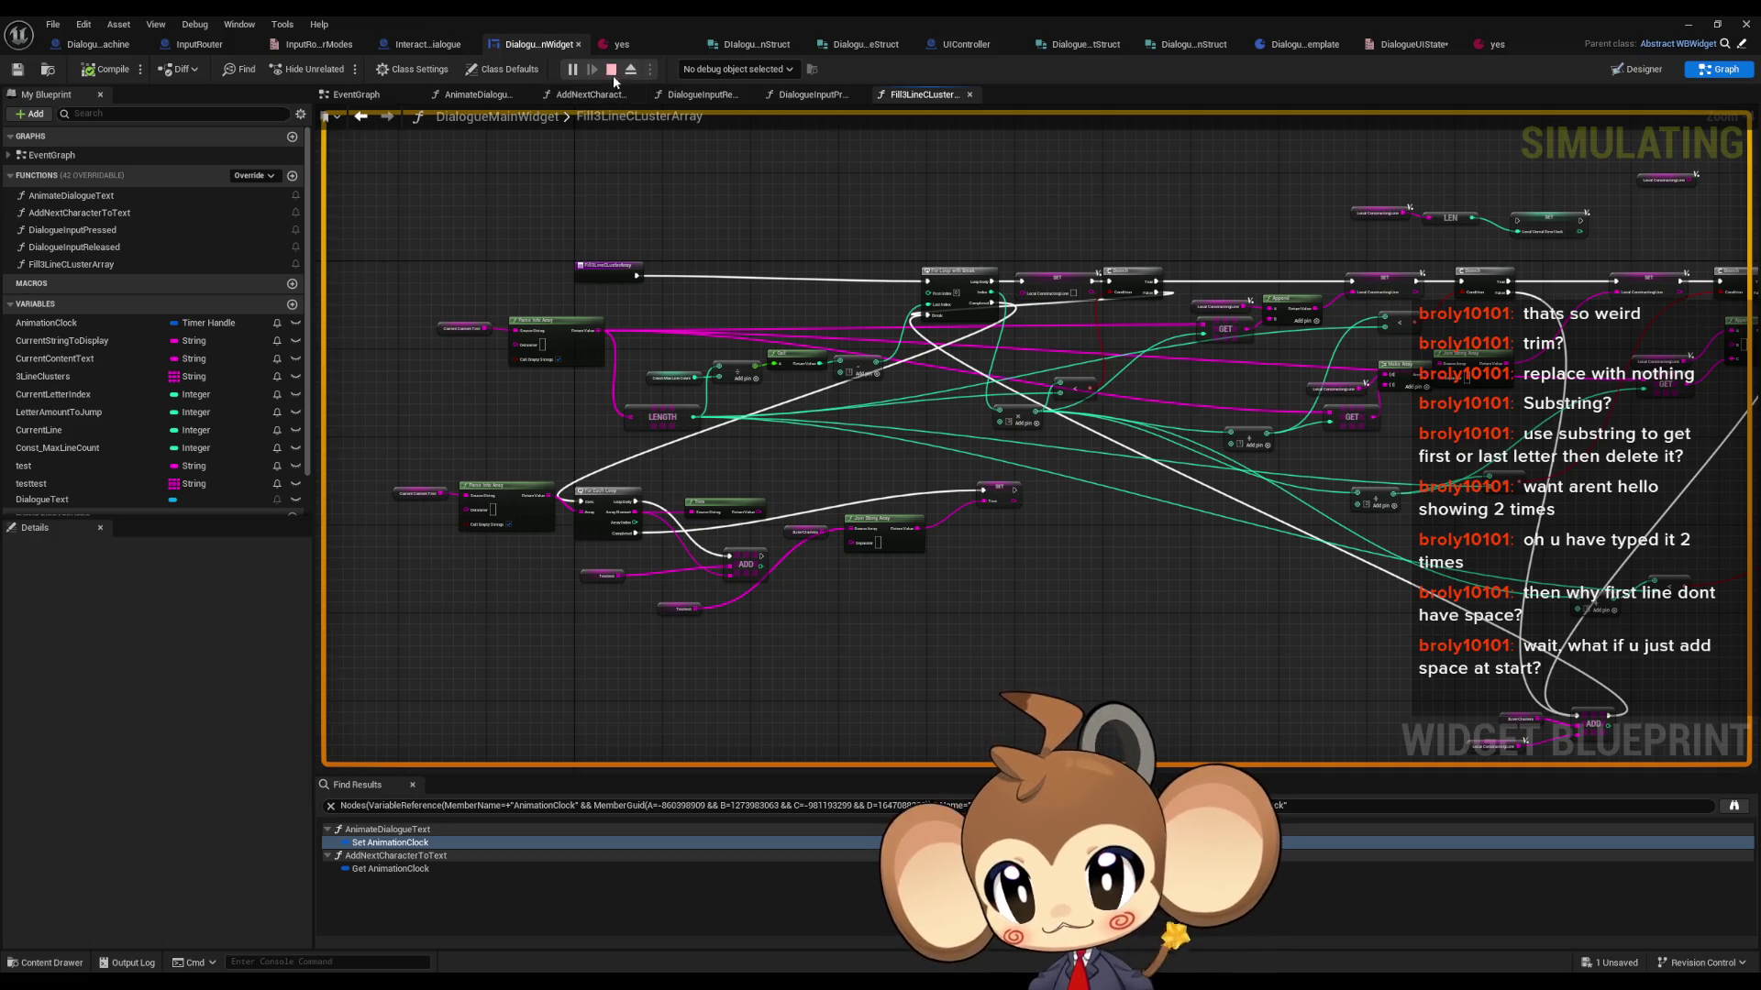
key("Escape")
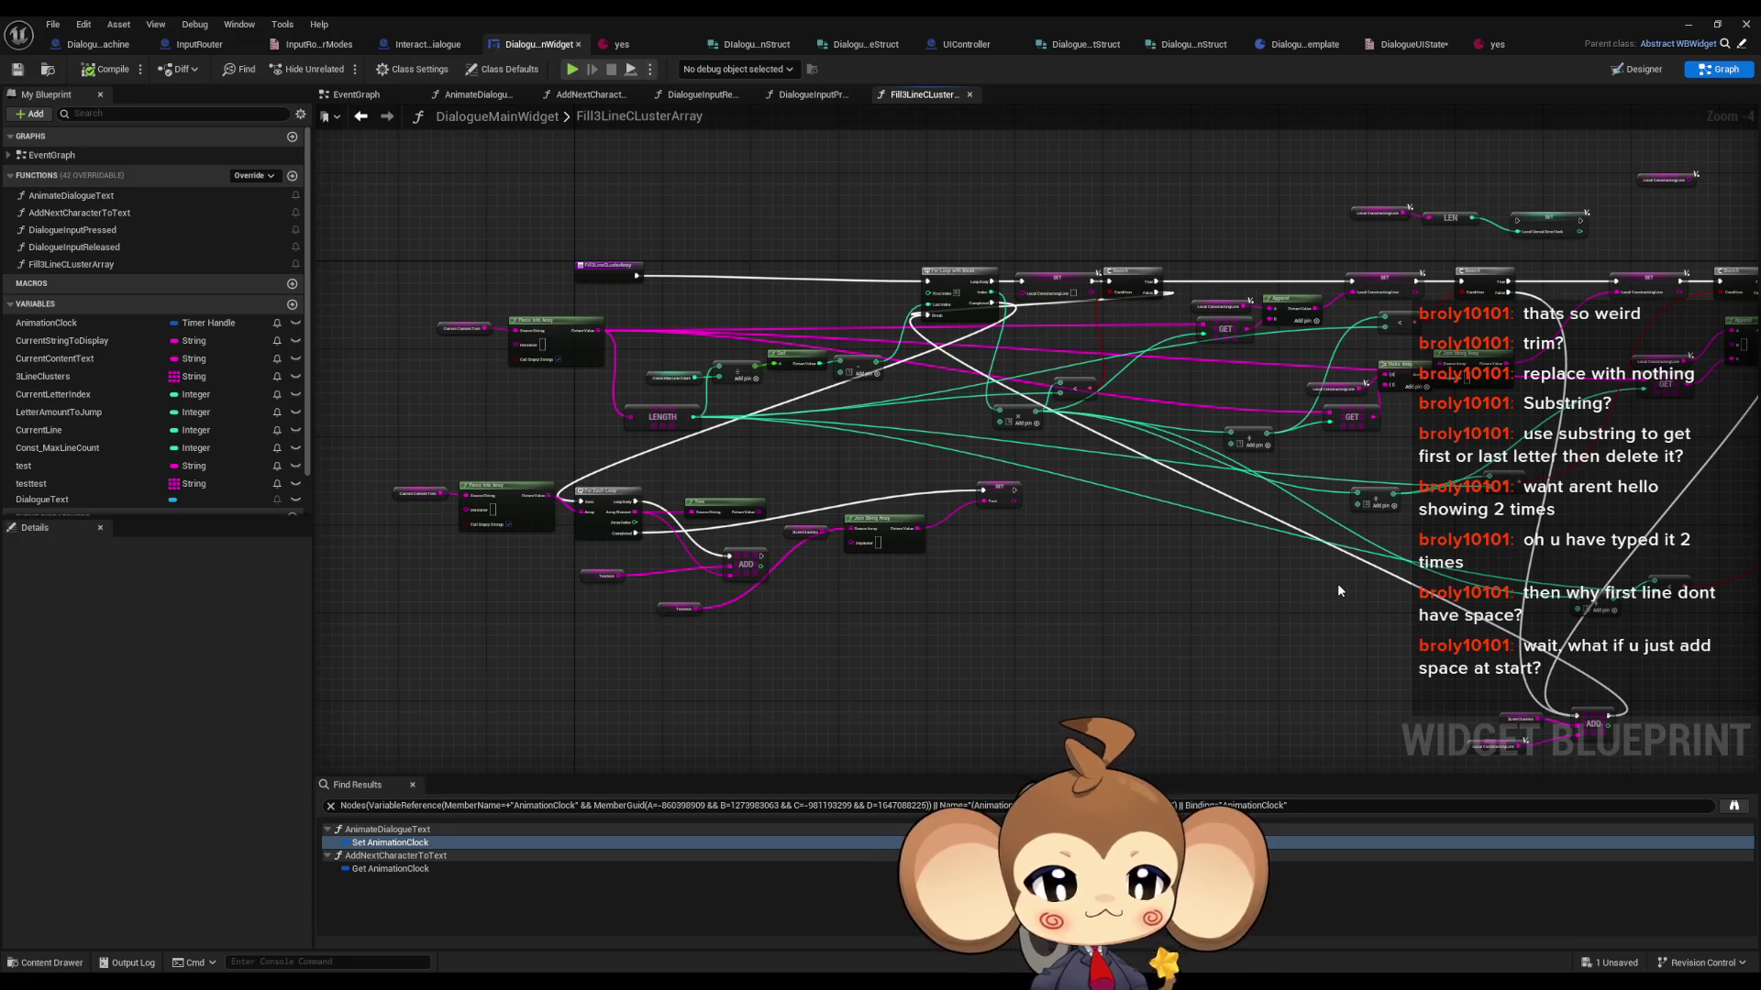
left_click_drag(1337, 586, 1282, 608)
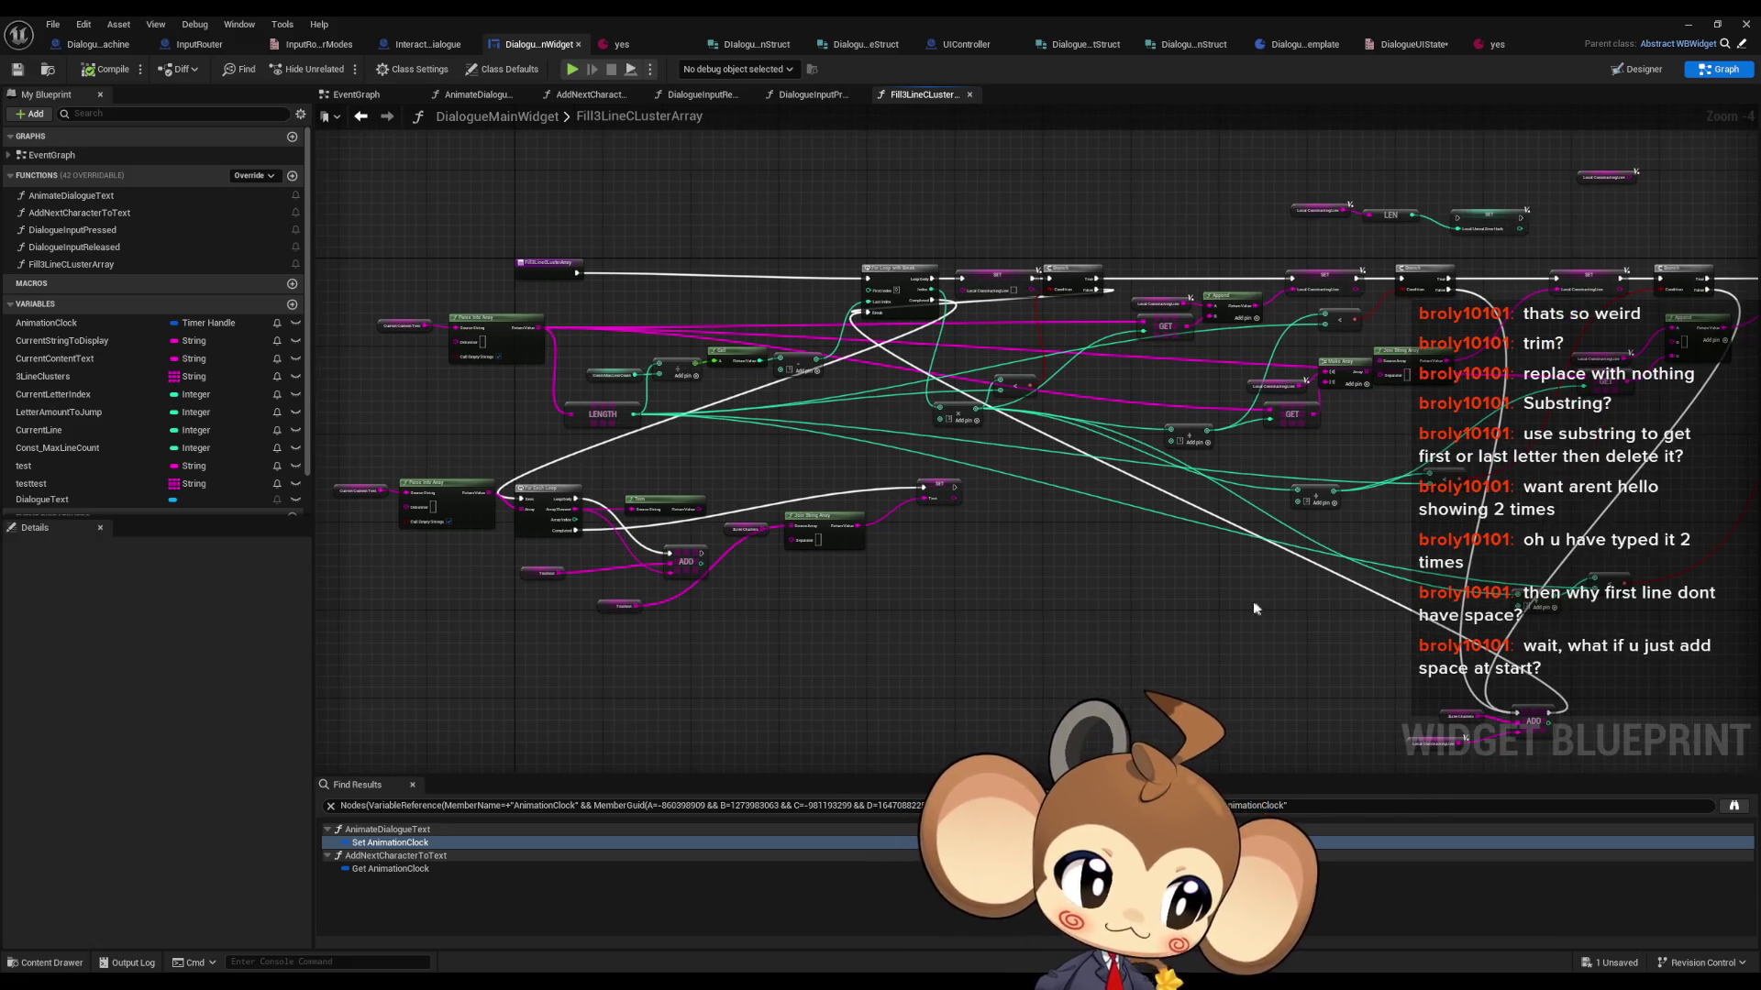